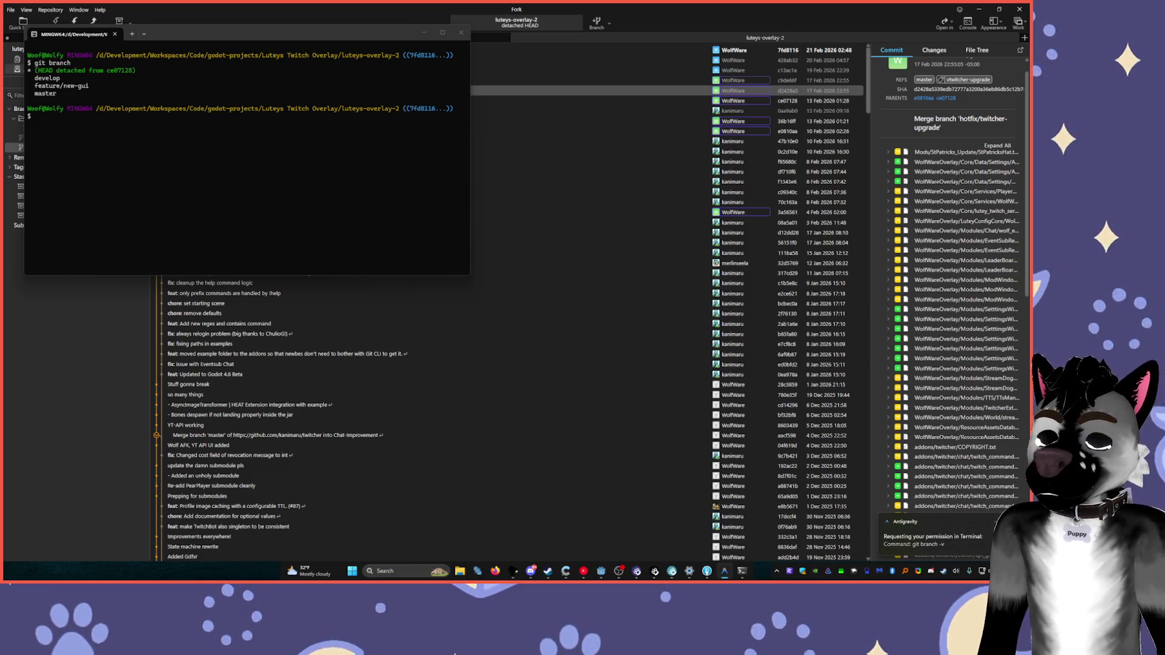
- Widen Antigravity's agent chat and read the master/develop merge summary before returning to Godot
{"action": "left_click", "coordinate": [929, 537]}
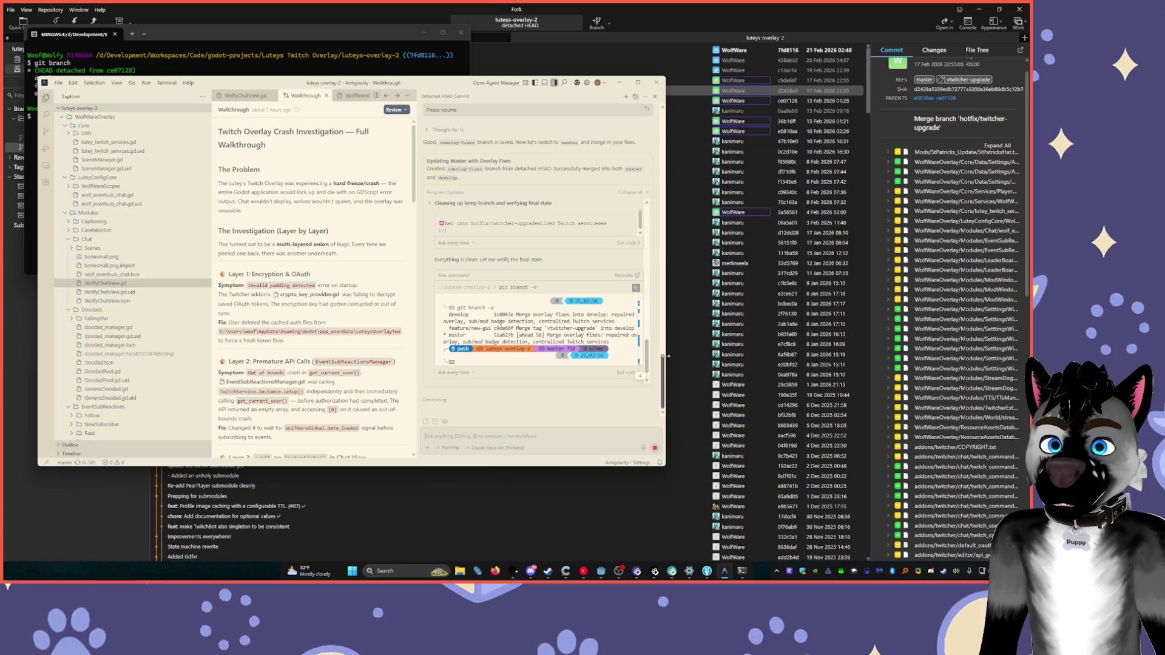
{"action": "scroll", "coordinate": [665, 330], "scroll_direction": "up", "scroll_amount": 5}
{"action": "left_click_drag", "start_coordinate": [666, 328], "coordinate": [887, 326]}
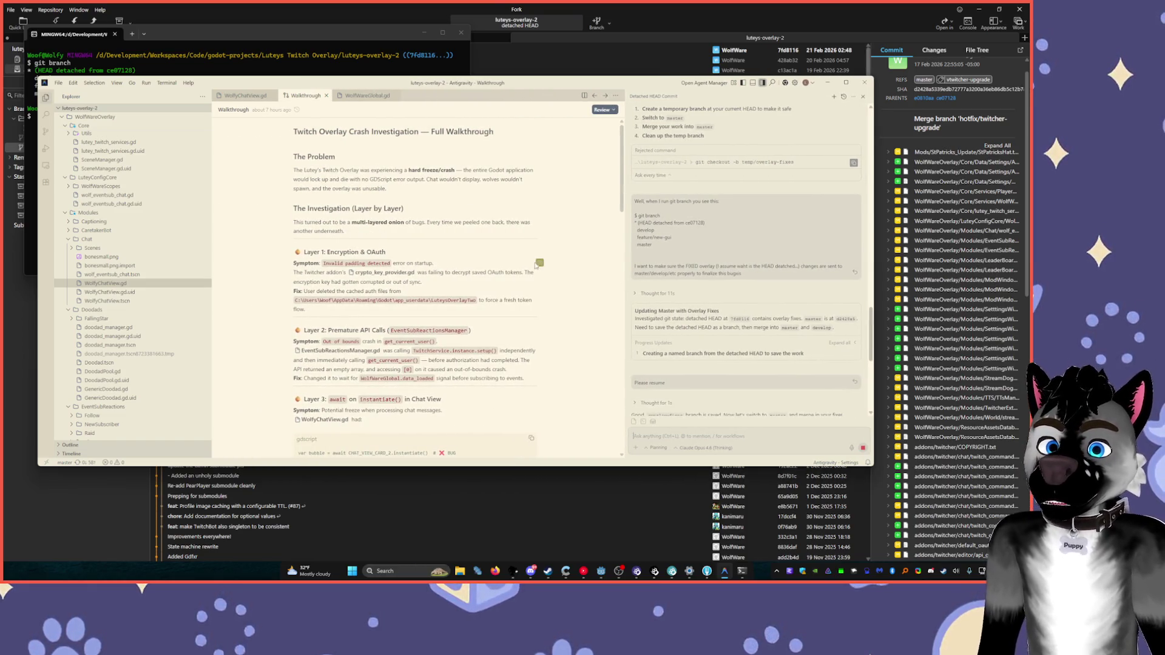
{"action": "left_click_drag", "start_coordinate": [622, 256], "coordinate": [463, 256]}
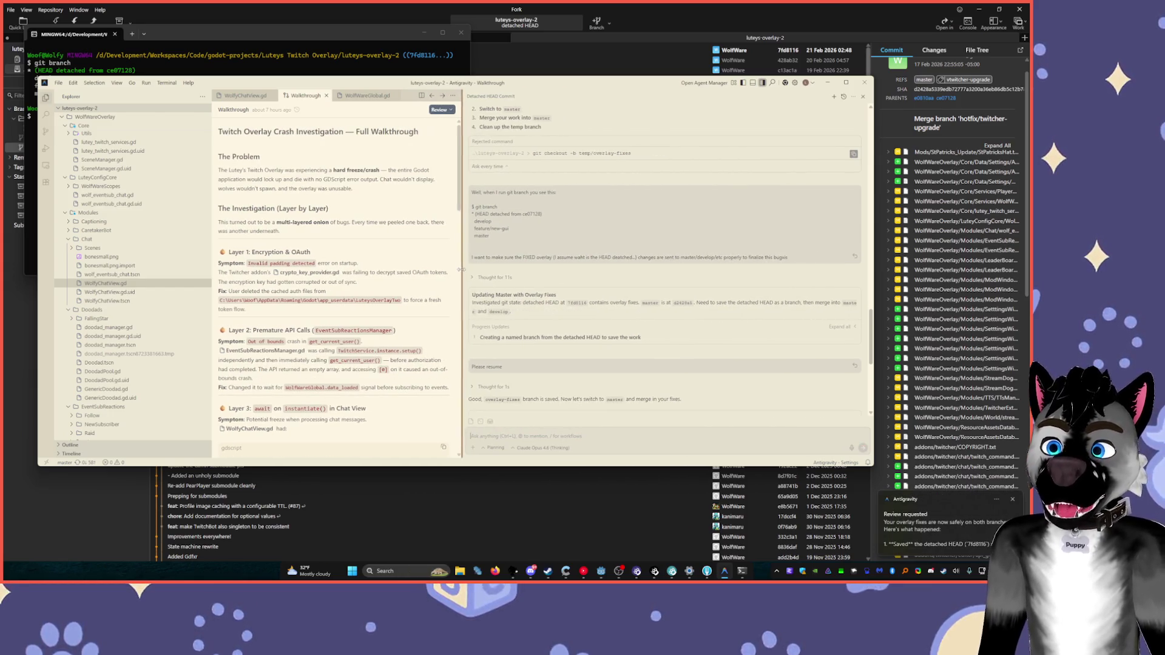
{"action": "scroll", "coordinate": [687, 363], "scroll_direction": "down", "scroll_amount": 5}
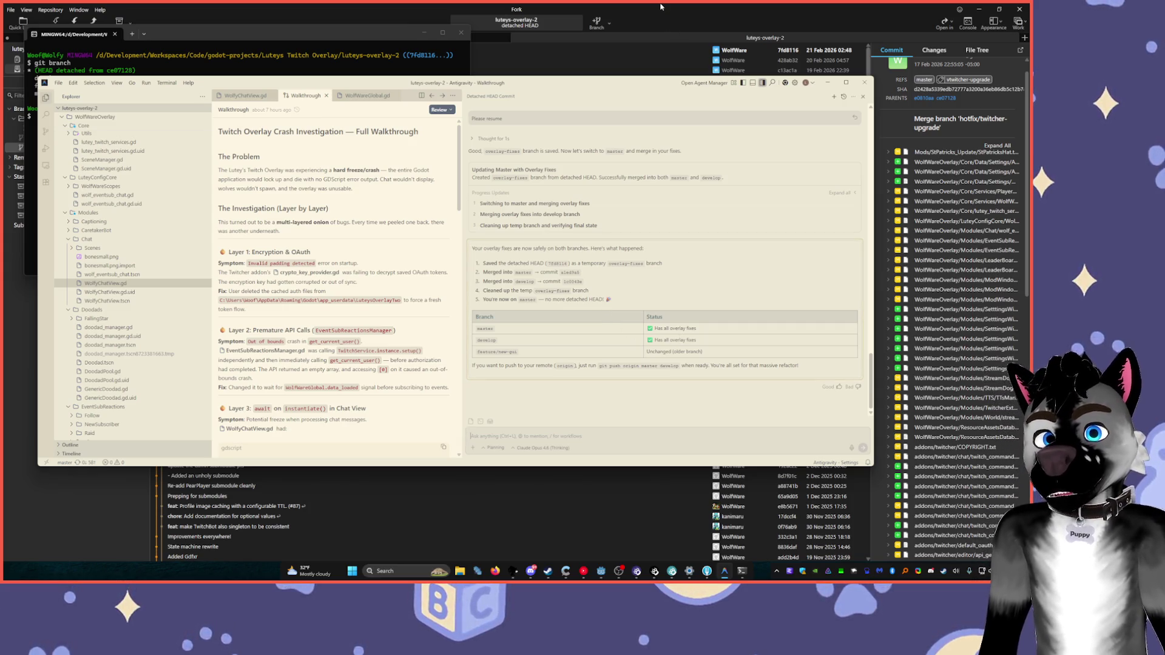
{"action": "left_click", "coordinate": [601, 571]}
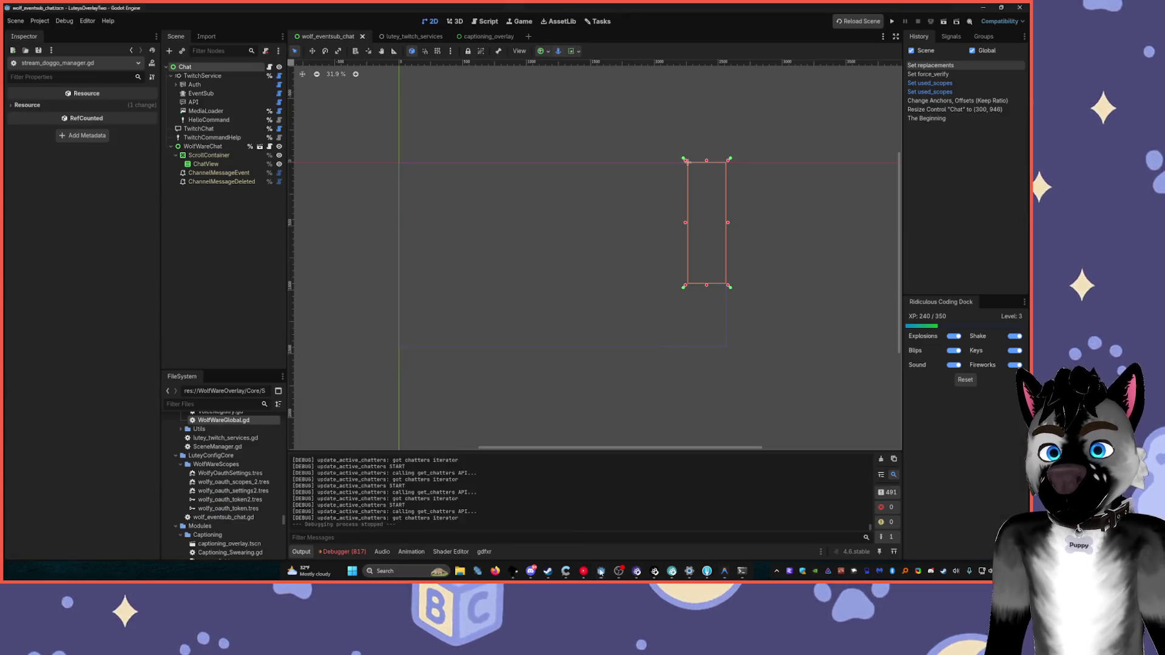
- Reload the chat and Twitch services scenes from disk and run the overlay project
{"action": "left_click", "coordinate": [549, 369]}
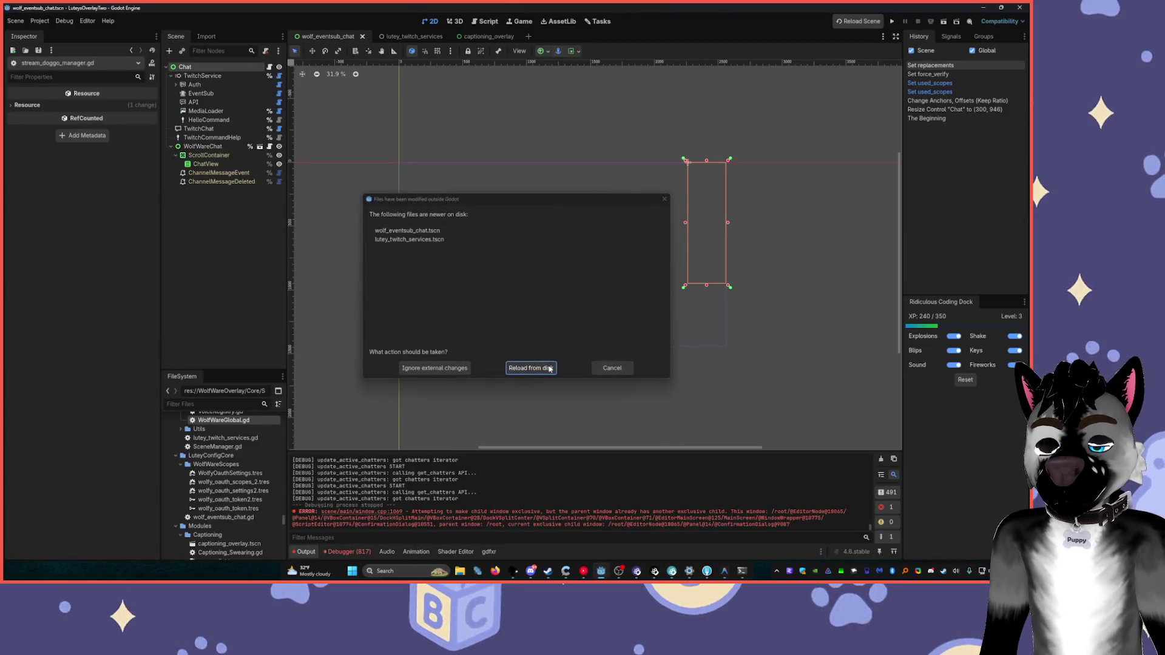
{"action": "left_click", "coordinate": [549, 368]}
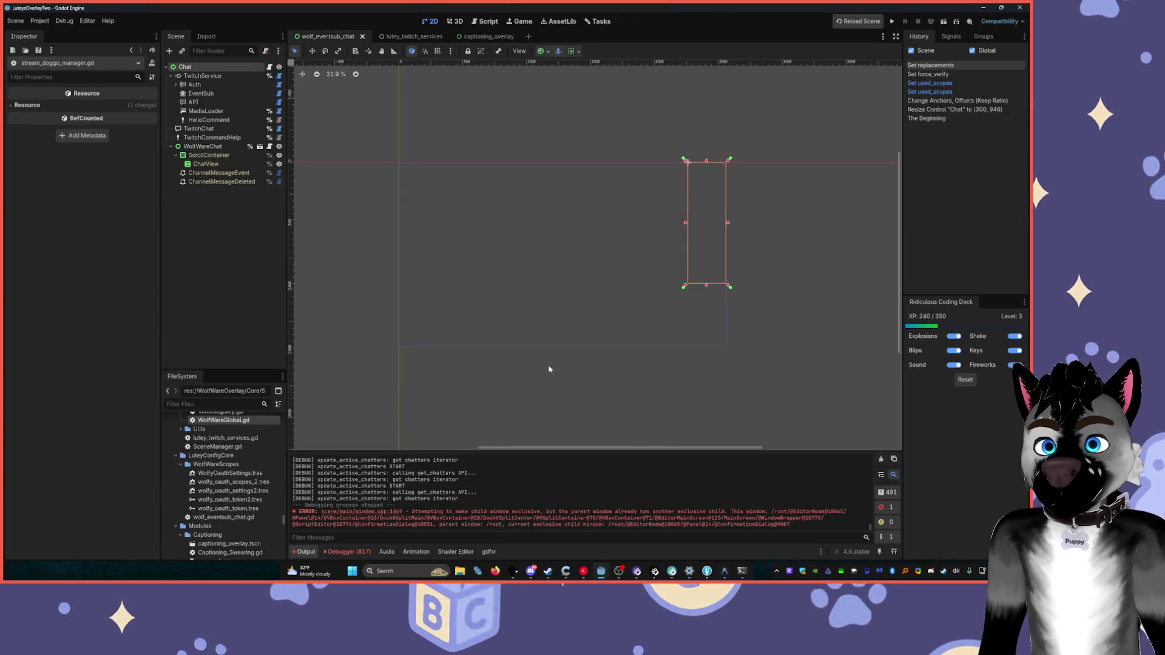
{"action": "left_click", "coordinate": [889, 21]}
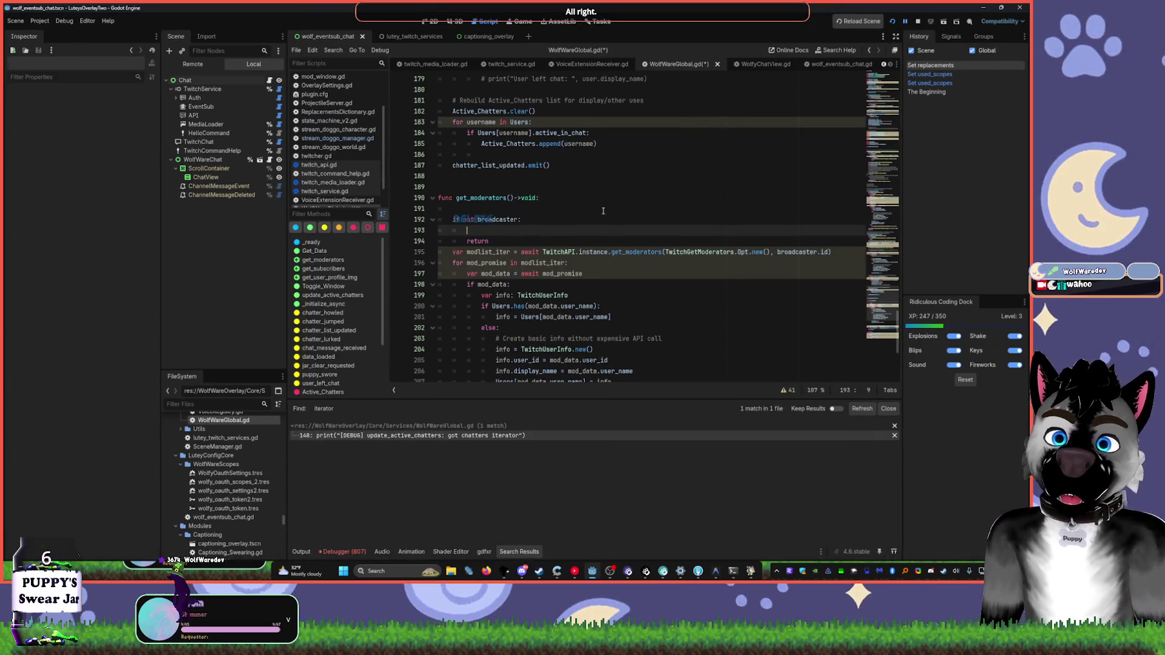
- Undo the last edit and route line 193's message through Log instead of print
{"action": "key", "text": "ctrl+z"}
{"action": "key", "text": "ctrl+z"}
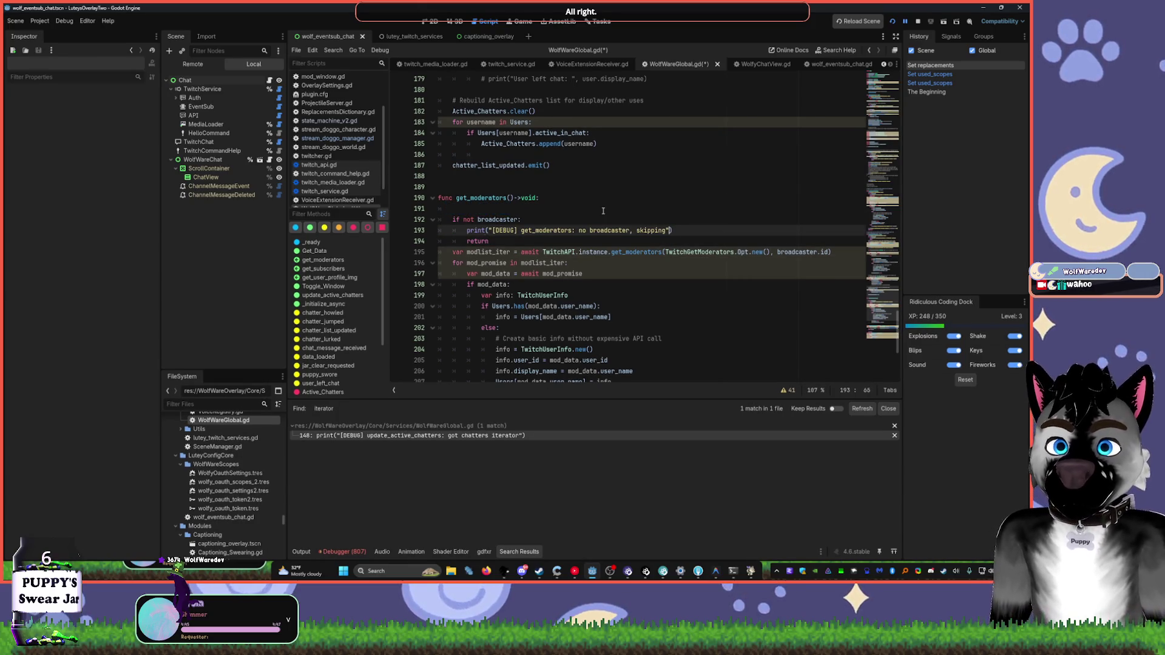
{"action": "type", "text": "Log."}
{"action": "key", "text": "Delete"}
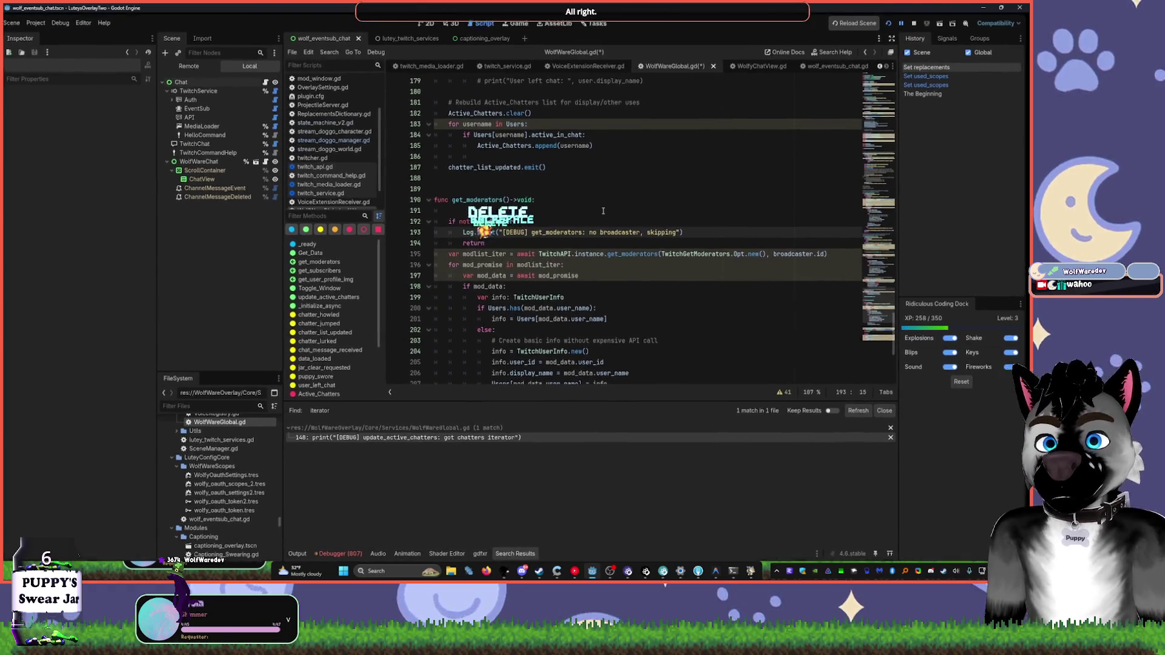
{"action": "key", "text": "BackSpace"}
{"action": "key", "text": "Delete"}
{"action": "key", "text": "Right"}
{"action": "key", "text": "Right"}
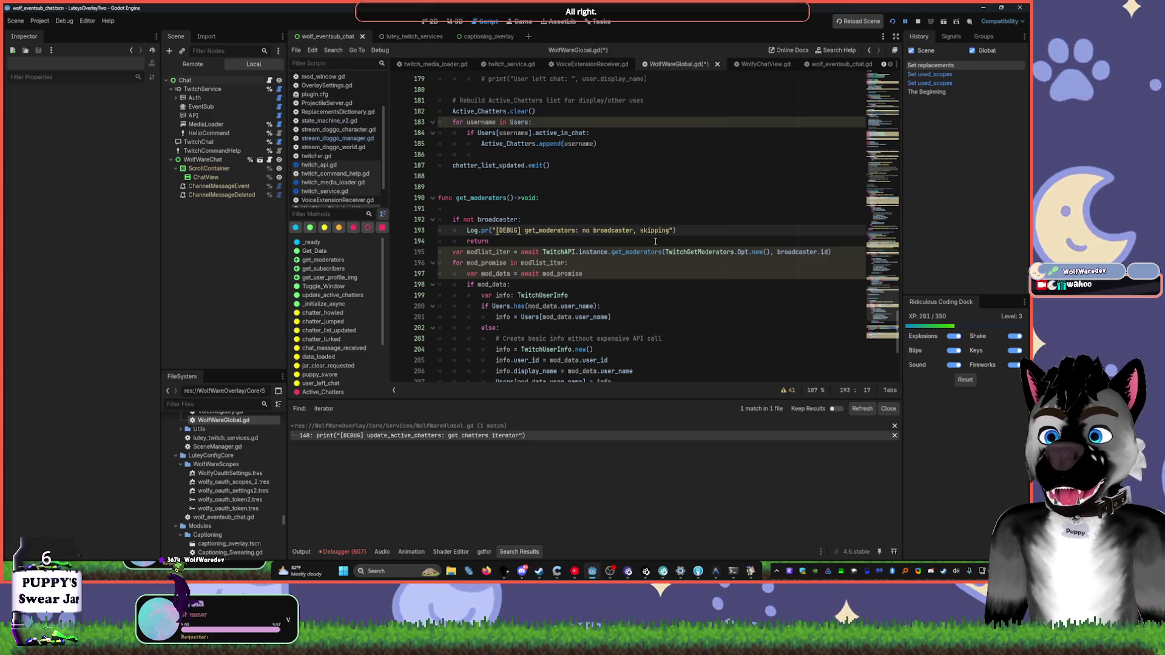
{"action": "scroll", "coordinate": [655, 241], "scroll_direction": "down", "scroll_amount": 6}
{"action": "scroll", "coordinate": [671, 229], "scroll_direction": "up", "scroll_amount": 20}
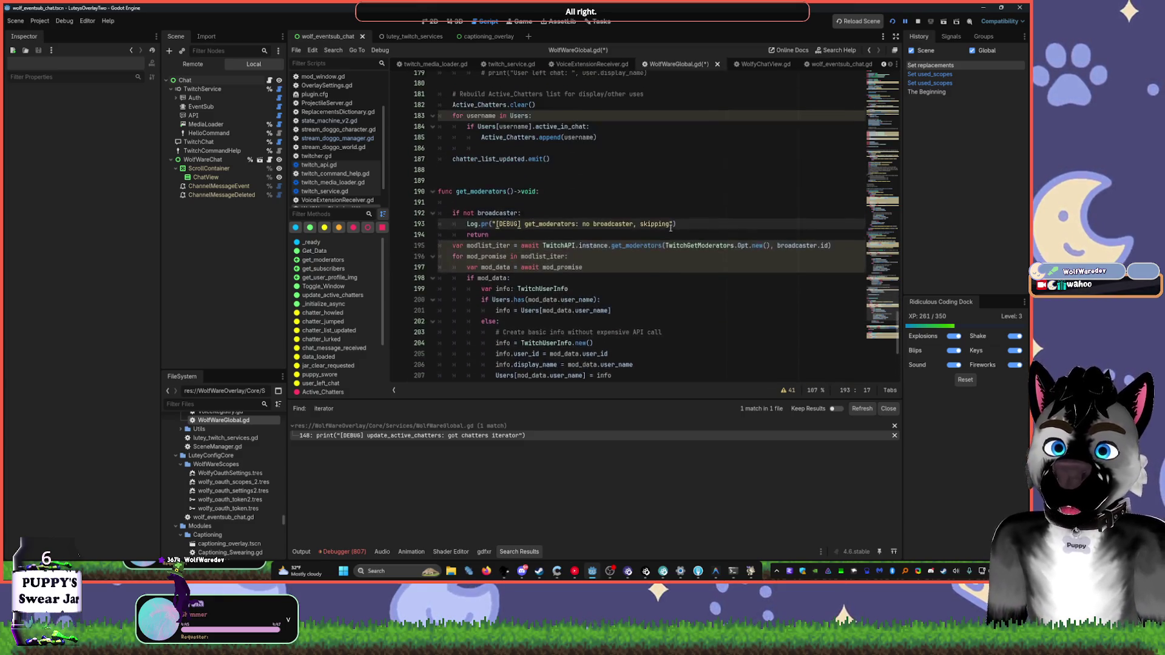
- Delete the chatter-poll debug prints on lines 148 and 143
{"action": "left_click", "coordinate": [705, 292]}
{"action": "key", "text": "shift+Home"}
{"action": "key", "text": "BackSpace"}
{"action": "key", "text": "Up"}
{"action": "key", "text": "Up"}
{"action": "key", "text": "Up"}
{"action": "key", "text": "shift+End"}
{"action": "key", "text": "BackSpace"}
{"action": "key", "text": "Up"}
{"action": "key", "text": "Up"}
{"action": "key", "text": "Up"}
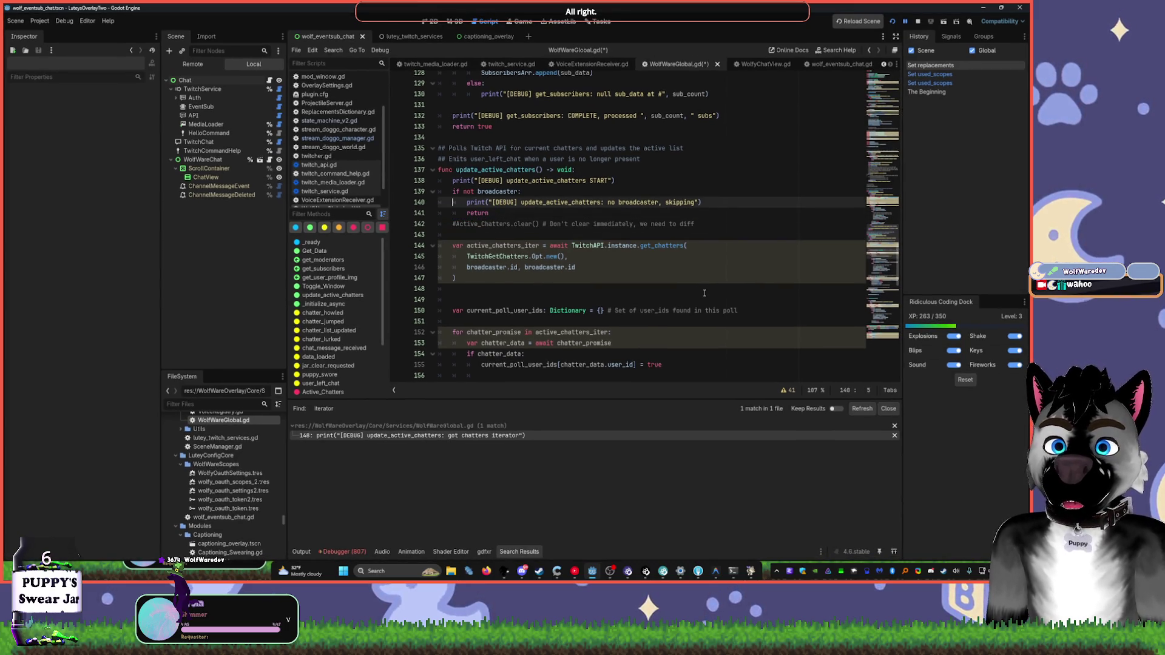
- Change line 140's print to Log.error for the no-broadcaster case
{"action": "key", "text": "shift+l"}
{"action": "type", "text": "og.error"}
{"action": "key", "text": "BackSpace"}
{"action": "type", "text": "r"}
{"action": "key", "text": "ctrl+Delete"}
{"action": "key", "text": "Down"}
{"action": "key", "text": "Down"}
{"action": "key", "text": "Down"}
{"action": "key", "text": "End"}
{"action": "scroll", "coordinate": [652, 232], "scroll_direction": "up", "scroll_amount": 6}
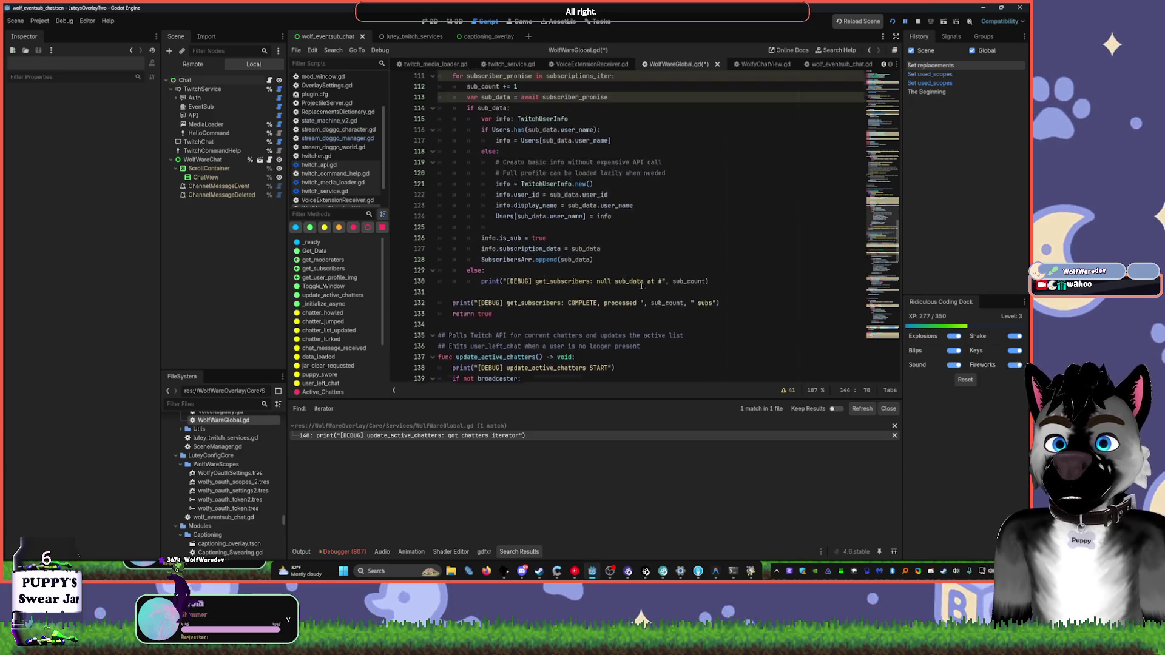
- Delete the debug prints on lines 138 and 132 and make line 130 a Log.error call
{"action": "left_click", "coordinate": [453, 310]}
{"action": "key", "text": "shift+End"}
{"action": "key", "text": "Delete"}
{"action": "key", "text": "Up"}
{"action": "key", "text": "Up"}
{"action": "key", "text": "Up"}
{"action": "key", "text": "Up"}
{"action": "key", "text": "Home"}
{"action": "key", "text": "shift+End"}
{"action": "key", "text": "Delete"}
{"action": "key", "text": "Up"}
{"action": "key", "text": "Up"}
{"action": "key", "text": "Home"}
{"action": "type", "text": "Log.error"}
- Replace print with Log.error on line 104's no-broadcaster message
{"action": "scroll", "coordinate": [506, 311], "scroll_direction": "up", "scroll_amount": 7}
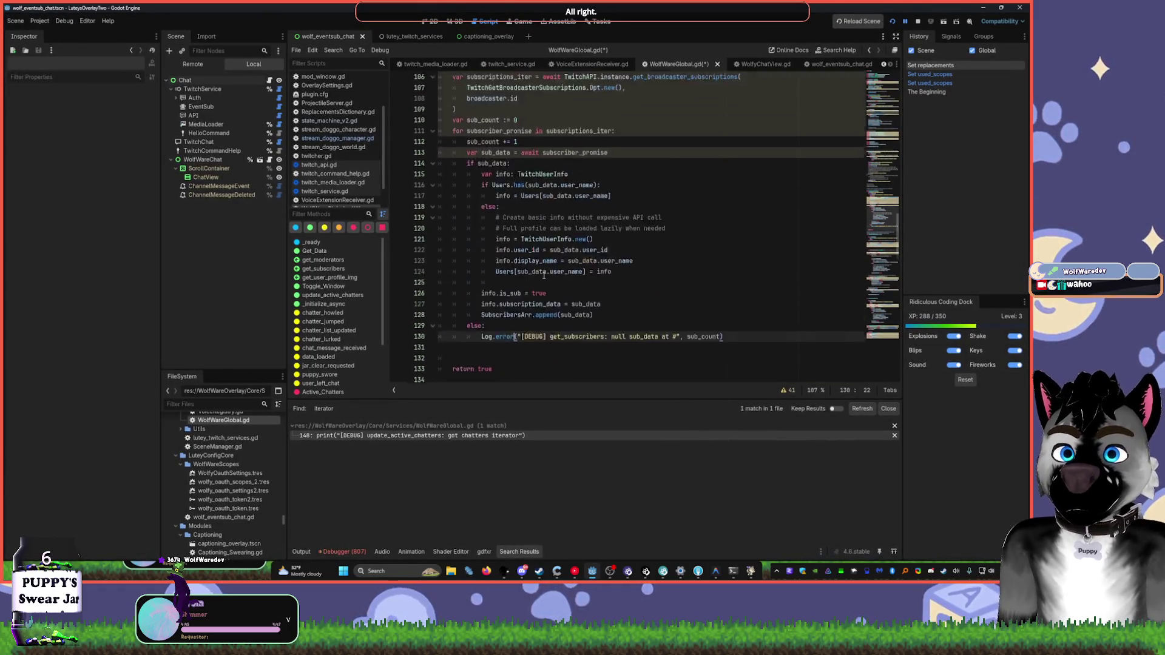
{"action": "triple_click", "coordinate": [482, 171]}
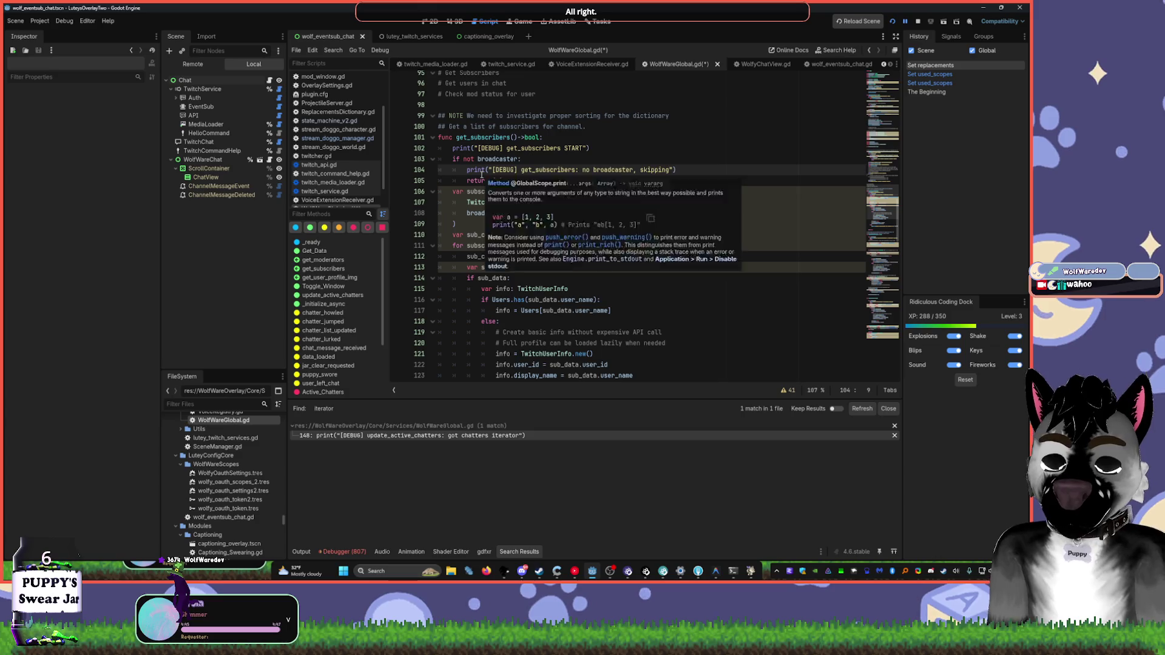
{"action": "key", "text": "Home"}
{"action": "type", "text": "Log."}
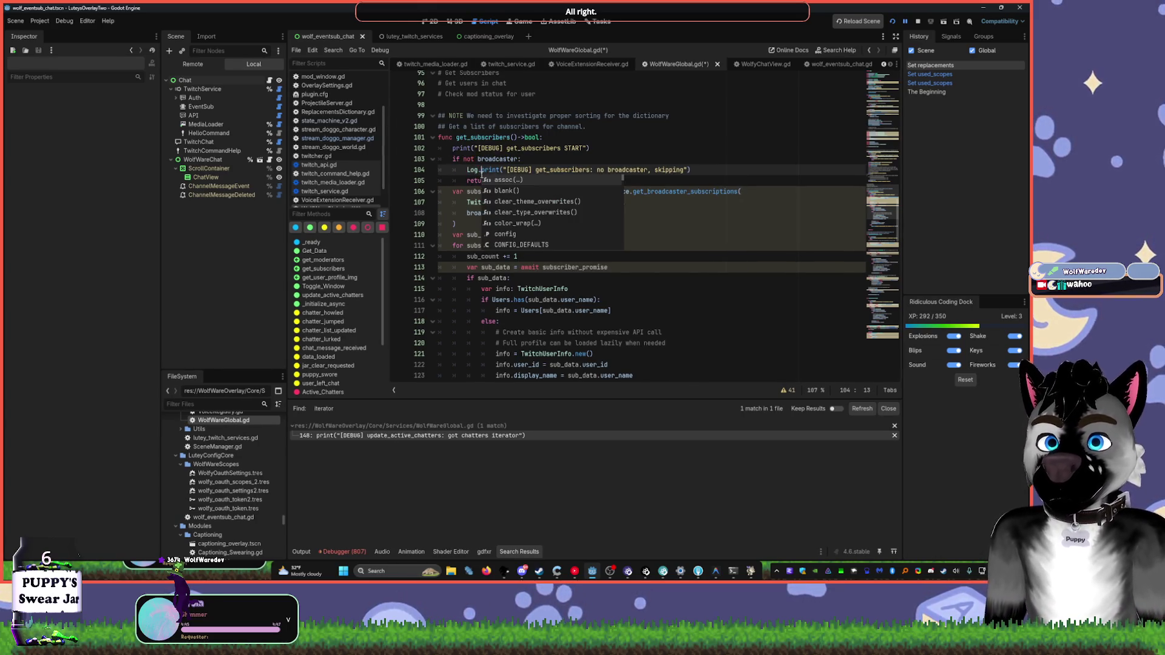
{"action": "type", "text": "error"}
{"action": "key", "text": "ctrl+Delete"}
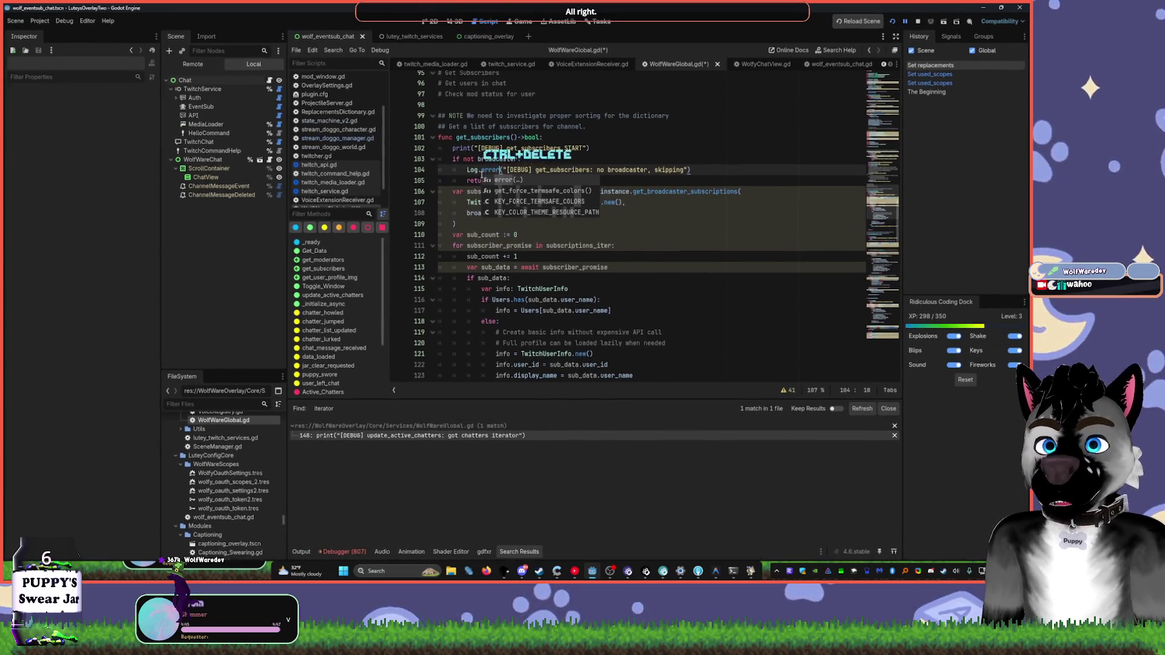
- Remove the '[DEBUG] get_subscribers START' log call on line 102, leaving it blank
{"action": "left_click", "coordinate": [463, 148]}
{"action": "double_click", "coordinate": [463, 148]}
{"action": "type", "text": "Log.err"}
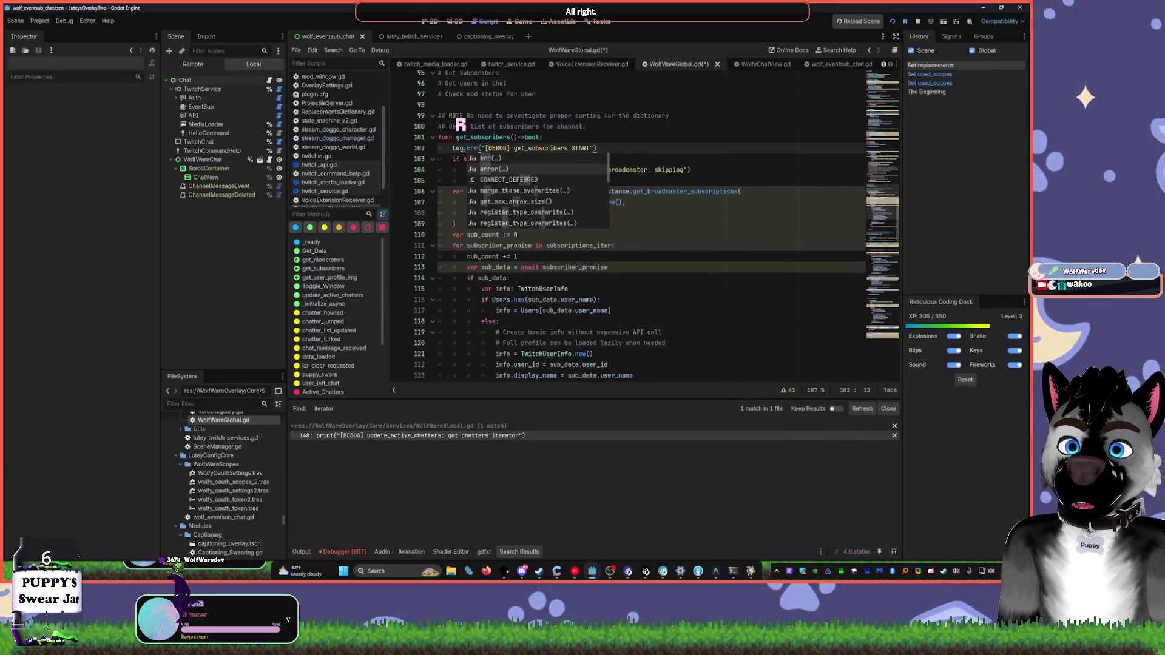
{"action": "key", "text": "Tab"}
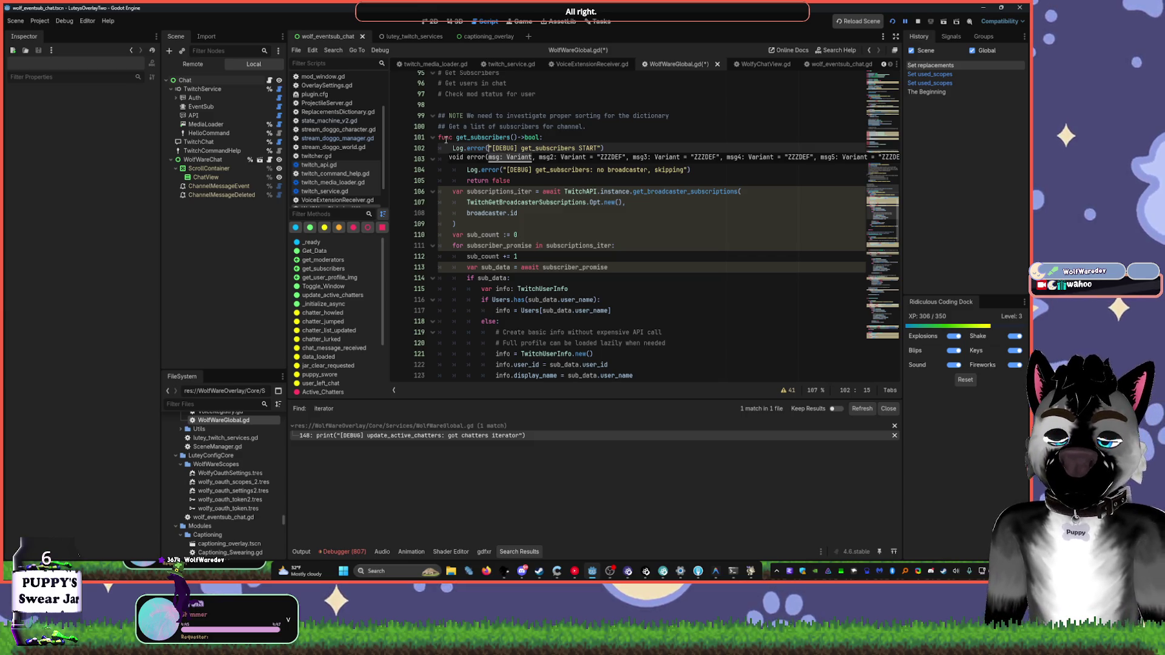
{"action": "left_click", "coordinate": [566, 204]}
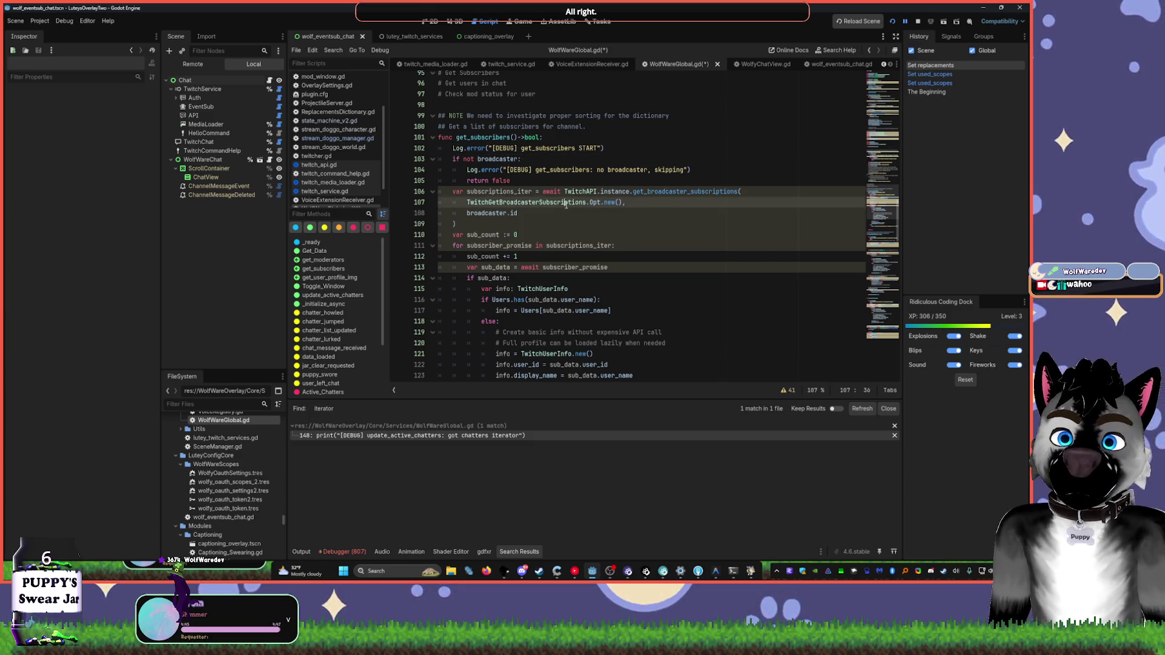
{"action": "left_click", "coordinate": [653, 143]}
{"action": "key", "text": "Down"}
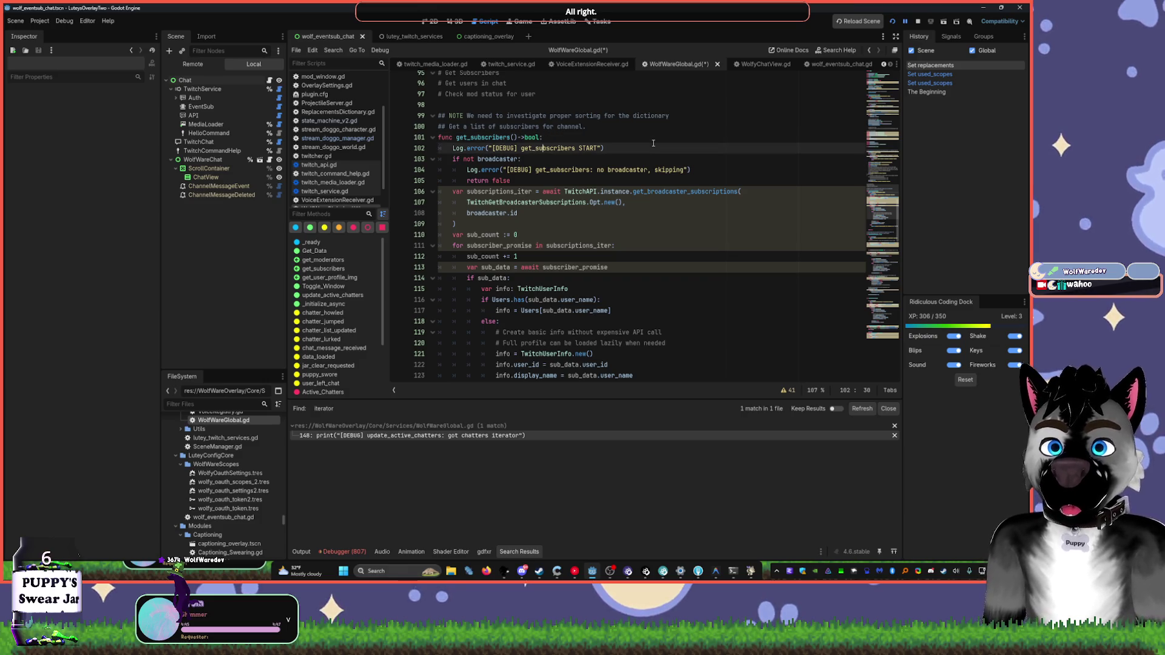
{"action": "key", "text": "shift+End"}
{"action": "key", "text": "Delete"}
{"action": "scroll", "coordinate": [644, 196], "scroll_direction": "up", "scroll_amount": 5}
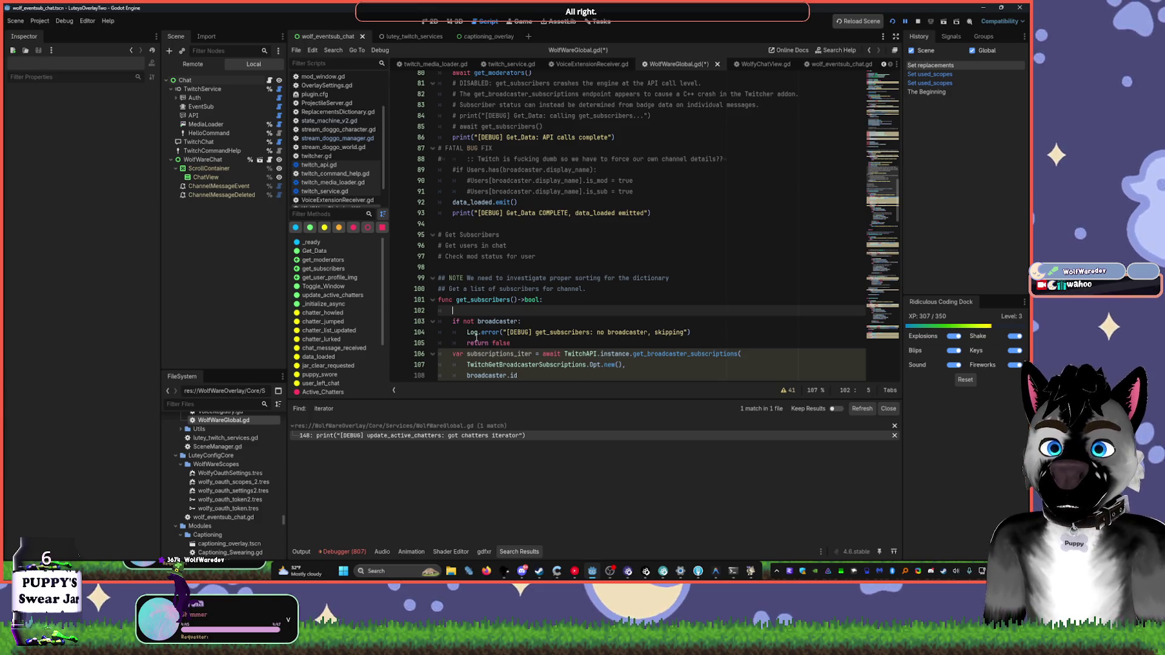
- Delete the startup print on line 22 of _initialize_async, removing its empty line
{"action": "left_click", "coordinate": [631, 169]}
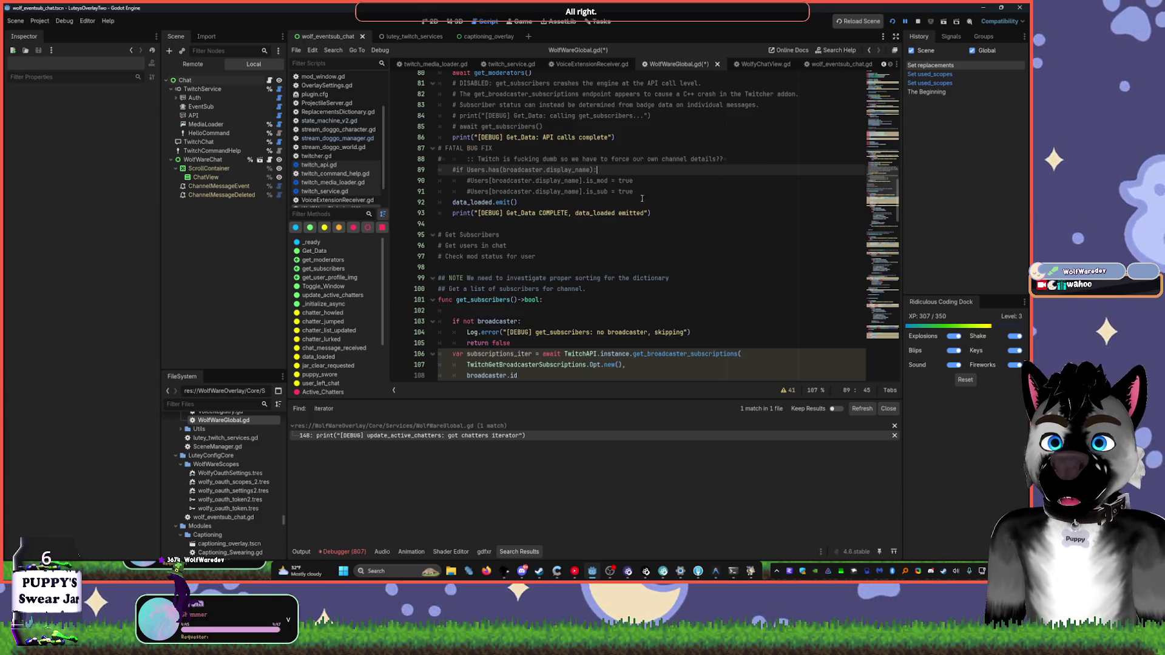
{"action": "double_click", "coordinate": [462, 213]}
{"action": "scroll", "coordinate": [537, 244], "scroll_direction": "up", "scroll_amount": 19}
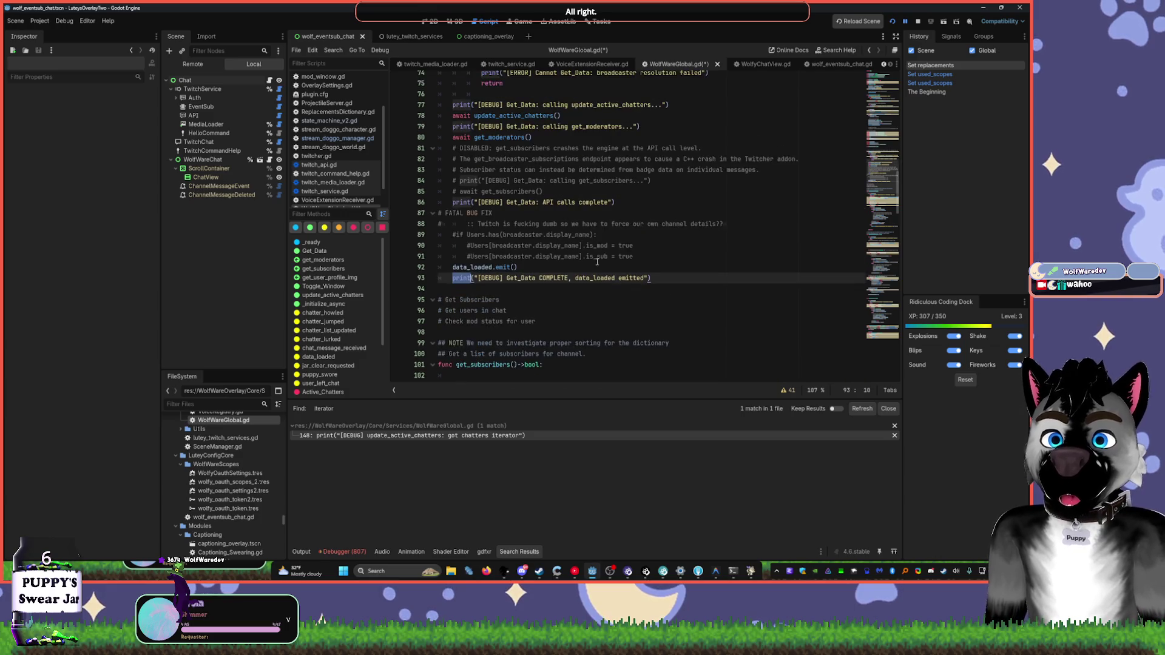
{"action": "scroll", "coordinate": [641, 272], "scroll_direction": "up", "scroll_amount": 7}
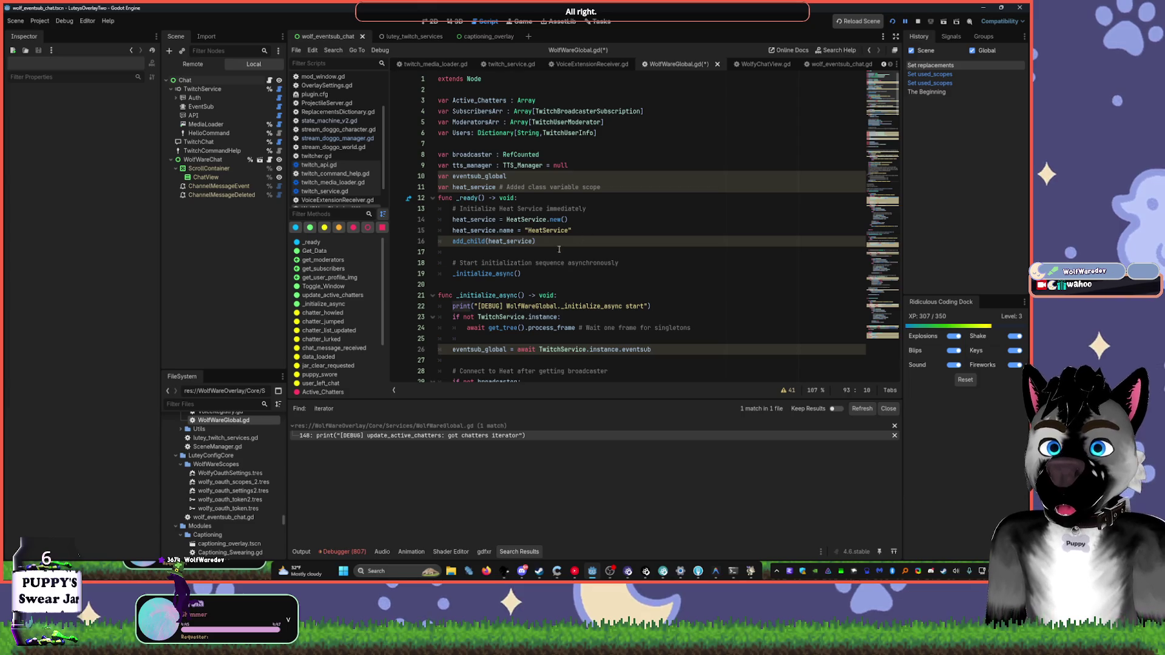
{"action": "left_click", "coordinate": [448, 305]}
{"action": "key", "text": "End"}
{"action": "key", "text": "Delete"}
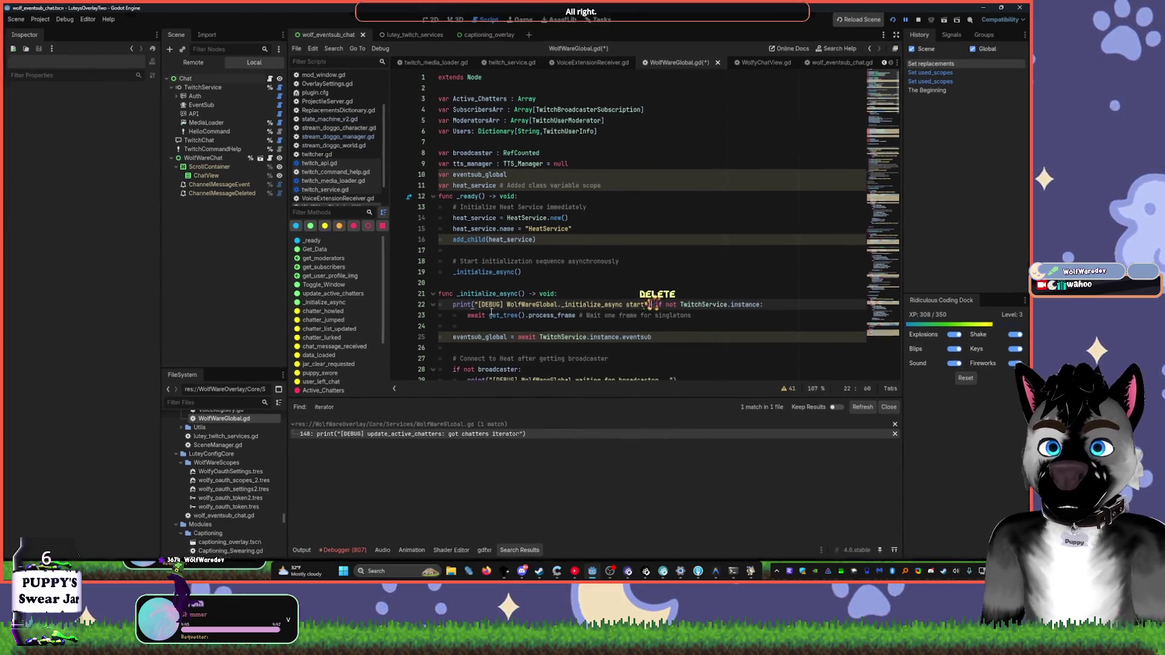
{"action": "key", "text": "ctrl+z"}
{"action": "key", "text": "shift+Home"}
{"action": "key", "text": "Delete"}
{"action": "key", "text": "BackSpace"}
{"action": "key", "text": "BackSpace"}
{"action": "scroll", "coordinate": [586, 293], "scroll_direction": "down", "scroll_amount": 4}
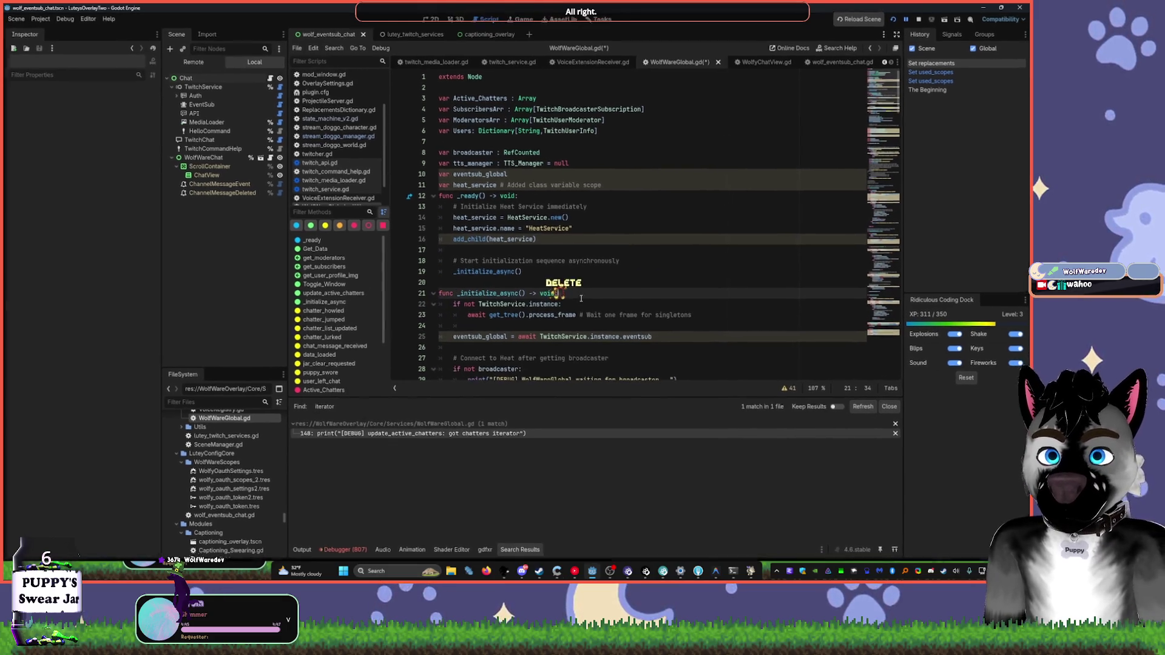
- Make line 29's waiting-for-broadcaster print a Log.error call, keeping line 33 as print
{"action": "left_click", "coordinate": [464, 252]}
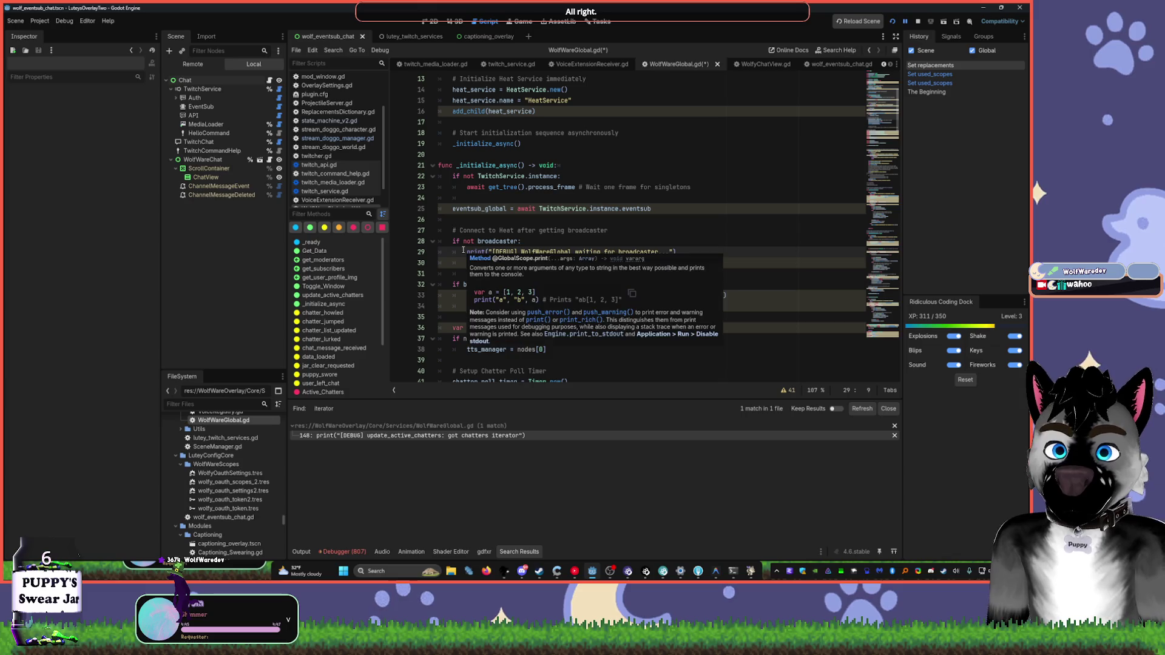
{"action": "left_click", "coordinate": [557, 229]}
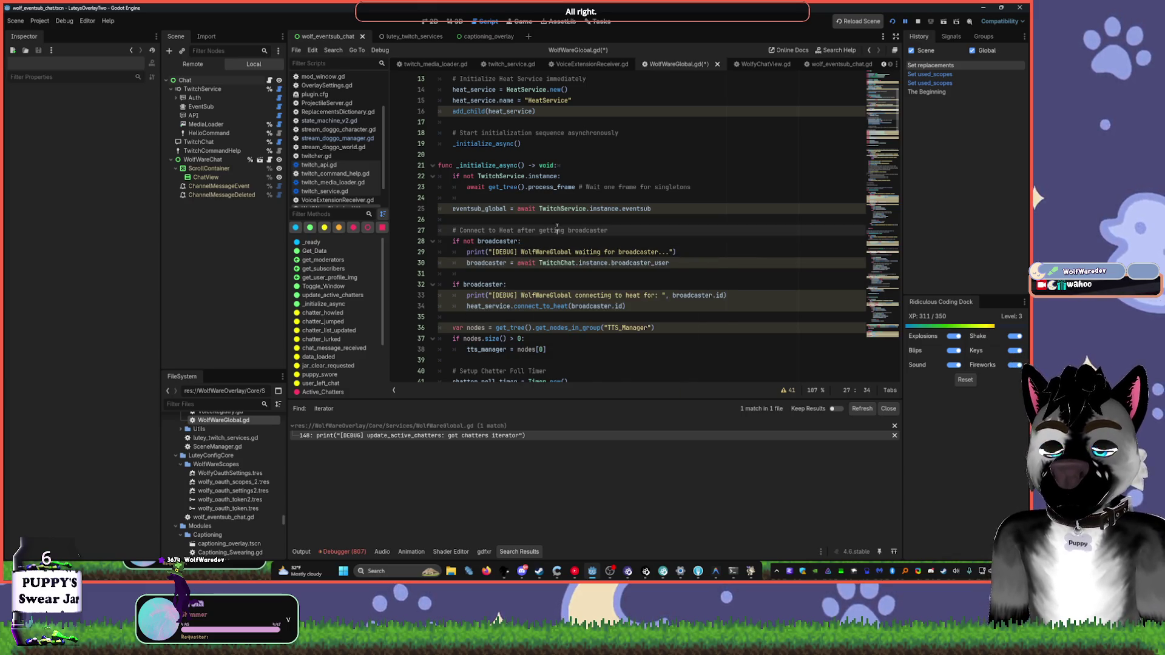
{"action": "left_click", "coordinate": [457, 249]}
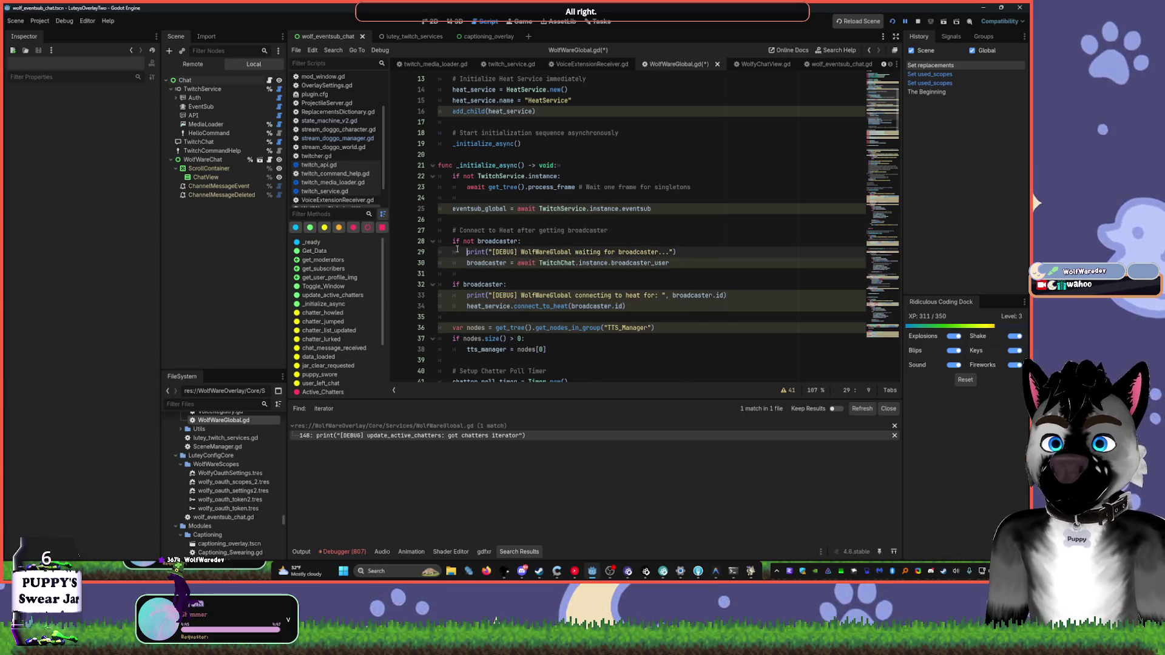
{"action": "type", "text": "Log.error"}
{"action": "key", "text": "ctrl+Delete"}
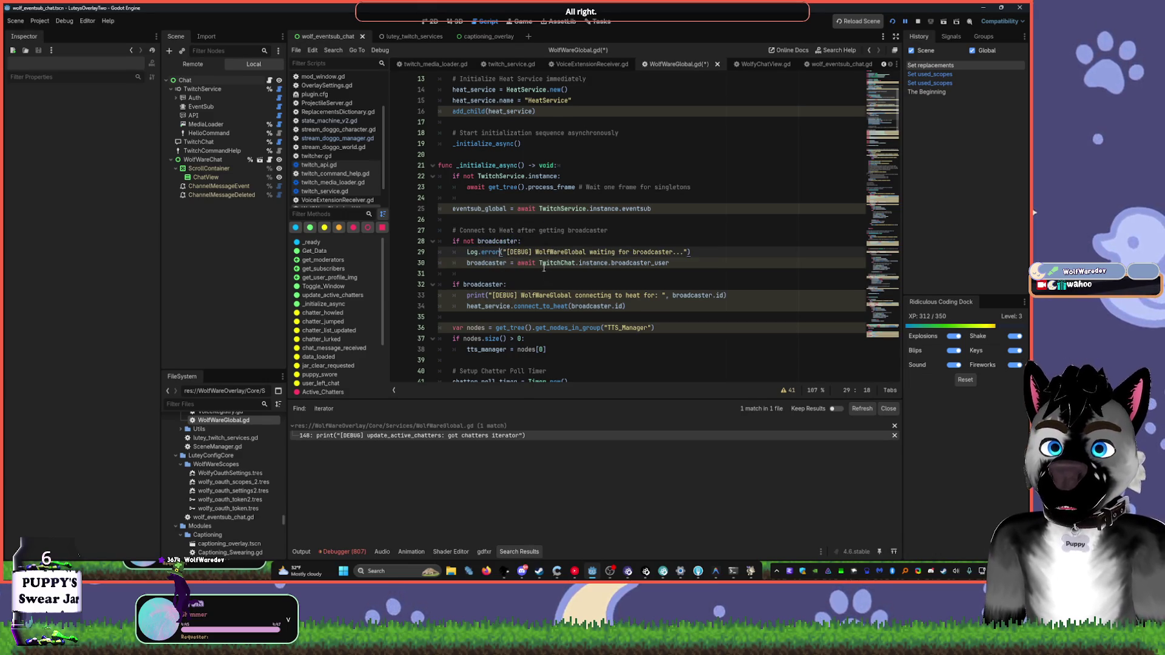
{"action": "double_click", "coordinate": [476, 296]}
{"action": "type", "text": "Log.error"}
{"action": "scroll", "coordinate": [564, 219], "scroll_direction": "down", "scroll_amount": 1}
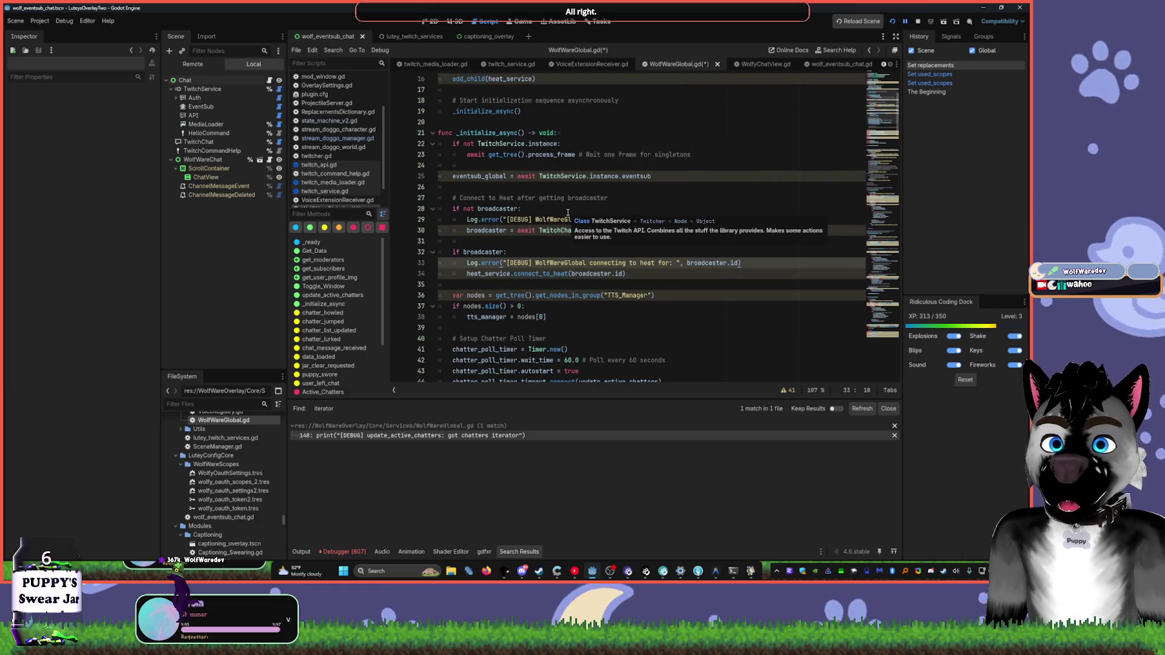
{"action": "key", "text": "ctrl+z"}
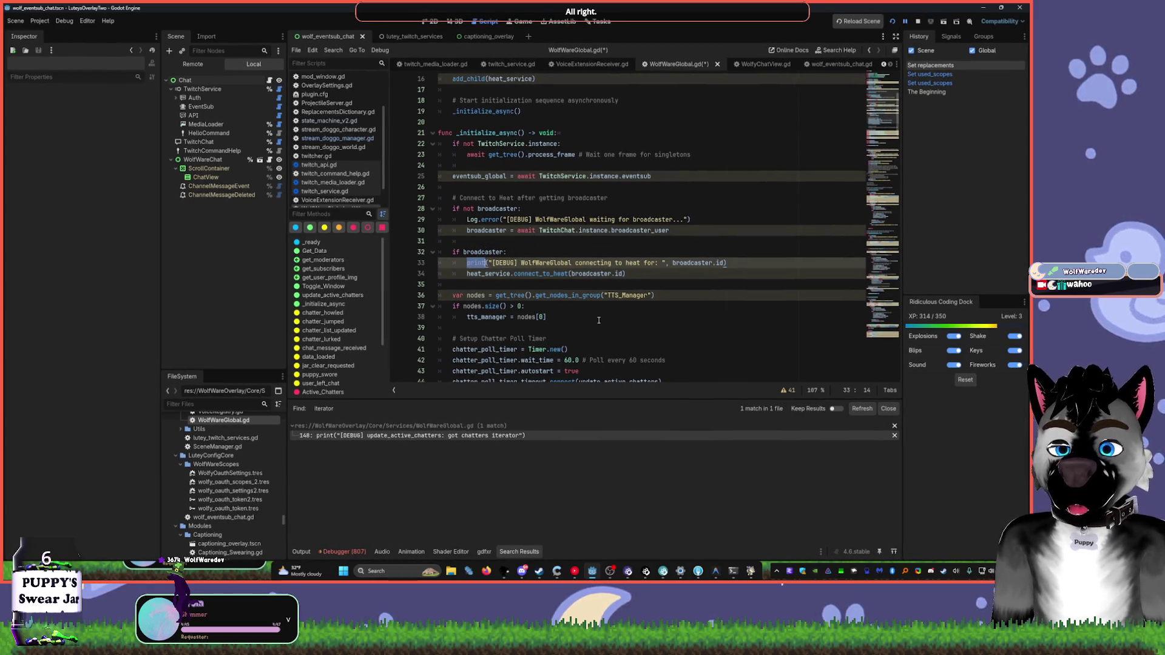
{"action": "scroll", "coordinate": [582, 292], "scroll_direction": "down", "scroll_amount": 2}
{"action": "left_click", "coordinate": [471, 199]}
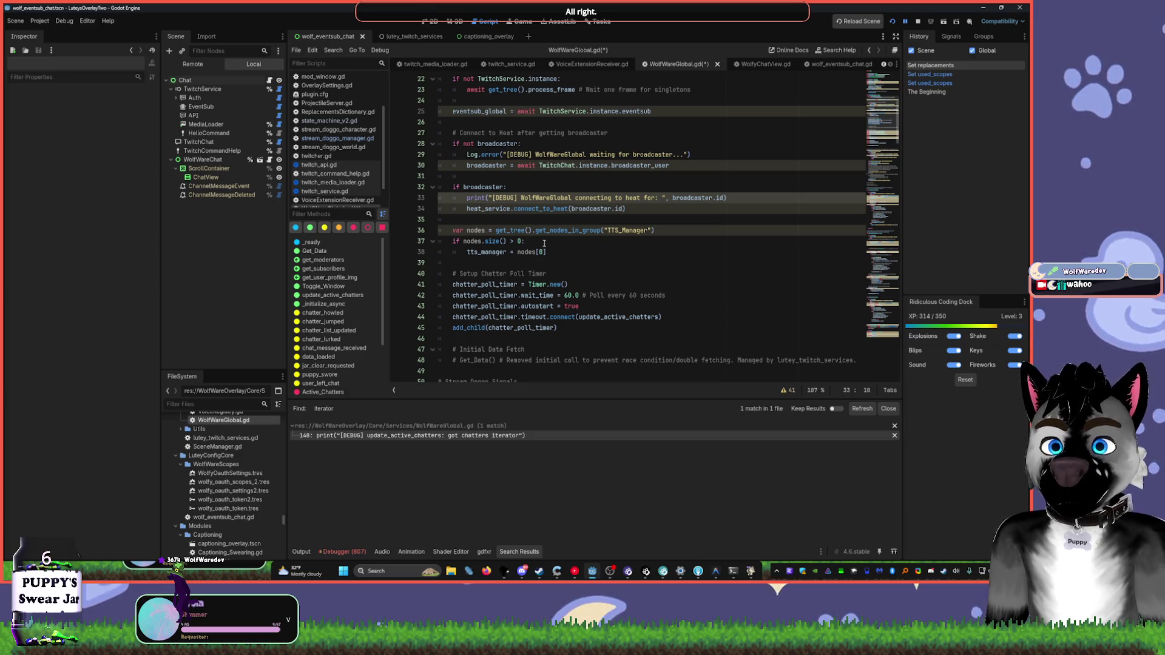
{"action": "scroll", "coordinate": [544, 244], "scroll_direction": "down", "scroll_amount": 10}
- Delete the Get_Data START print and use Log.error on lines 70 and 73
{"action": "left_click", "coordinate": [450, 221]}
{"action": "key", "text": "shift+End"}
{"action": "key", "text": "Delete"}
{"action": "key", "text": "Down"}
{"action": "key", "text": "Down"}
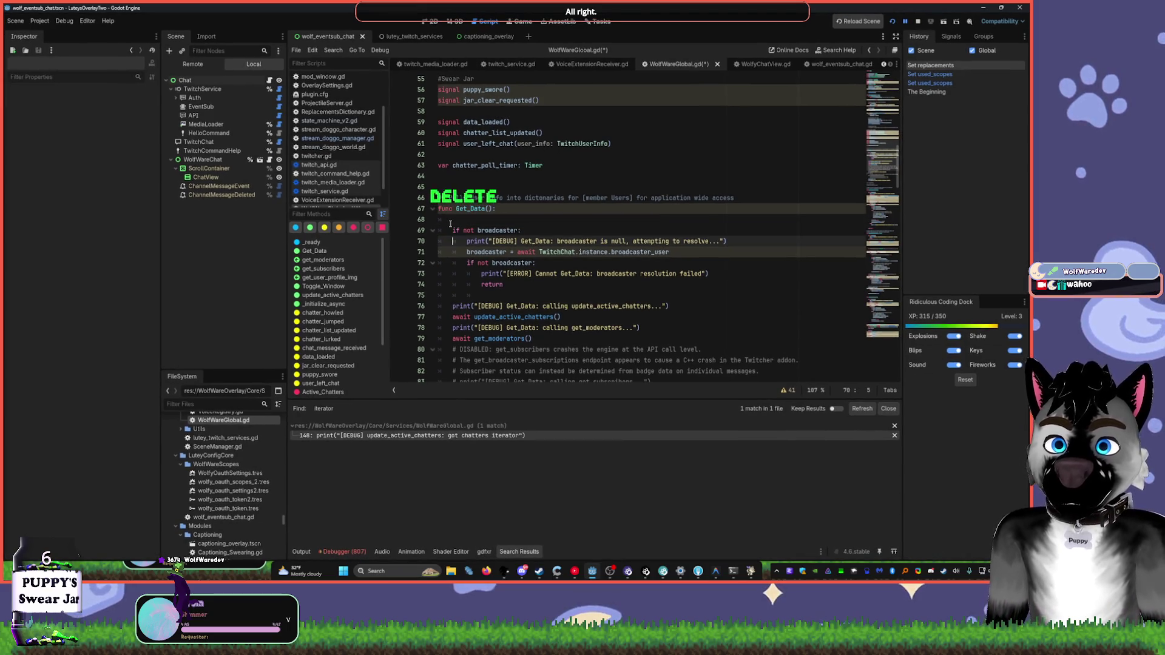
{"action": "key", "text": "ctrl+shift+Right"}
{"action": "type", "text": "Log.error"}
{"action": "key", "text": "ctrl+c"}
{"action": "double_click", "coordinate": [488, 275]}
{"action": "key", "text": "ctrl+v"}
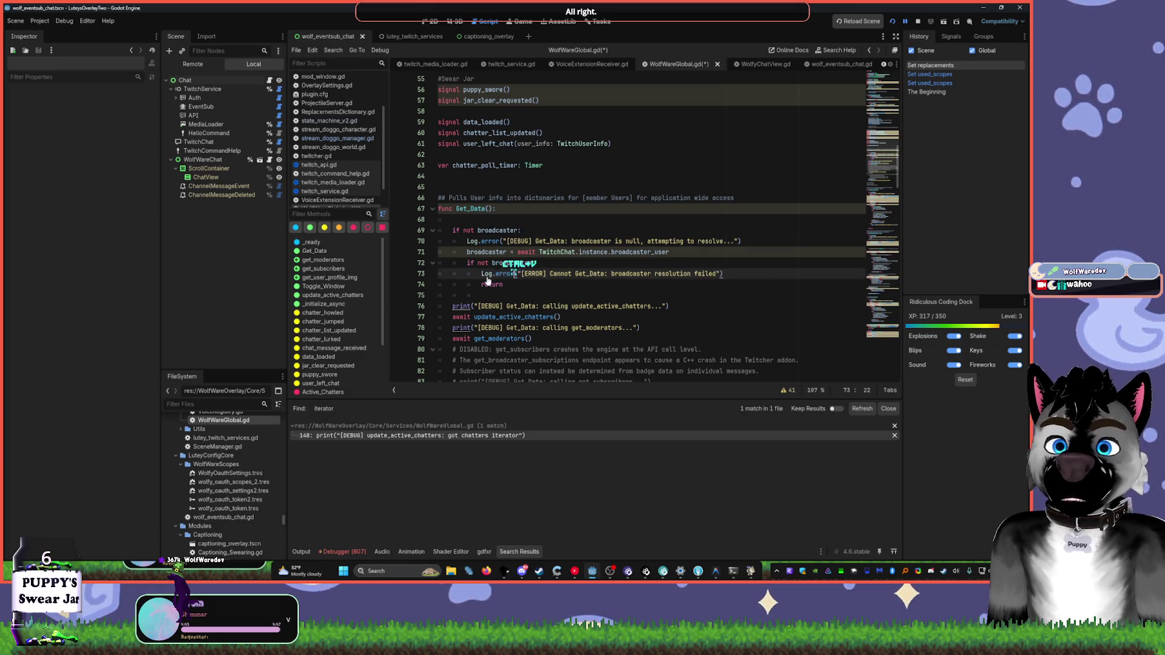
- Delete the calling update_active_chatters and get_moderators prints and tidy the blank lines
{"action": "double_click", "coordinate": [460, 306]}
{"action": "key", "text": "shift+End"}
{"action": "key", "text": "Delete"}
{"action": "key", "text": "Down"}
{"action": "key", "text": "Down"}
{"action": "key", "text": "shift+End"}
{"action": "key", "text": "Delete"}
{"action": "left_click", "coordinate": [460, 305]}
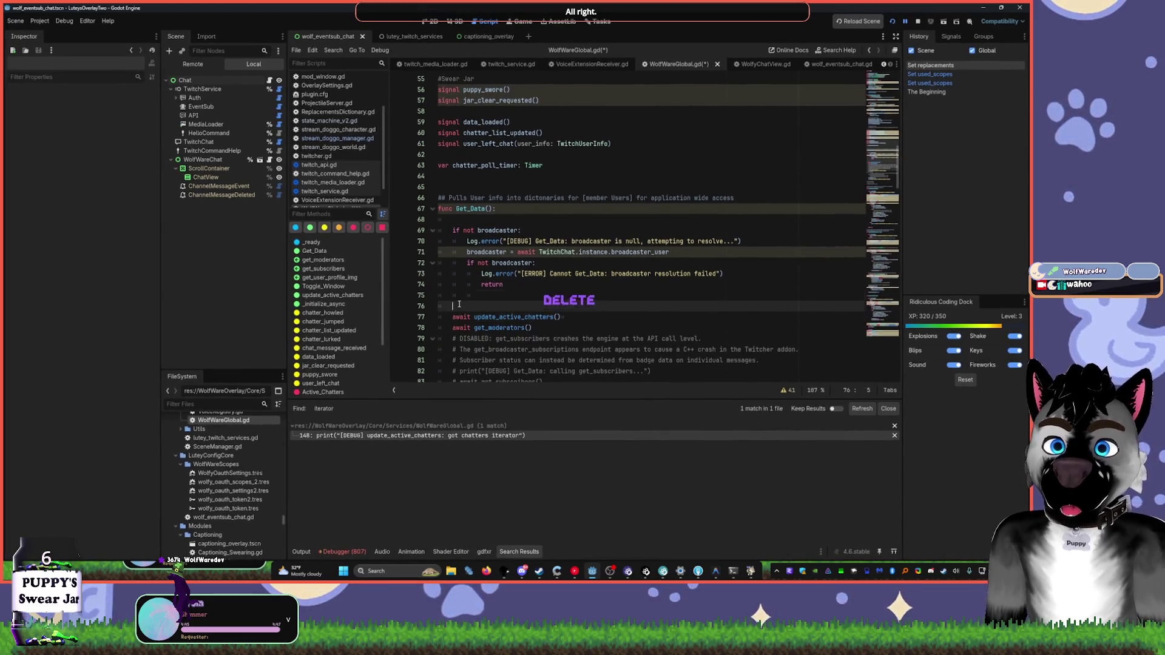
{"action": "key", "text": "Up"}
{"action": "key", "text": "Up"}
{"action": "key", "text": "End"}
{"action": "key", "text": "Delete"}
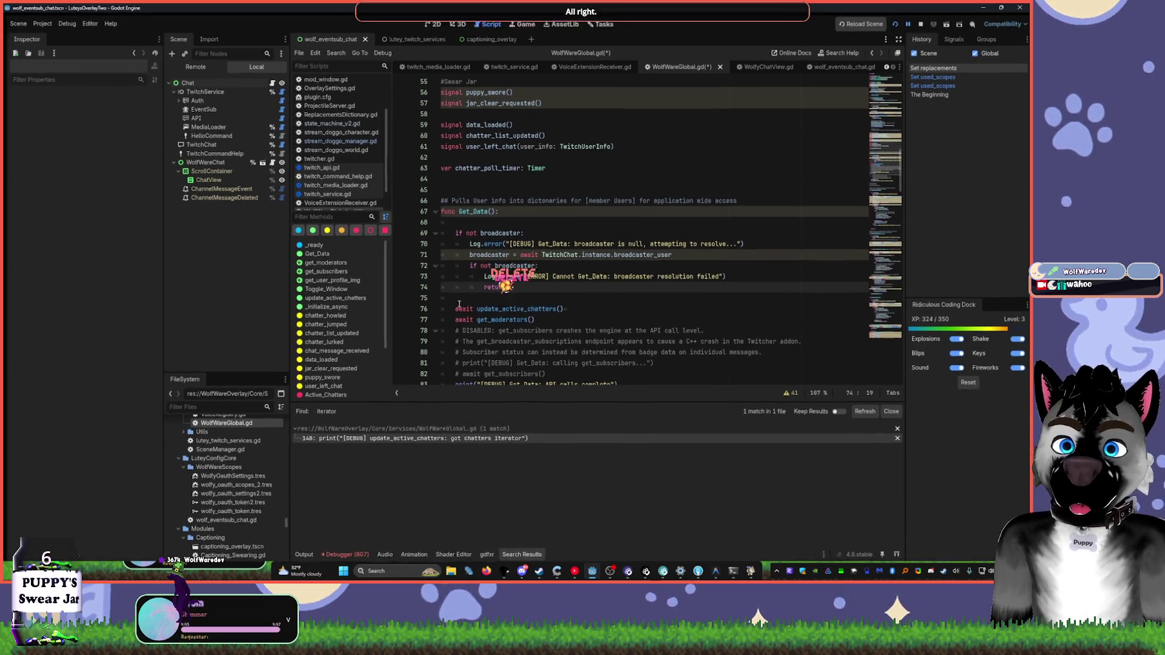
{"action": "key", "text": "Delete"}
{"action": "key", "text": "Return"}
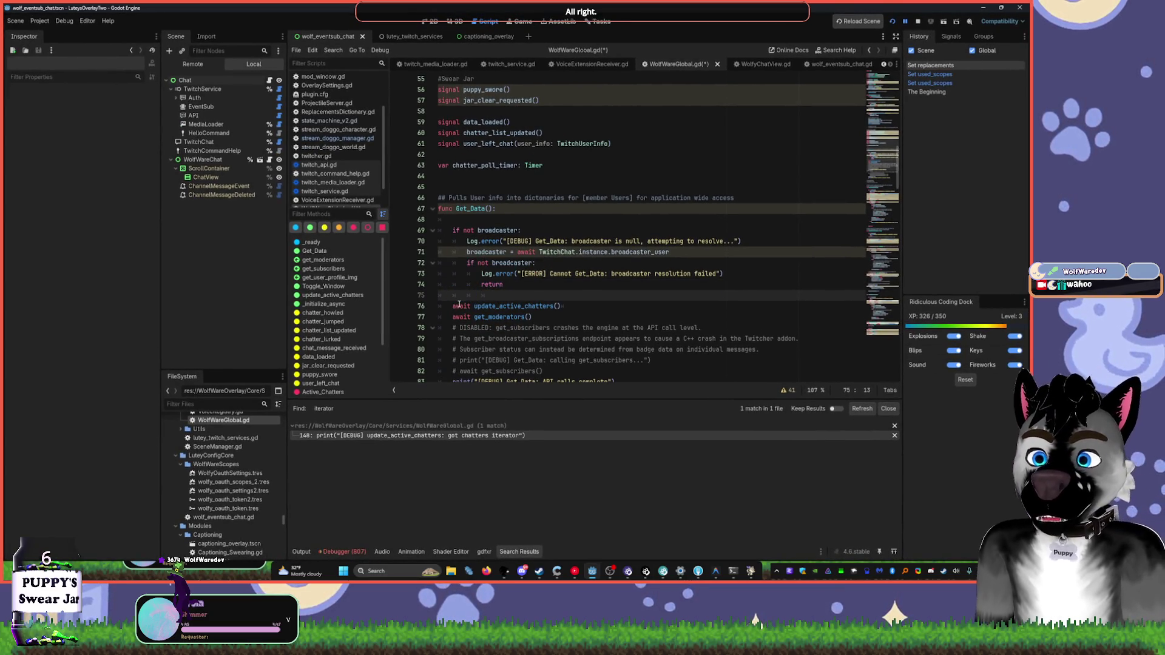
- Fold the disabled get_subscribers comment and tag the FATAL BUG FIX comment ':: DEPRECATED BUGFIX'
{"action": "scroll", "coordinate": [568, 262], "scroll_direction": "down", "scroll_amount": 5}
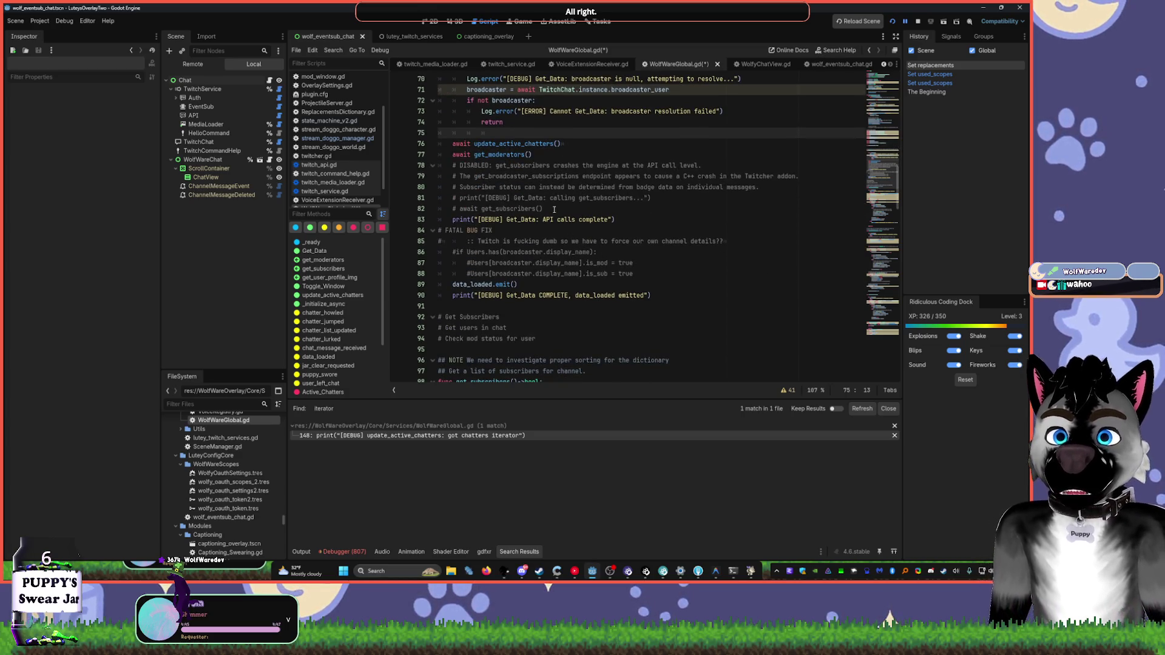
{"action": "left_click", "coordinate": [432, 166]}
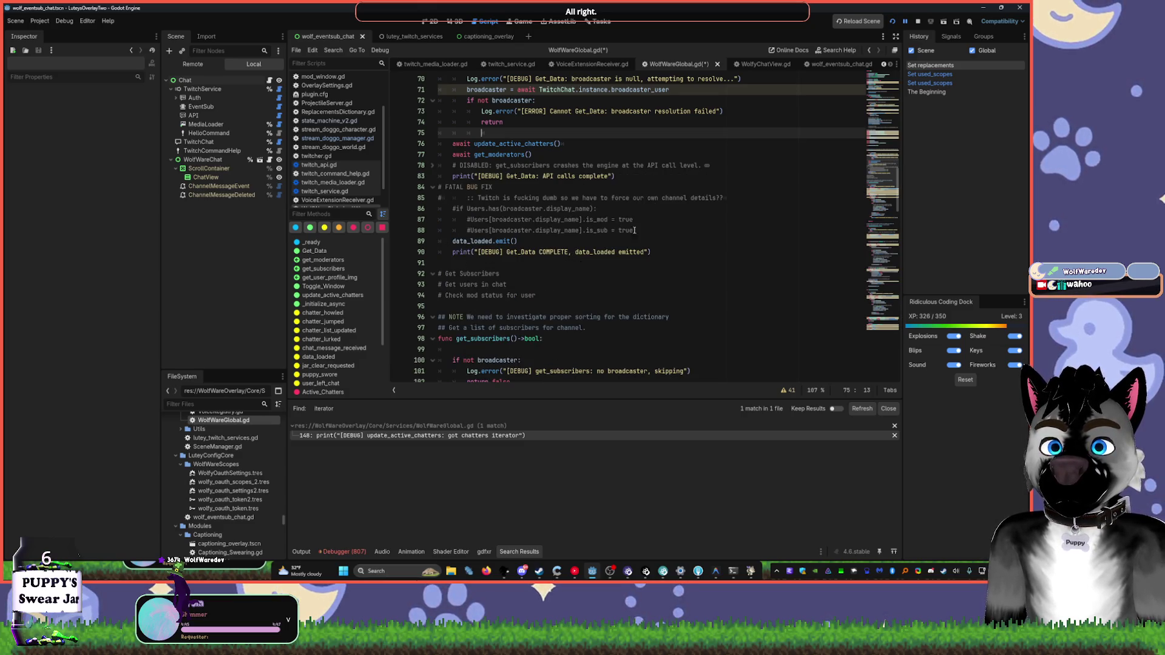
{"action": "left_click", "coordinate": [503, 187]}
{"action": "type", "text": "::"}
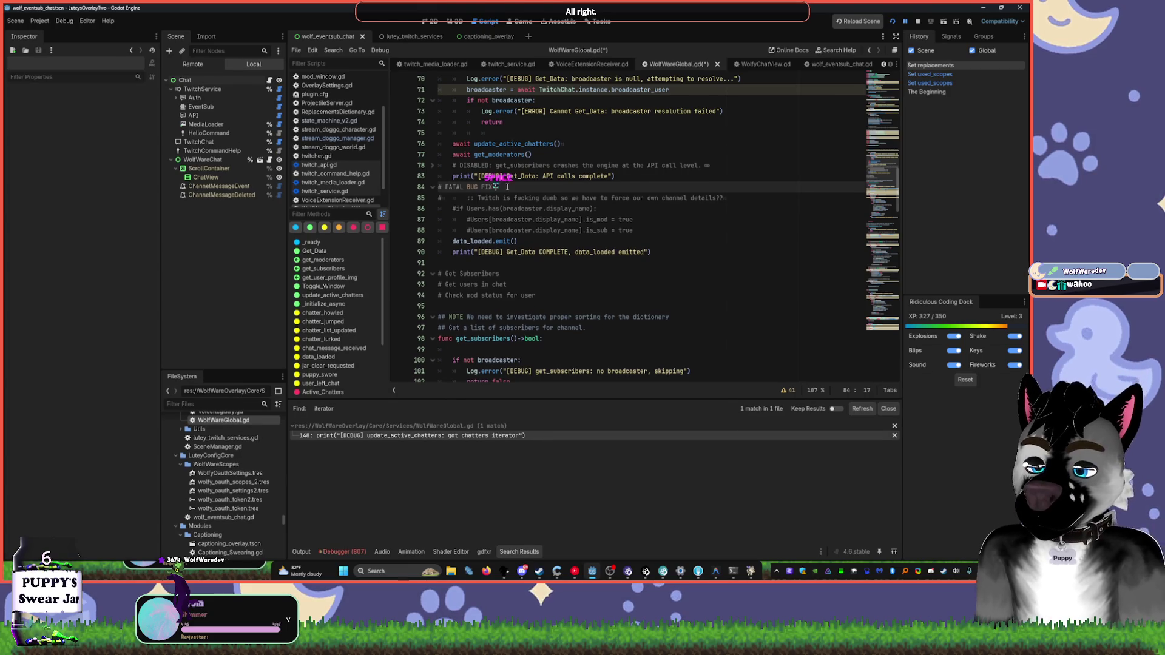
{"action": "type", "text": " DEPRE"}
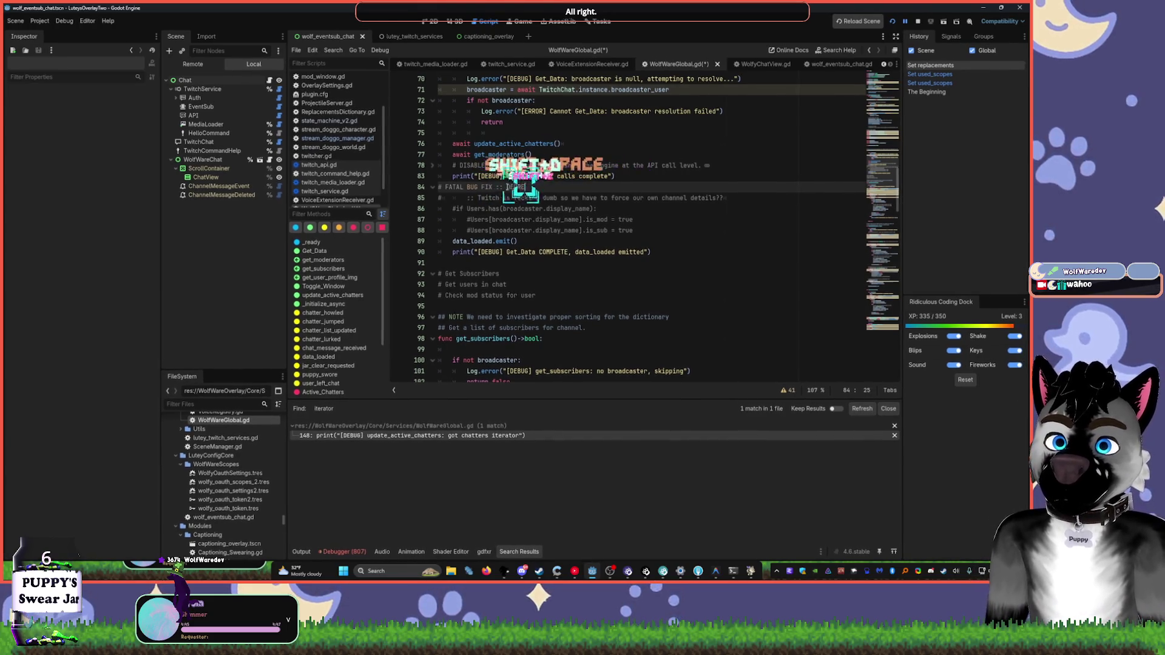
{"action": "type", "text": "CATED DU"}
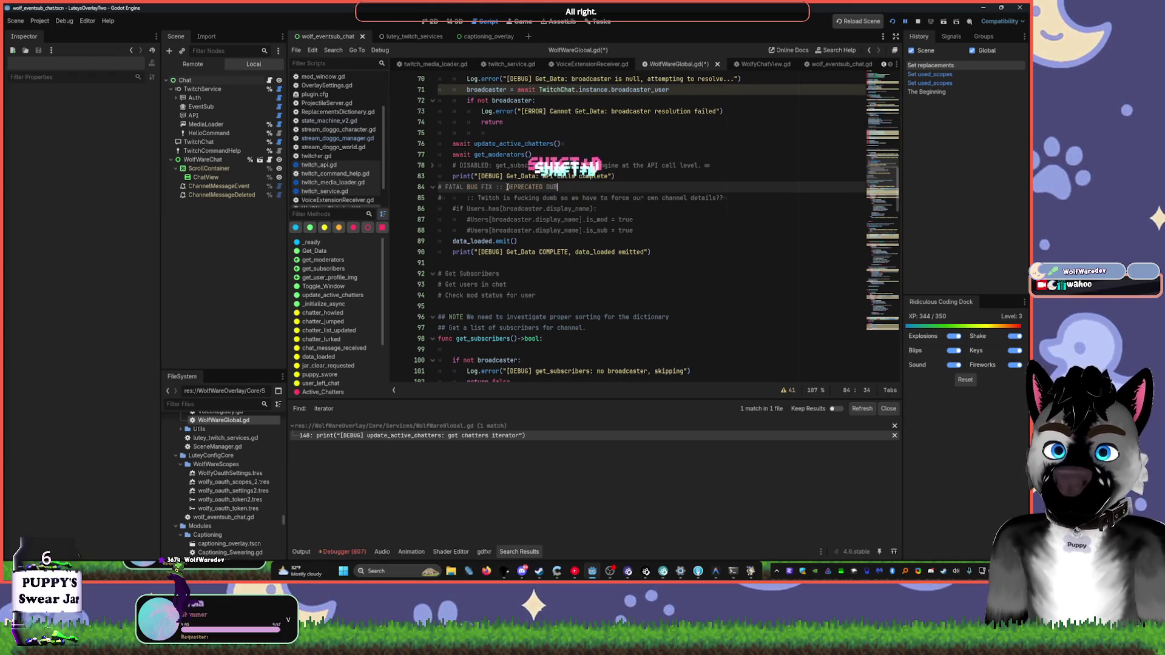
{"action": "key", "text": "shift+BackSpace"}
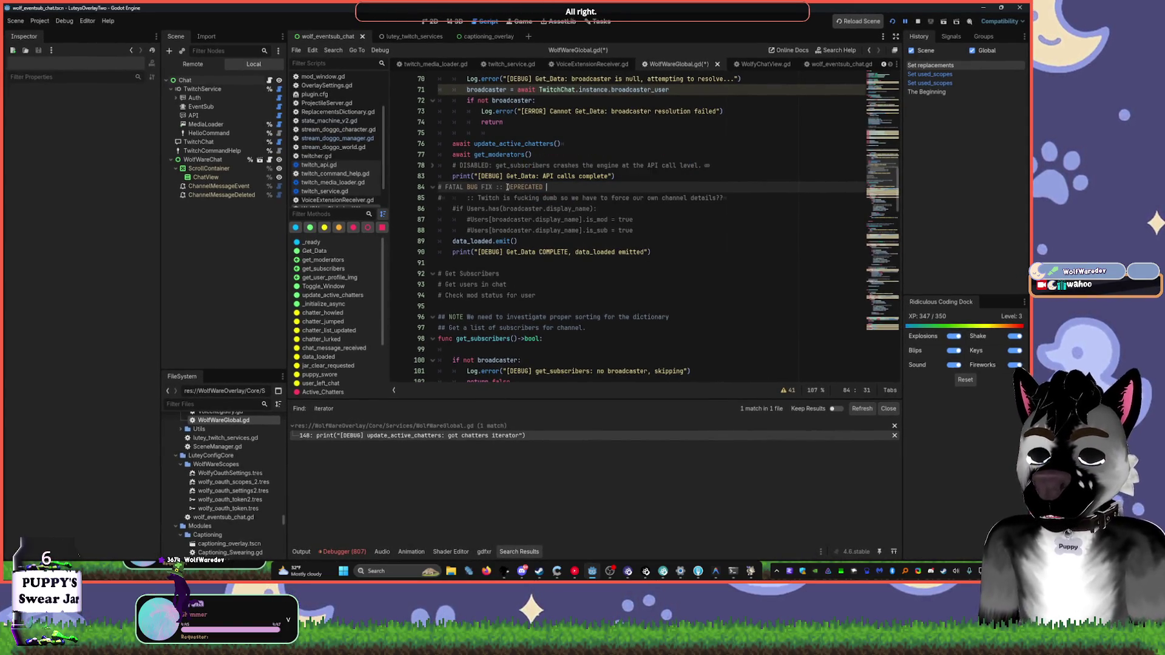
{"action": "type", "text": "BUGFIX"}
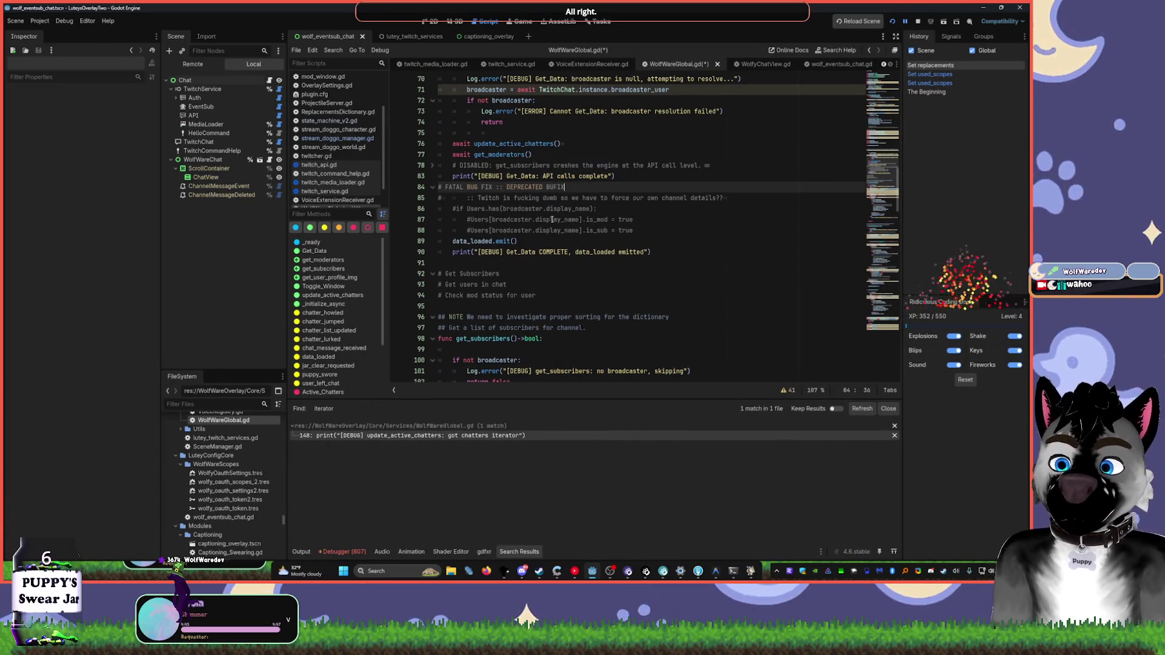
- Save WolfWareGlobal.gd and restart the running overlay project
{"action": "scroll", "coordinate": [550, 243], "scroll_direction": "down", "scroll_amount": 2}
{"action": "scroll", "coordinate": [553, 240], "scroll_direction": "down", "scroll_amount": 4}
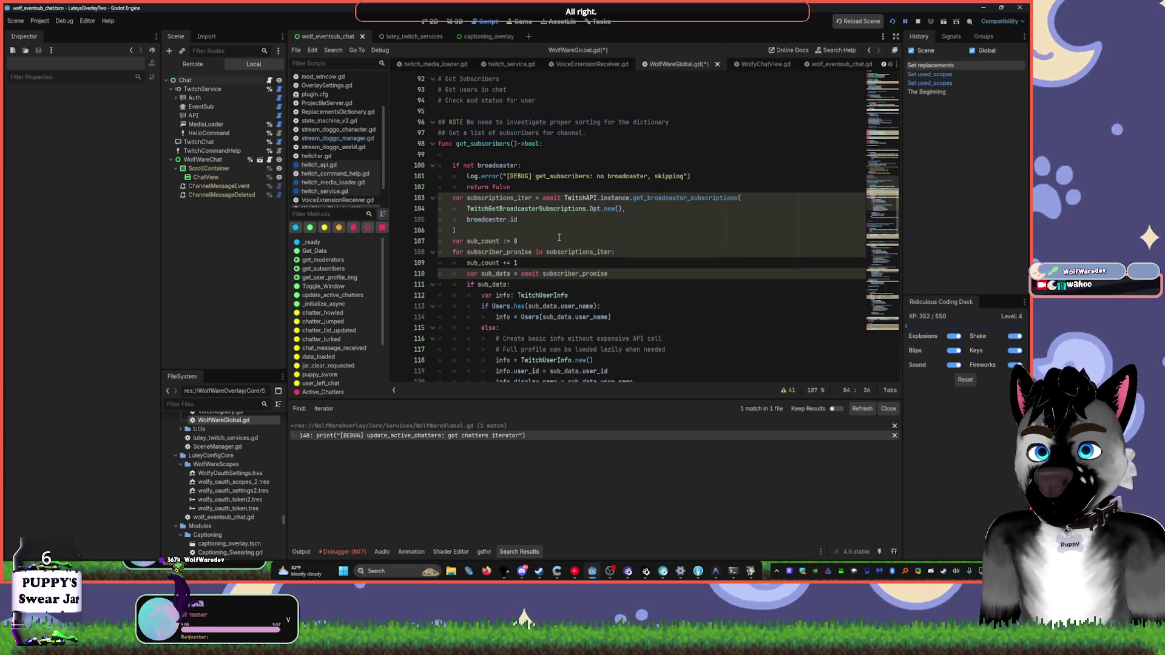
{"action": "mouse_move", "coordinate": [547, 249]}
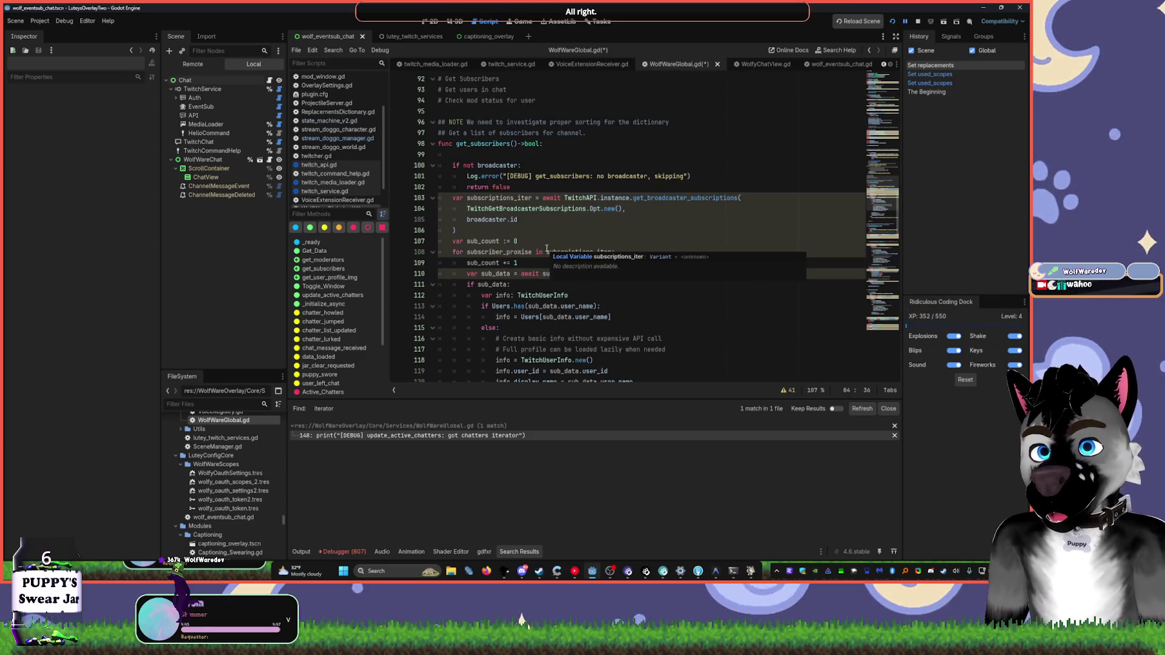
{"action": "scroll", "coordinate": [534, 235], "scroll_direction": "down", "scroll_amount": 6}
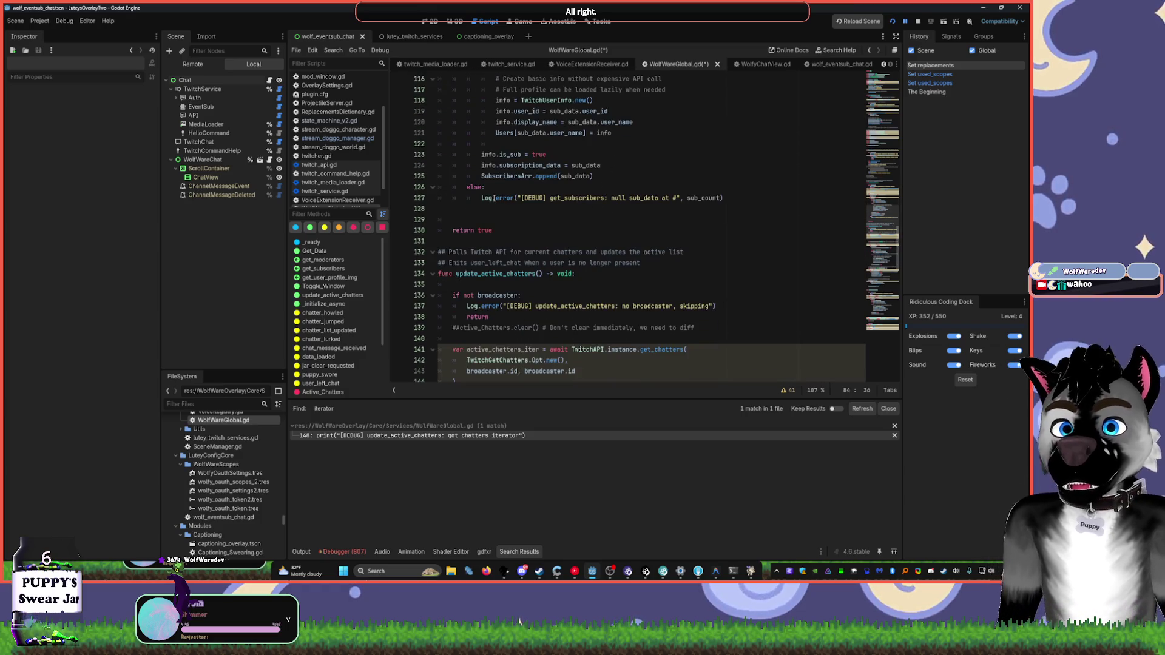
{"action": "scroll", "coordinate": [525, 209], "scroll_direction": "down", "scroll_amount": 3}
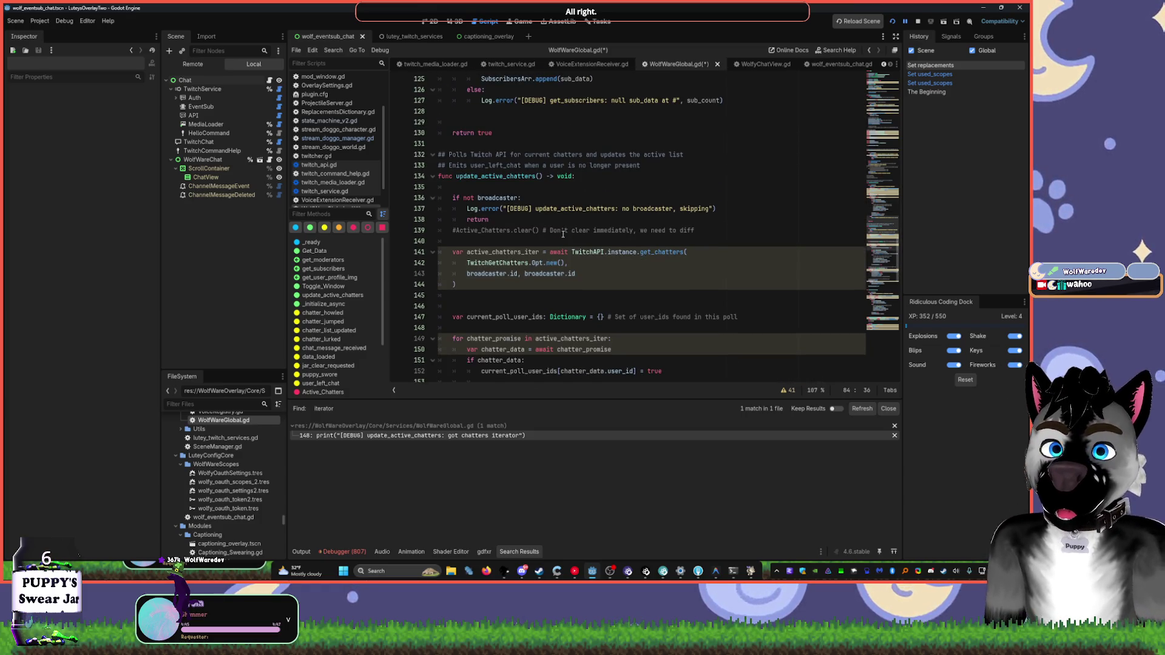
{"action": "key", "text": "ctrl+s"}
{"action": "left_click", "coordinate": [452, 187]}
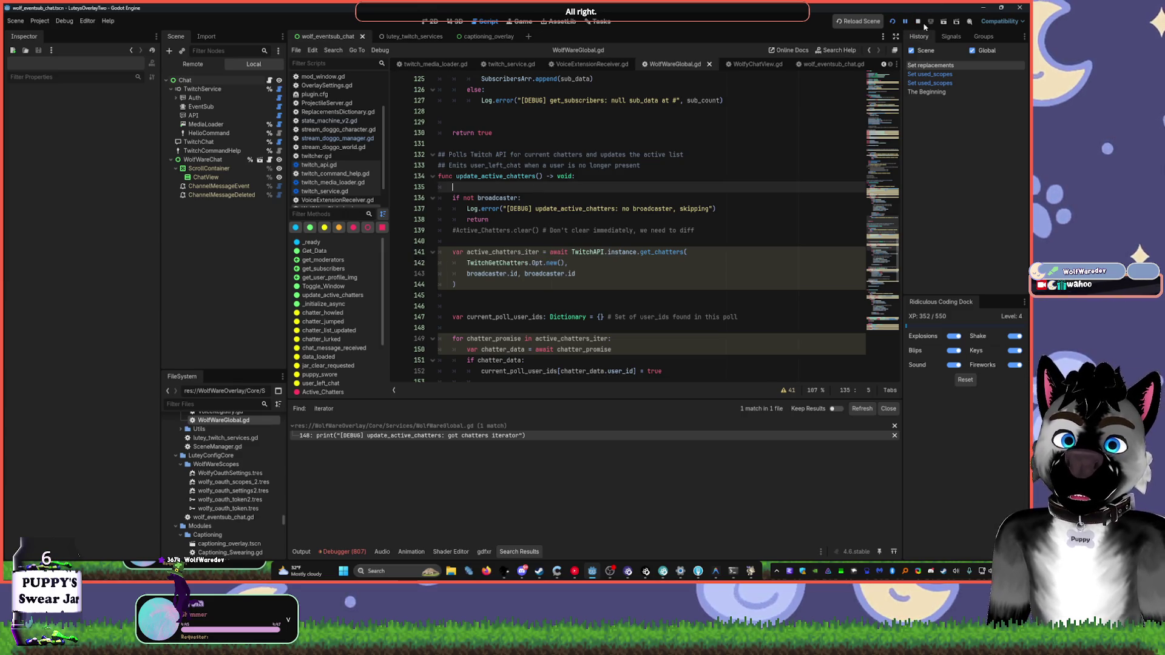
{"action": "left_click", "coordinate": [894, 22]}
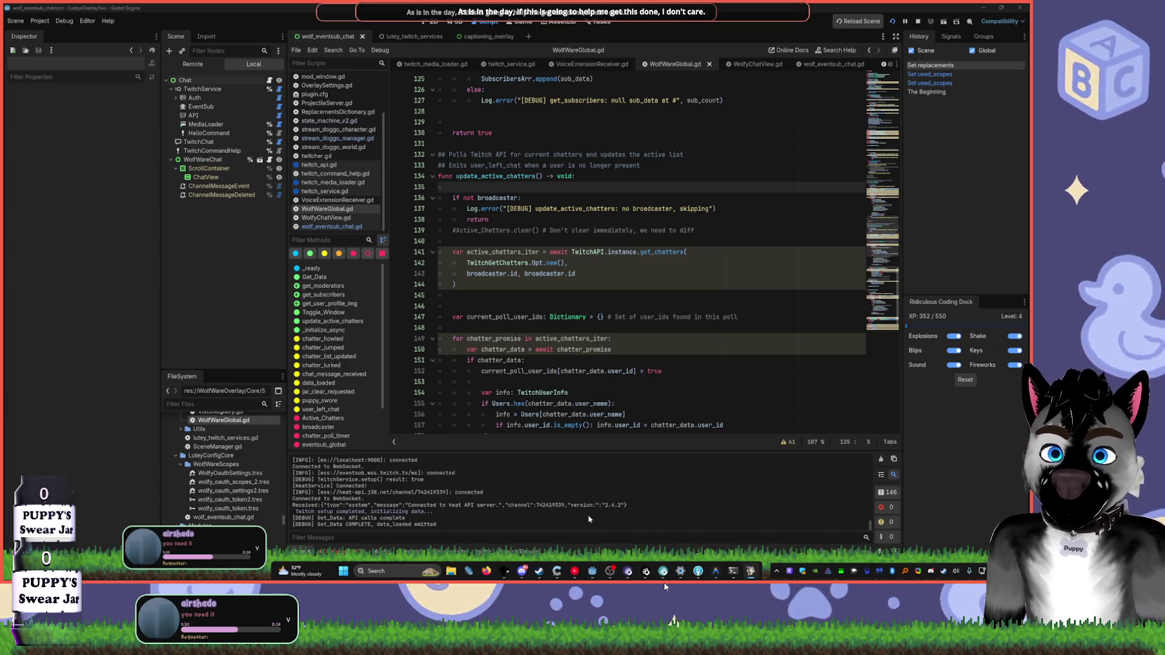
- Place the caret on line 152 in update_active_chatters
{"action": "left_click", "coordinate": [595, 371]}
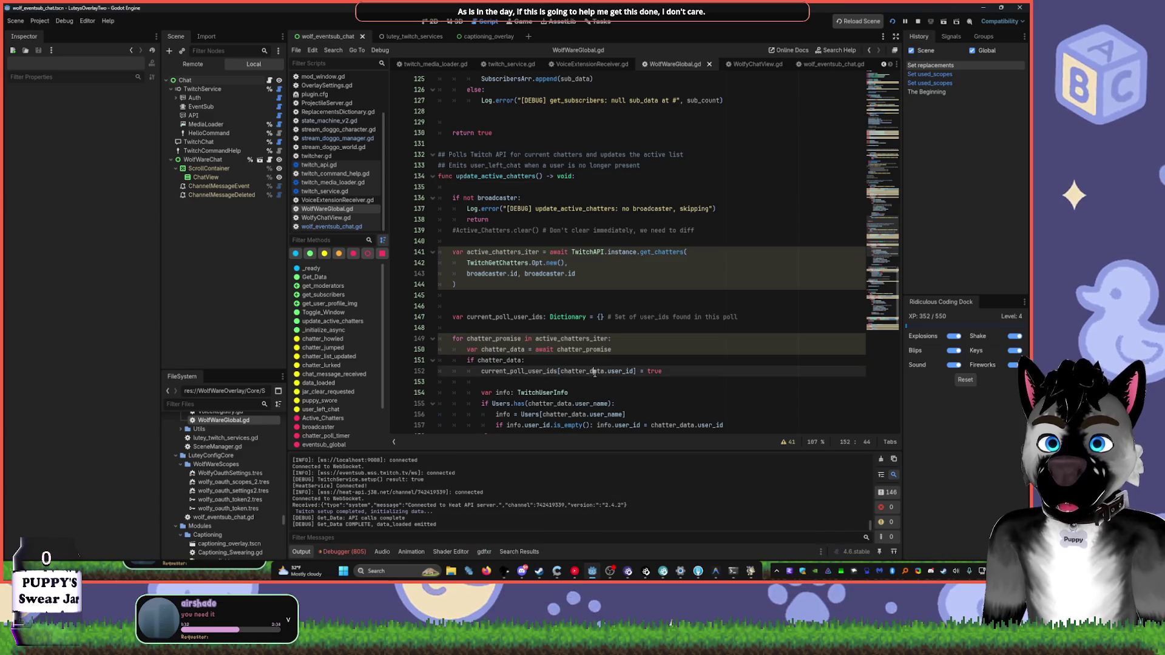
{"action": "scroll", "coordinate": [604, 306], "scroll_direction": "up", "scroll_amount": 15}
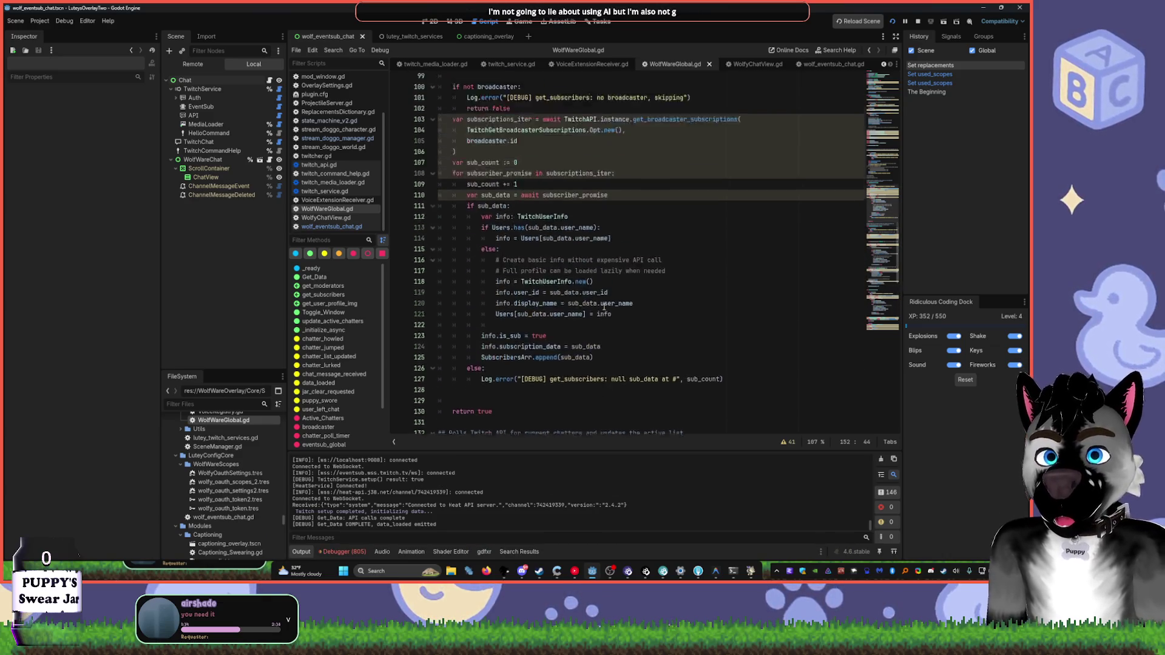
{"action": "scroll", "coordinate": [604, 307], "scroll_direction": "up", "scroll_amount": 20}
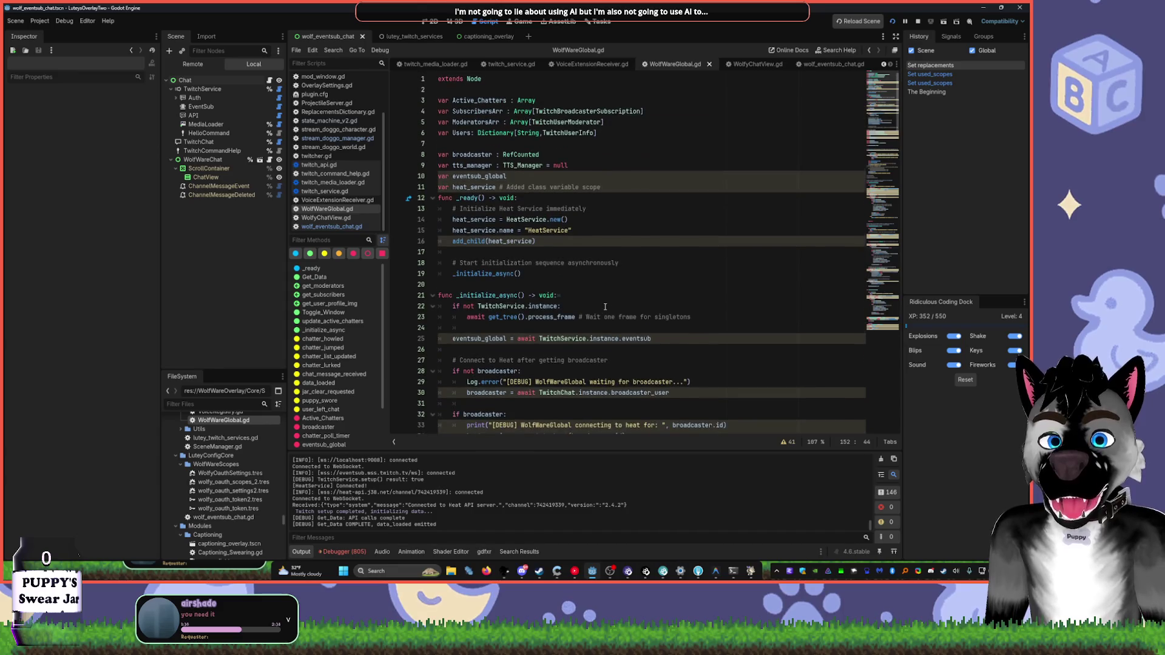
{"action": "scroll", "coordinate": [880, 129], "scroll_direction": "down", "scroll_amount": 9}
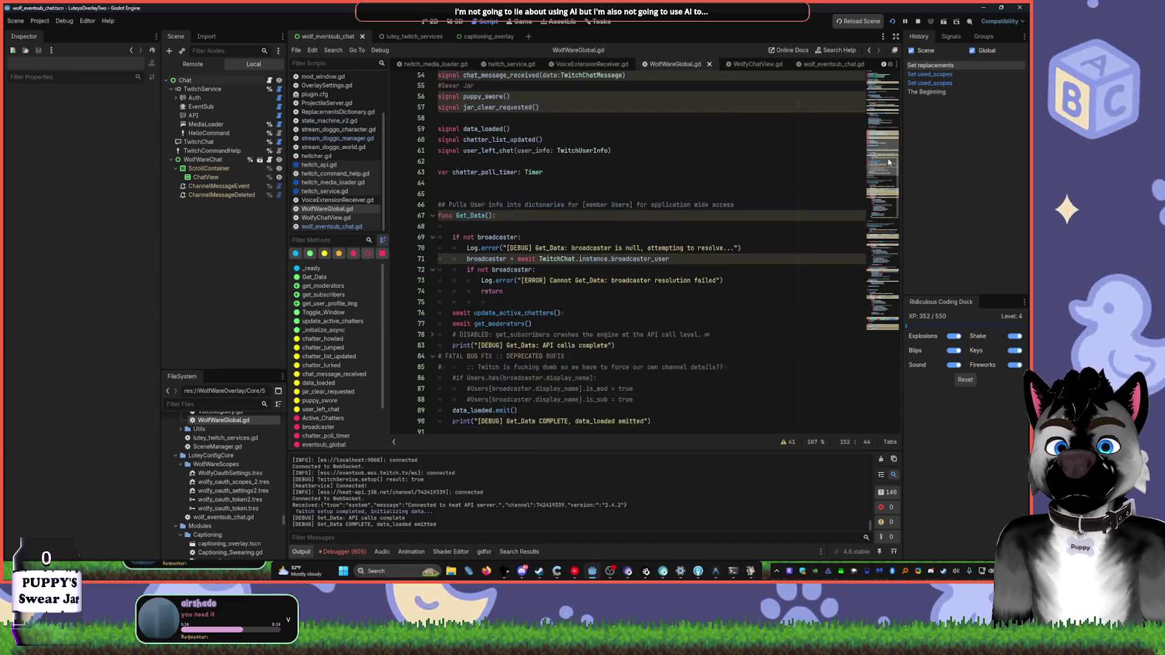
{"action": "scroll", "coordinate": [769, 178], "scroll_direction": "down", "scroll_amount": 14}
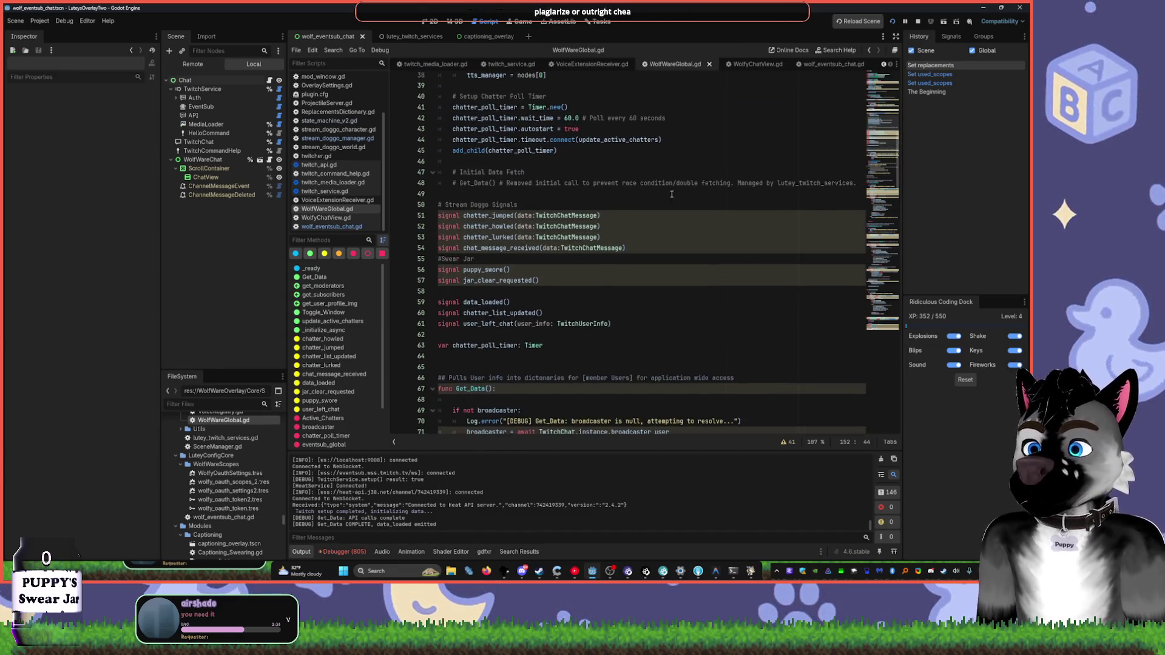
{"action": "left_click_drag", "start_coordinate": [882, 176], "coordinate": [882, 311]}
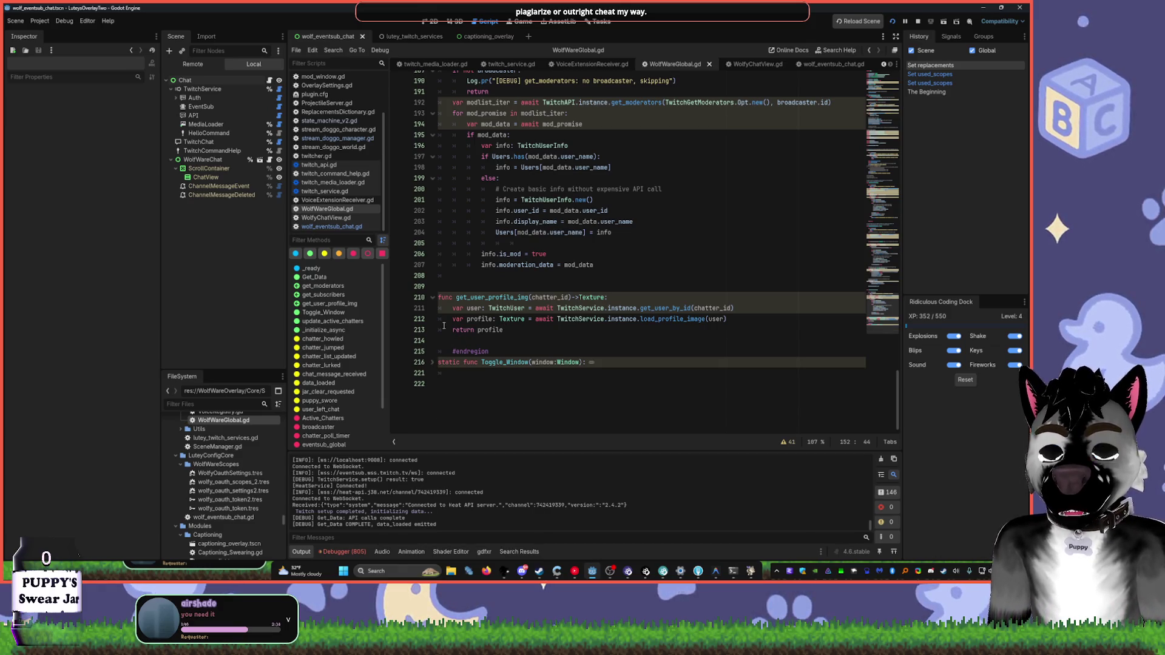
{"action": "scroll", "coordinate": [440, 349], "scroll_direction": "up", "scroll_amount": 9}
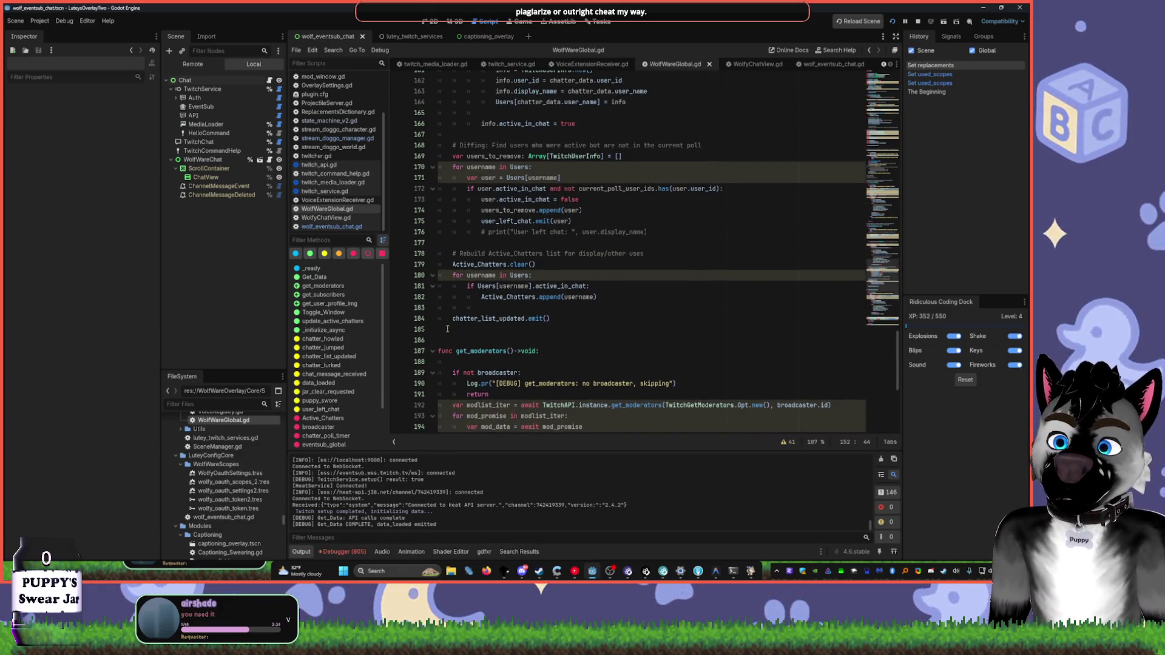
{"action": "left_click", "coordinate": [433, 351]}
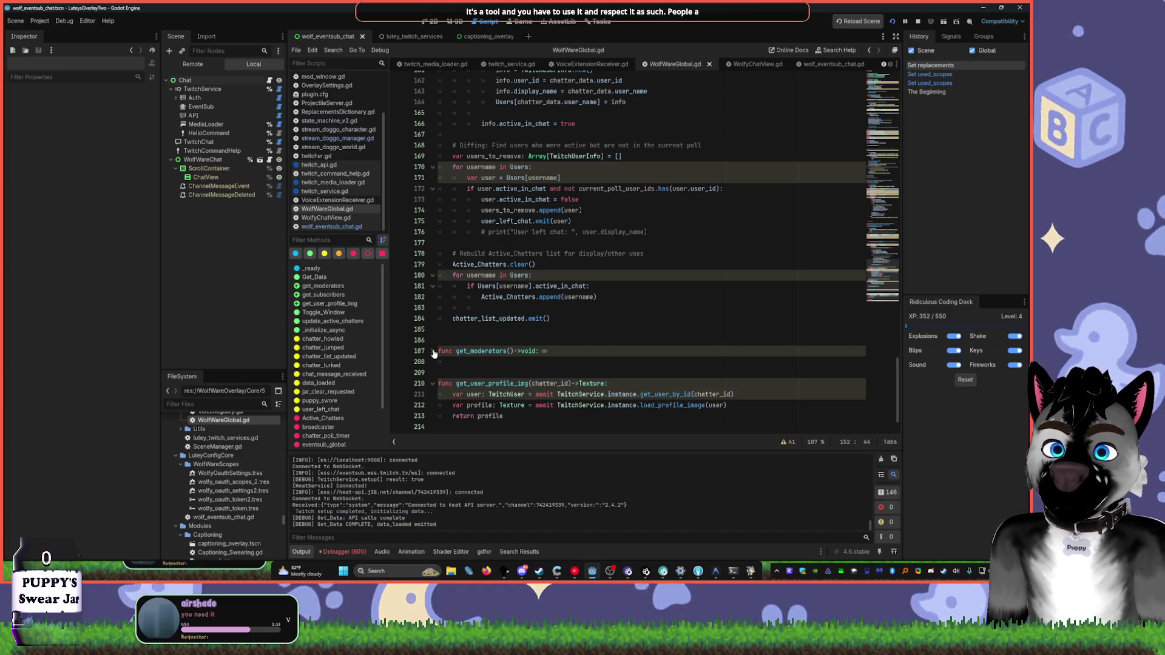
{"action": "left_click", "coordinate": [433, 276]}
{"action": "scroll", "coordinate": [433, 279], "scroll_direction": "up", "scroll_amount": 2}
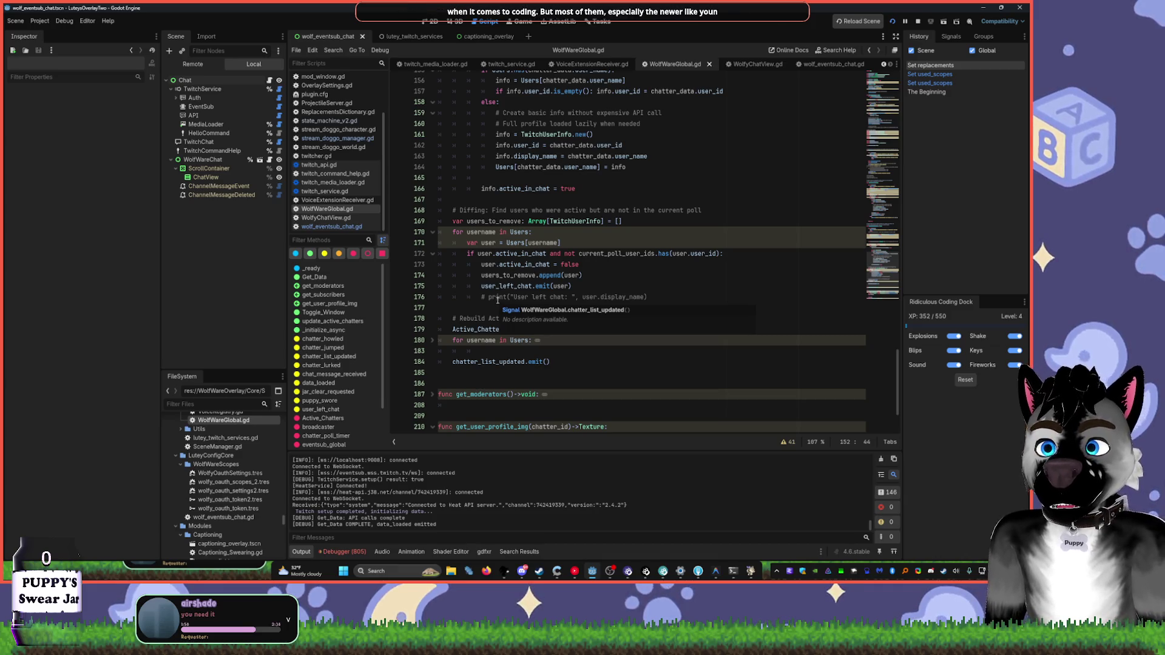
{"action": "scroll", "coordinate": [612, 301], "scroll_direction": "up", "scroll_amount": 3}
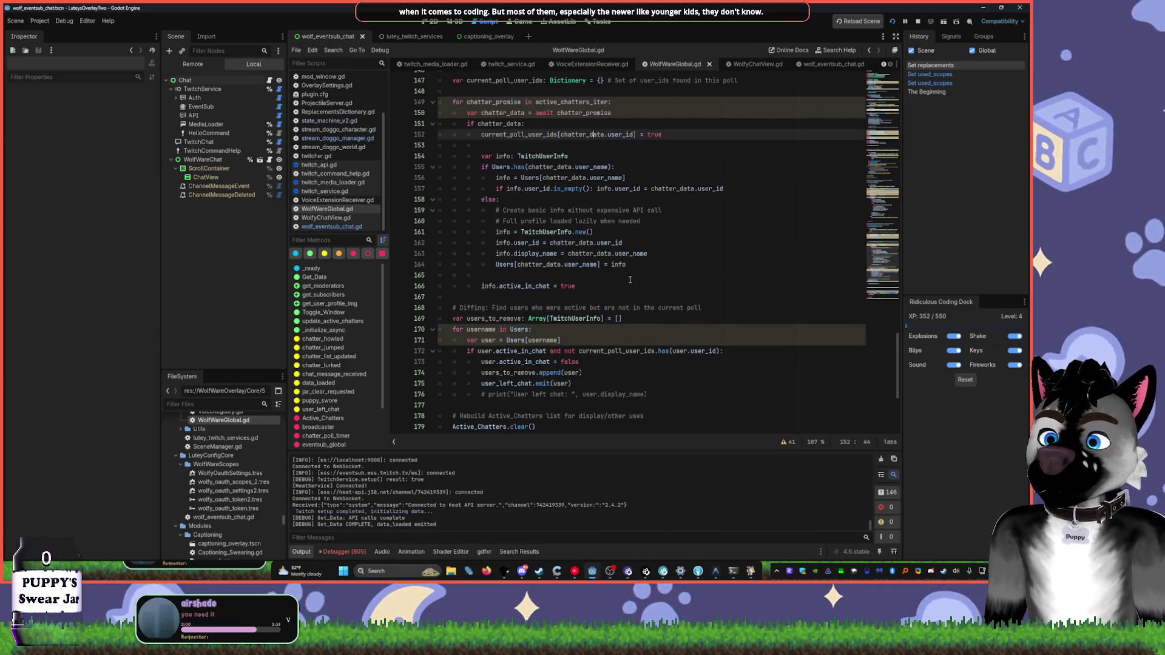
{"action": "scroll", "coordinate": [630, 280], "scroll_direction": "up", "scroll_amount": 3}
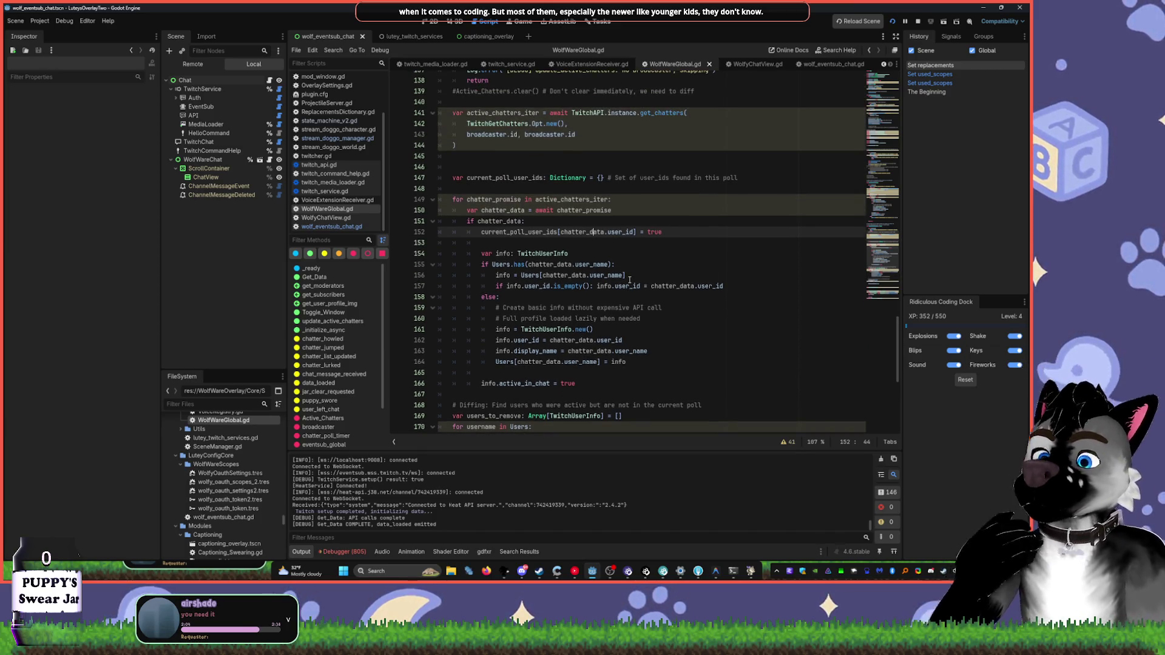
{"action": "scroll", "coordinate": [629, 279], "scroll_direction": "up", "scroll_amount": 7}
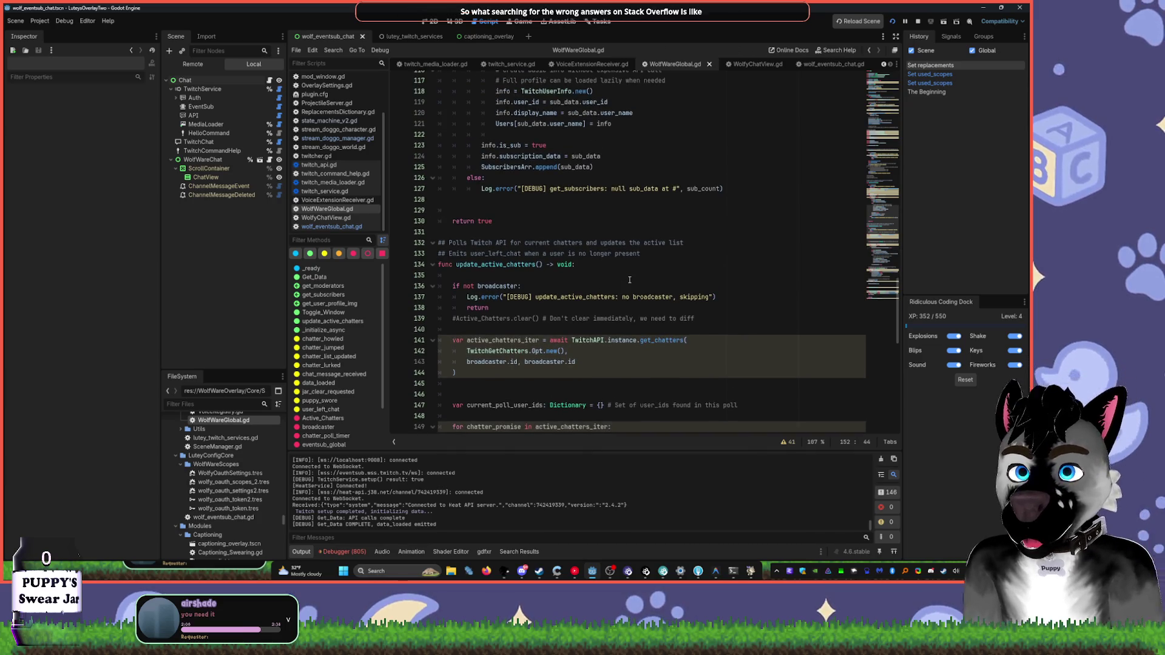
{"action": "scroll", "coordinate": [629, 279], "scroll_direction": "up", "scroll_amount": 13}
{"action": "scroll", "coordinate": [610, 294], "scroll_direction": "up", "scroll_amount": 4}
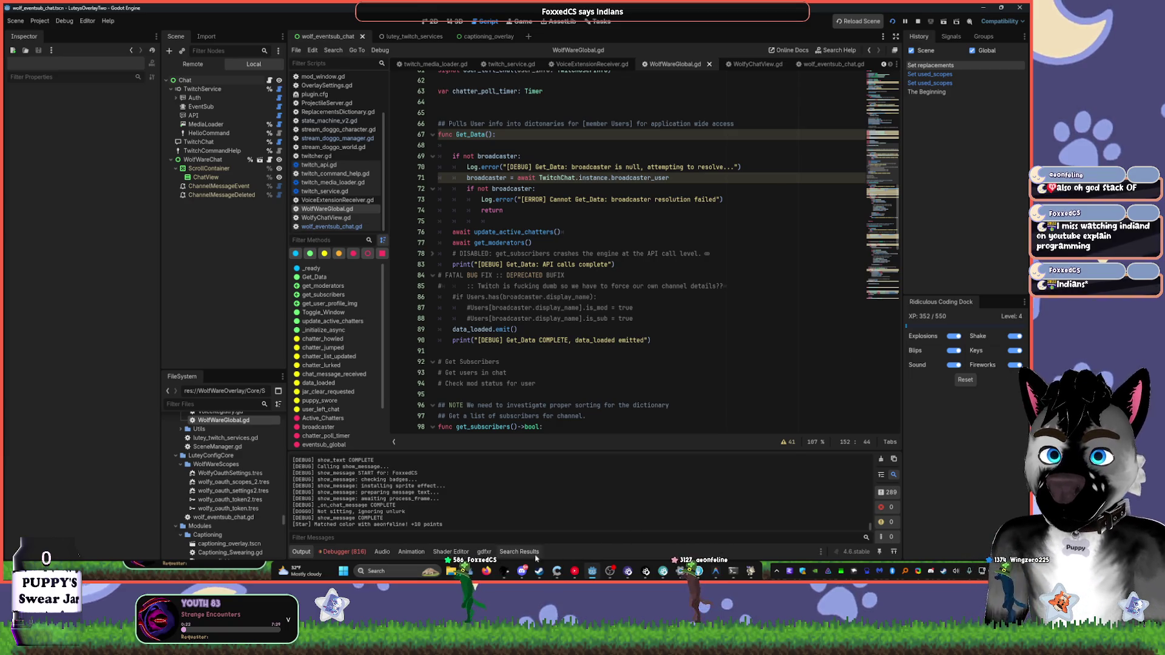
{"action": "left_click", "coordinate": [489, 571]}
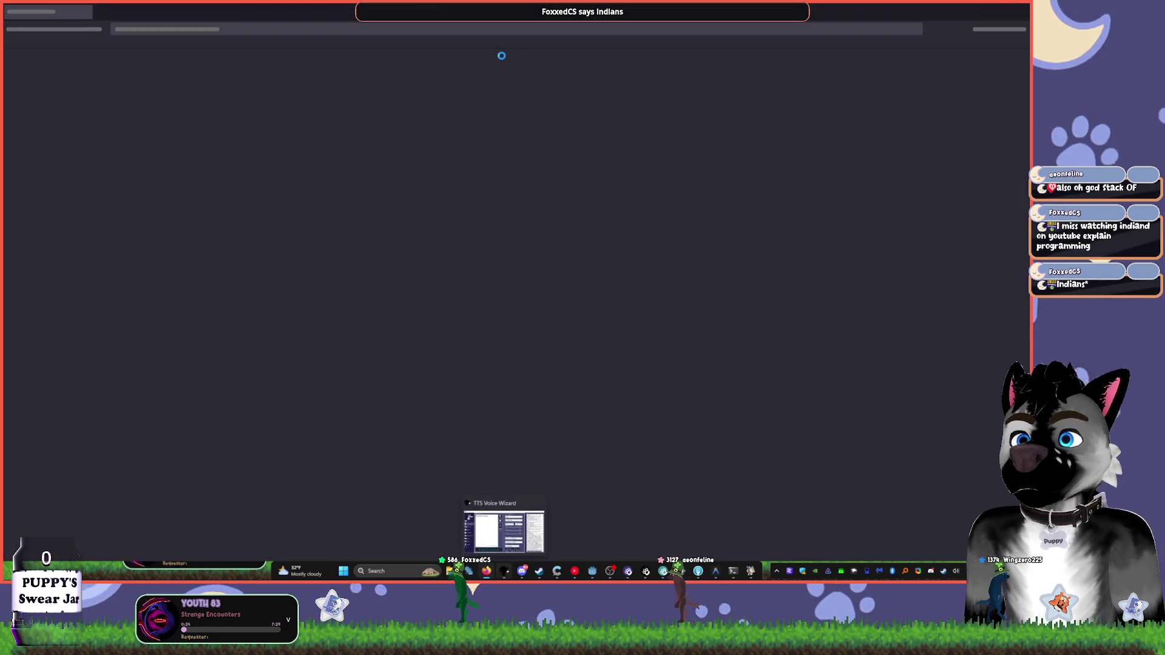
- Maximize Chrome and browse wolfwaredev.me's Sewing Shop products and Available Fabrics gallery
{"action": "key", "text": "alt+Tab"}
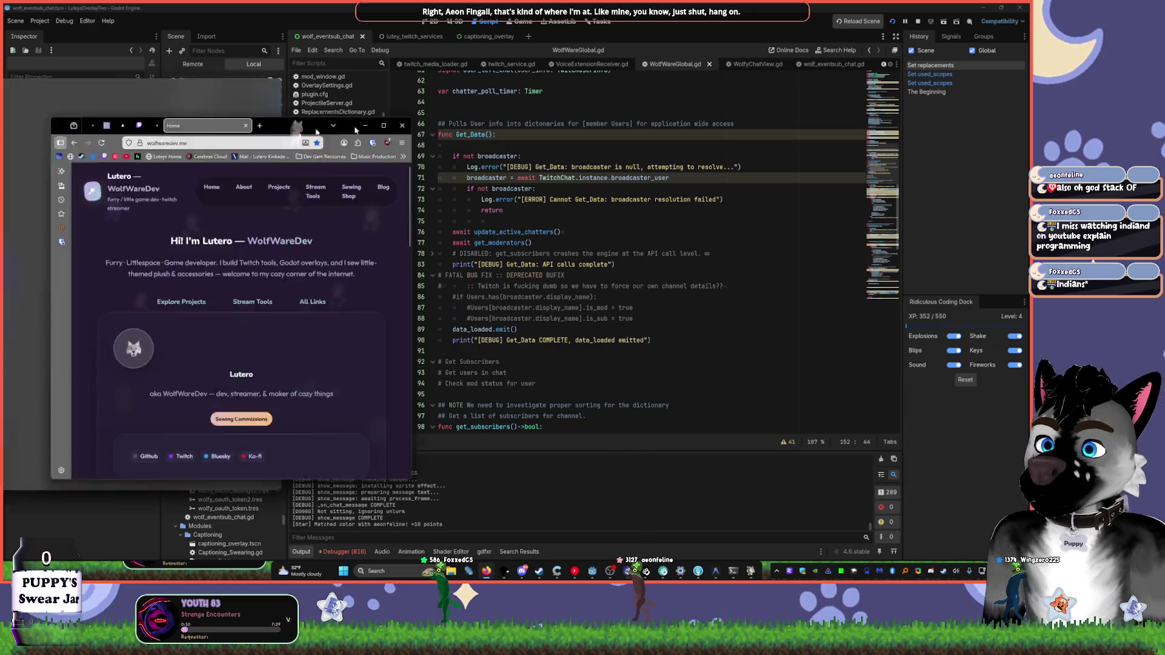
{"action": "left_click", "coordinate": [627, 99]}
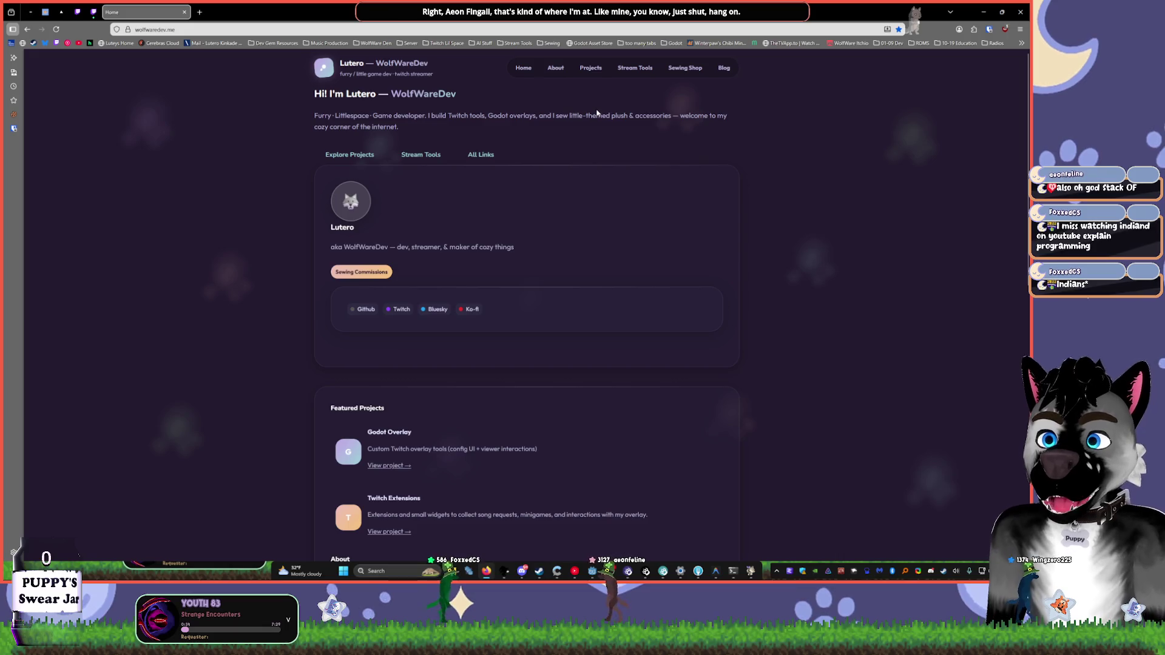
{"action": "left_click", "coordinate": [681, 70]}
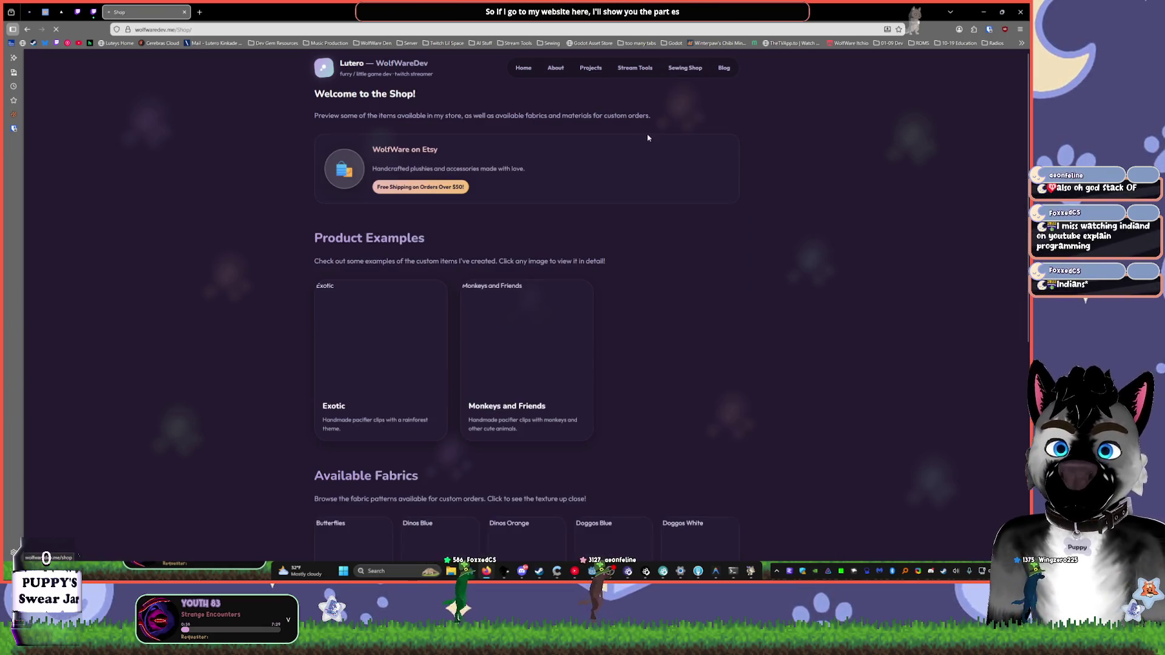
{"action": "scroll", "coordinate": [800, 255], "scroll_direction": "down", "scroll_amount": 3}
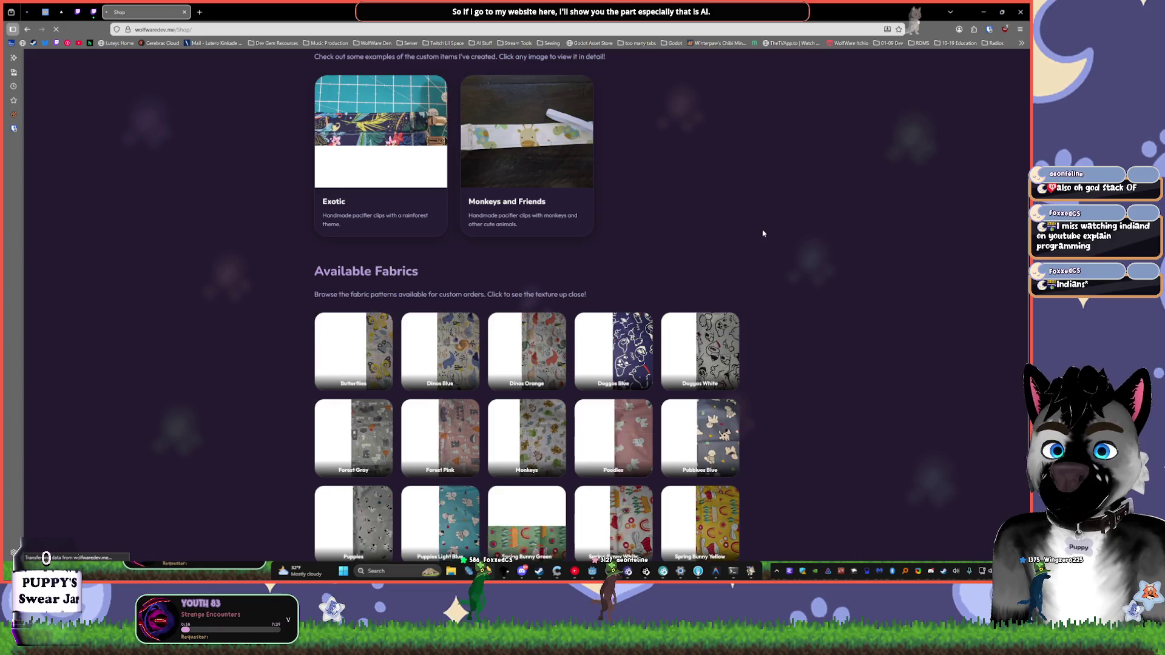
{"action": "scroll", "coordinate": [660, 187], "scroll_direction": "down", "scroll_amount": 2}
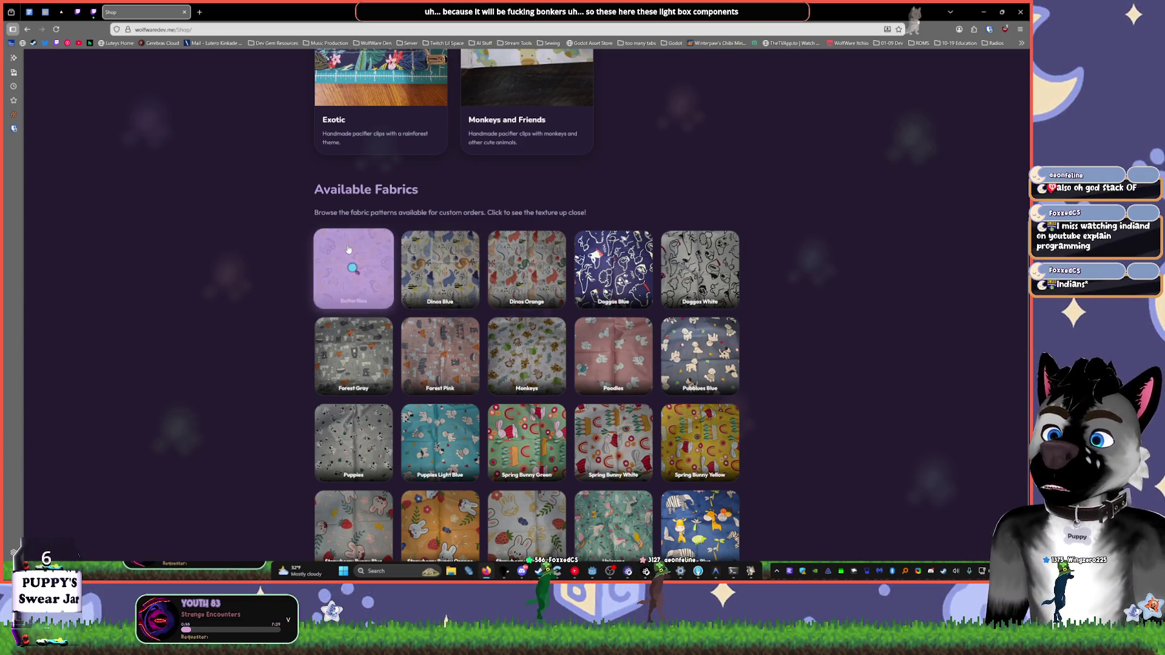
{"action": "scroll", "coordinate": [463, 203], "scroll_direction": "up", "scroll_amount": 2}
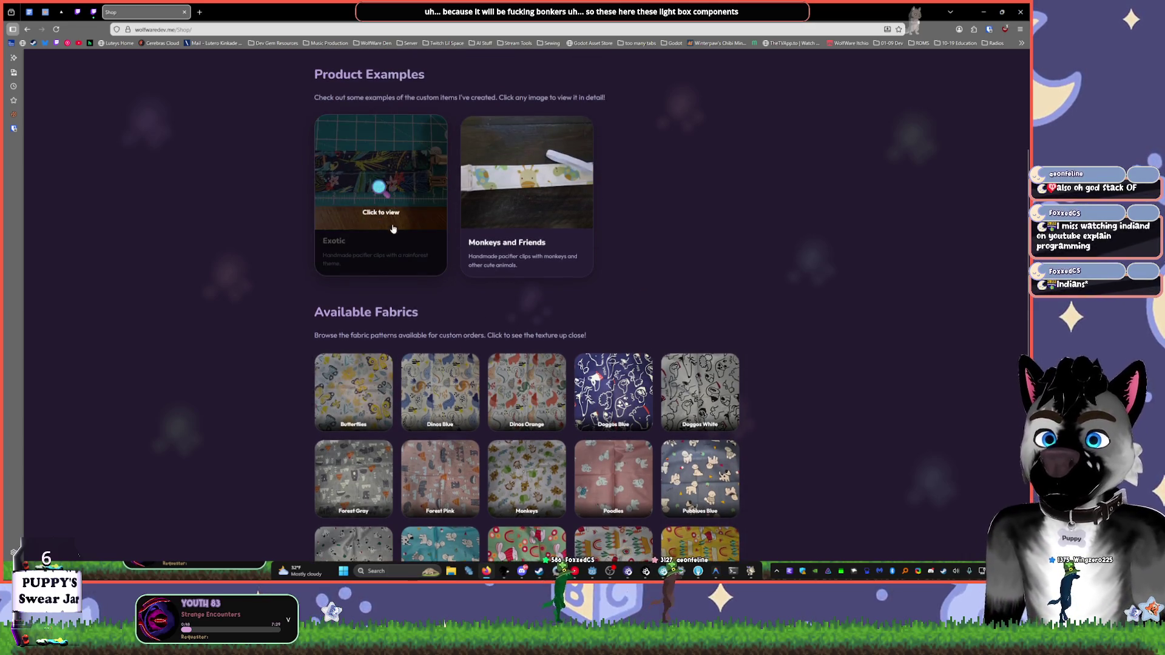
- Enlarge the Exotic and Monkeys and Friends pacifier-clip photos, ending on Exotic's lightbox
{"action": "left_click", "coordinate": [368, 182]}
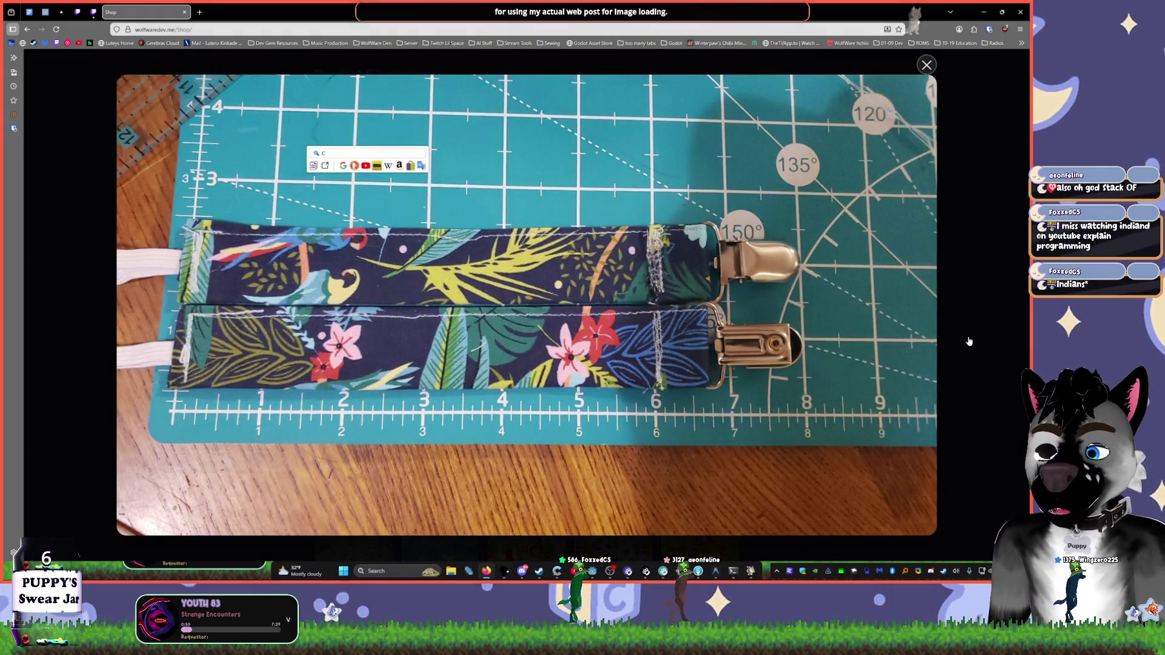
{"action": "left_click", "coordinate": [968, 341]}
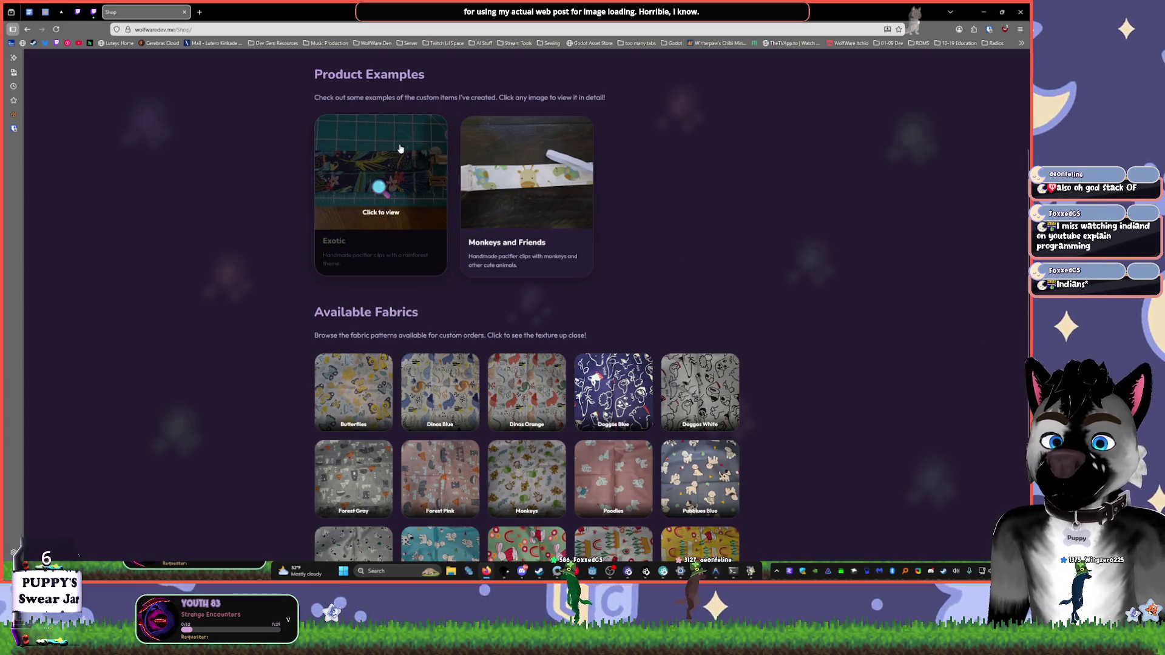
{"action": "left_click", "coordinate": [510, 174]}
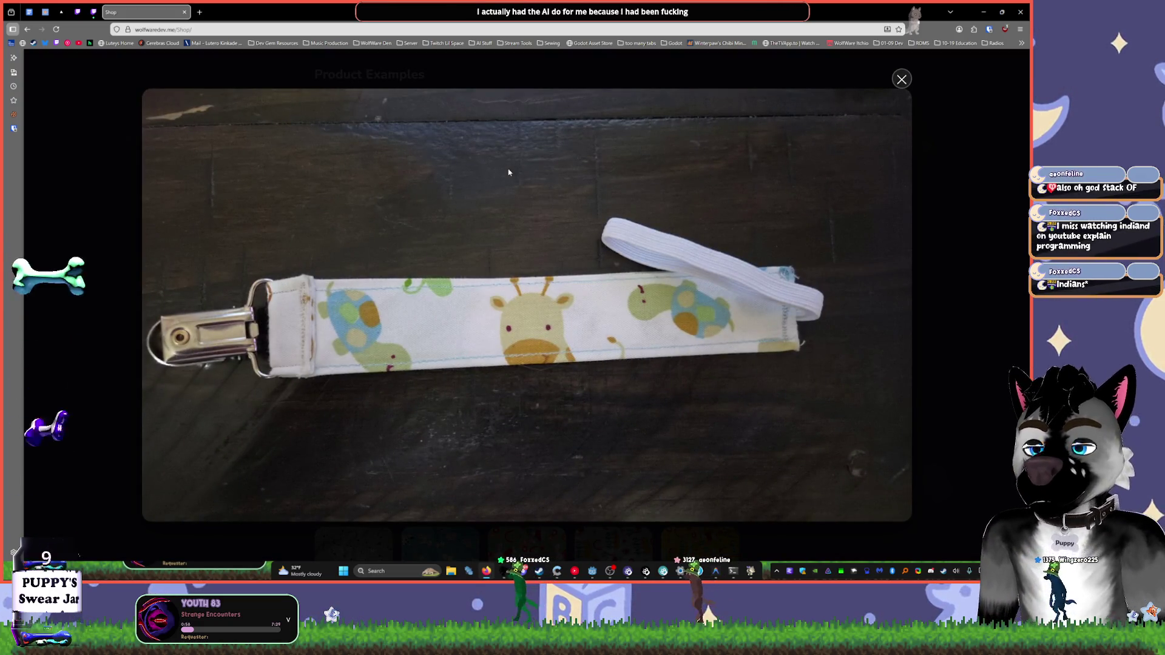
{"action": "left_click", "coordinate": [917, 163]}
{"action": "scroll", "coordinate": [602, 230], "scroll_direction": "up", "scroll_amount": 3}
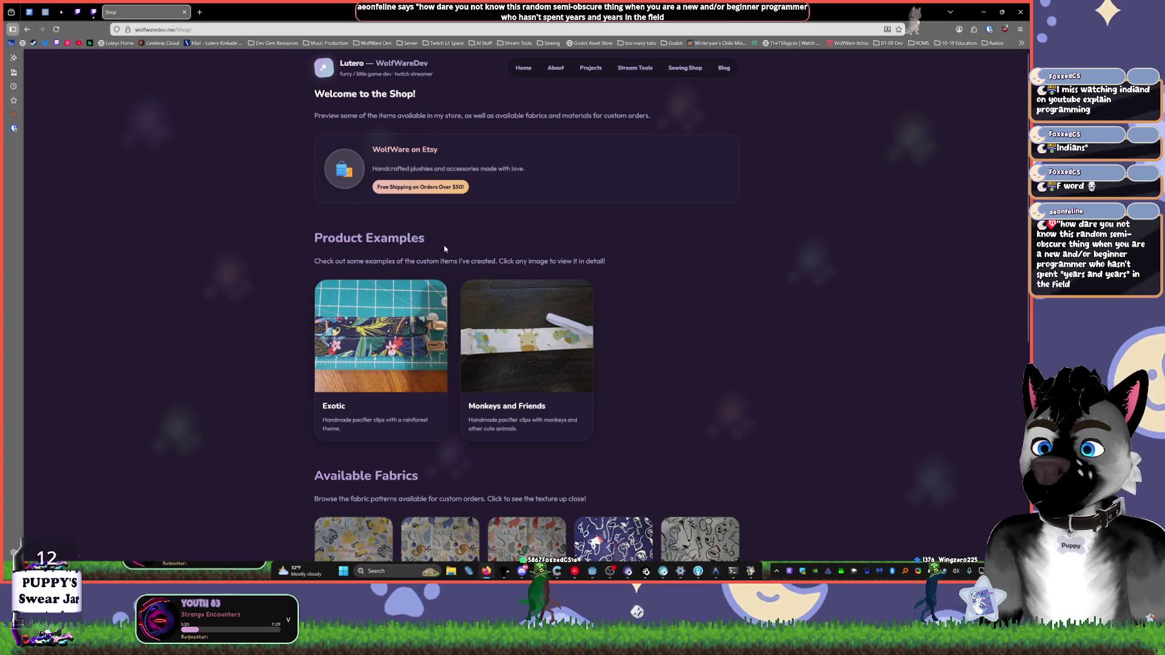
{"action": "left_click", "coordinate": [419, 300]}
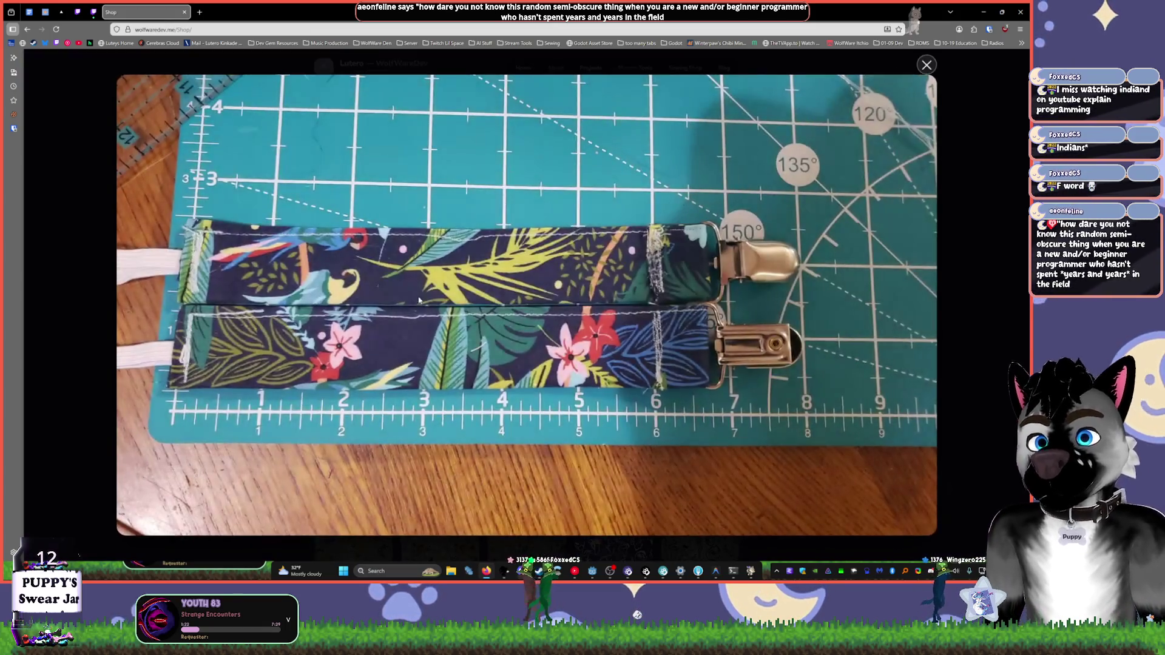
- Close the Exotic photo and preview the Doggos Blue and Doggos White fabrics enlarged
{"action": "left_click", "coordinate": [970, 276]}
{"action": "scroll", "coordinate": [870, 299], "scroll_direction": "down", "scroll_amount": 5}
{"action": "left_click", "coordinate": [631, 261]}
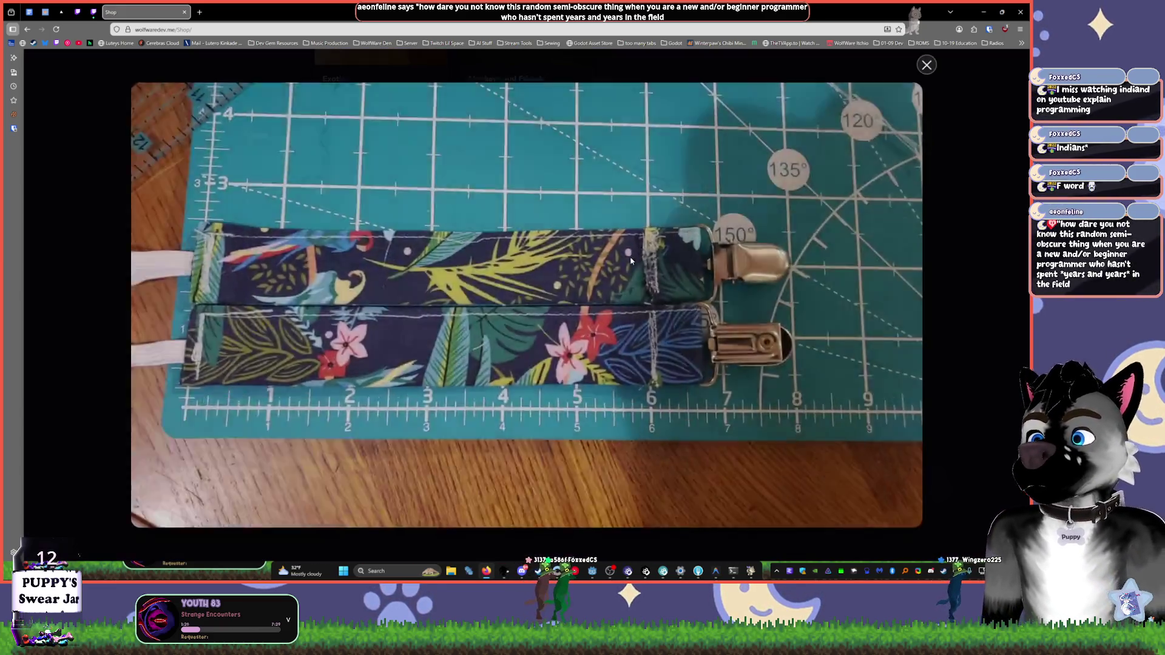
{"action": "left_click", "coordinate": [631, 260]}
{"action": "left_click", "coordinate": [890, 239]}
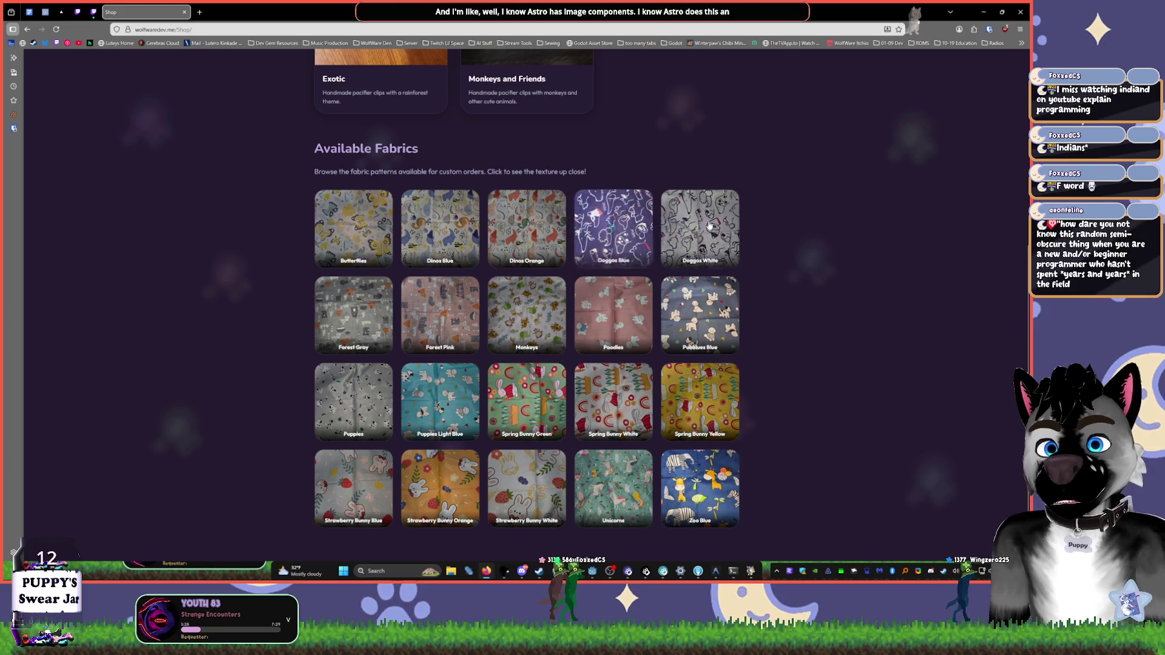
{"action": "left_click", "coordinate": [711, 225]}
{"action": "left_click", "coordinate": [819, 229]}
- Reload the Shop page and preview the Butterflies, Dinos Blue and Dinos Orange fabrics
{"action": "left_click", "coordinate": [56, 33]}
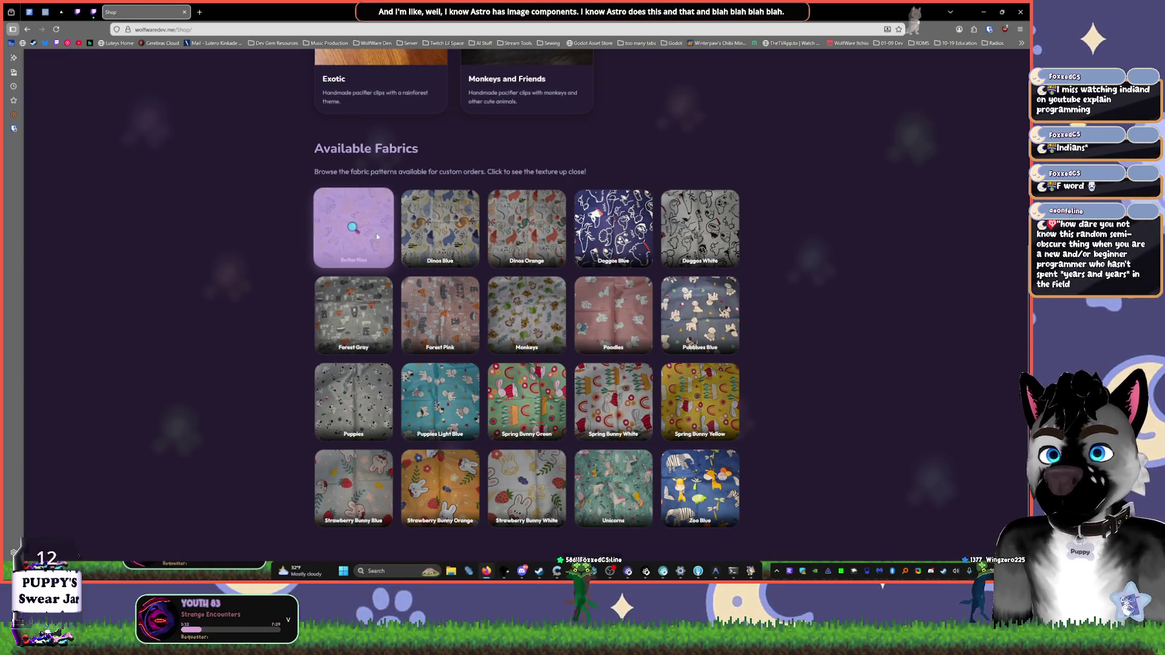
{"action": "left_click", "coordinate": [377, 237]}
{"action": "left_click", "coordinate": [299, 237]}
{"action": "left_click", "coordinate": [427, 227]}
{"action": "left_click", "coordinate": [249, 225]}
{"action": "left_click", "coordinate": [494, 229]}
{"action": "left_click", "coordinate": [227, 243]}
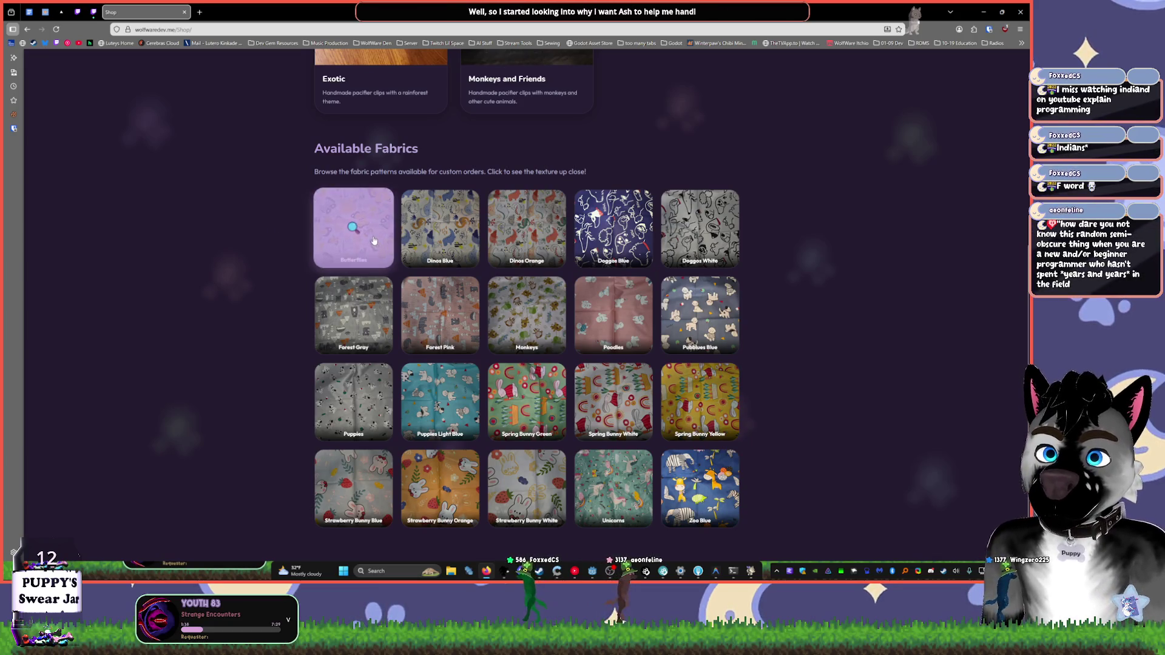
- Scroll over the Shop page, then restore Chrome from full screen to a smaller window
{"action": "scroll", "coordinate": [292, 243], "scroll_direction": "up", "scroll_amount": 3}
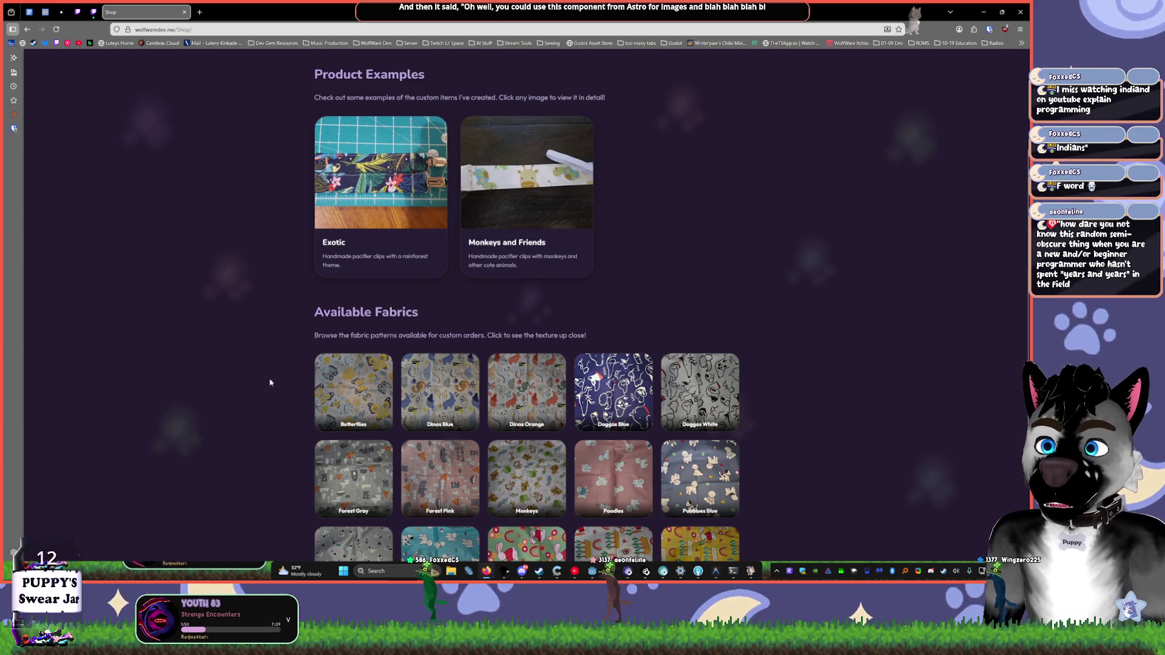
{"action": "scroll", "coordinate": [308, 285], "scroll_direction": "up", "scroll_amount": 3}
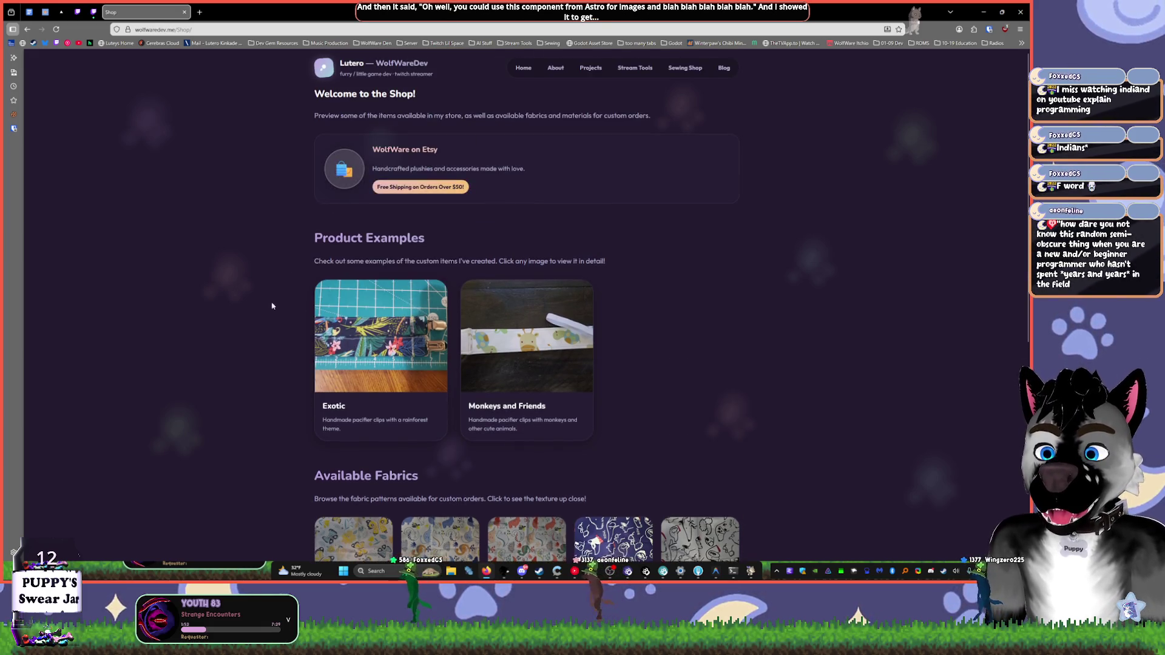
{"action": "scroll", "coordinate": [306, 265], "scroll_direction": "down", "scroll_amount": 2}
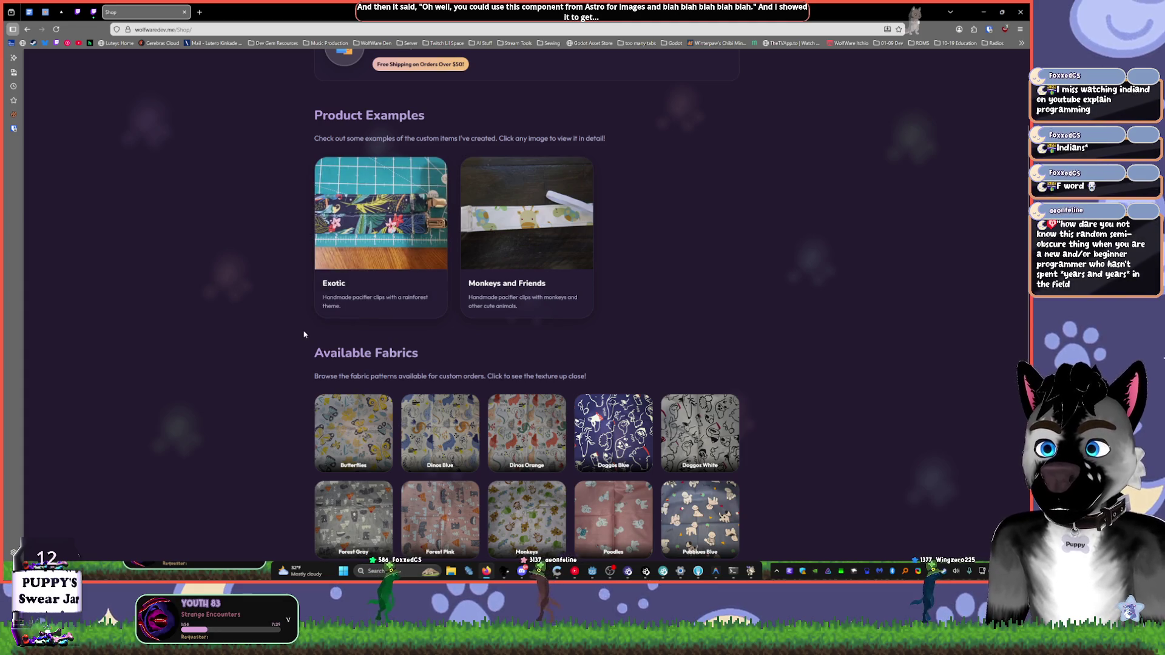
{"action": "scroll", "coordinate": [304, 335], "scroll_direction": "down", "scroll_amount": 1}
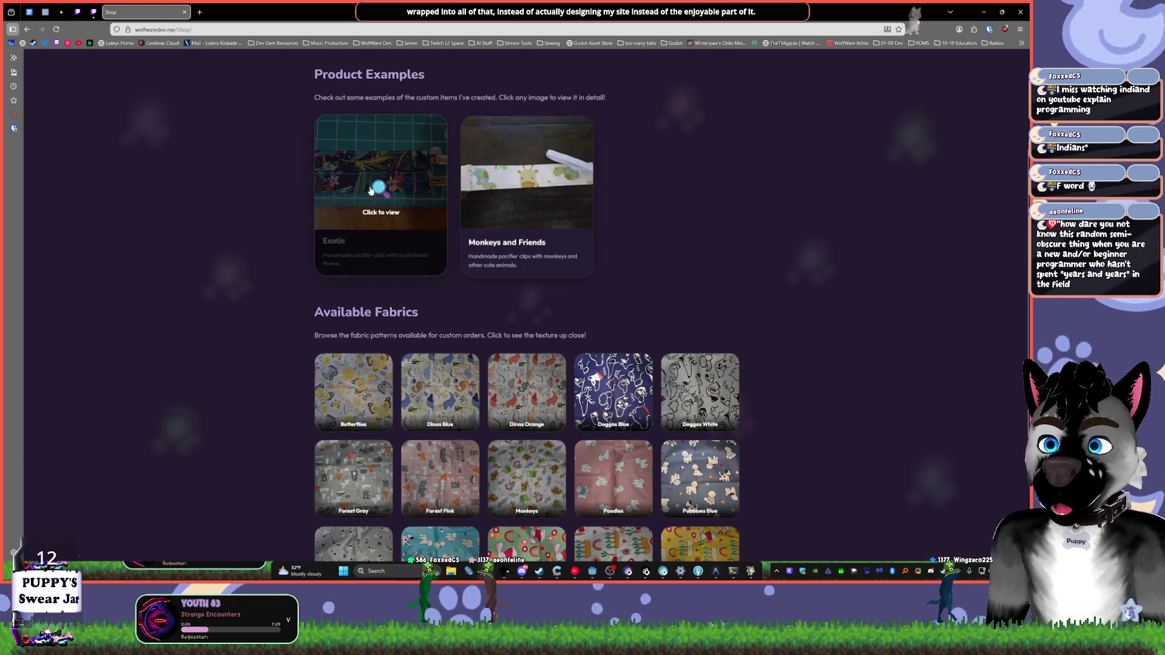
{"action": "scroll", "coordinate": [292, 290], "scroll_direction": "down", "scroll_amount": 3}
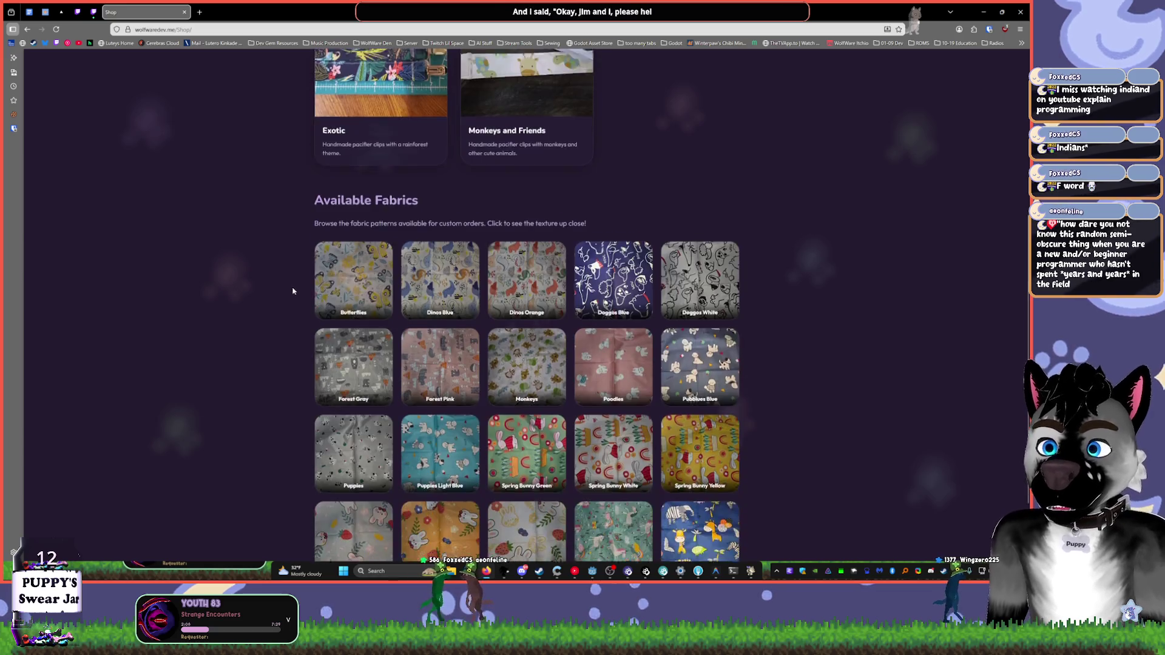
{"action": "double_click", "coordinate": [753, 17]}
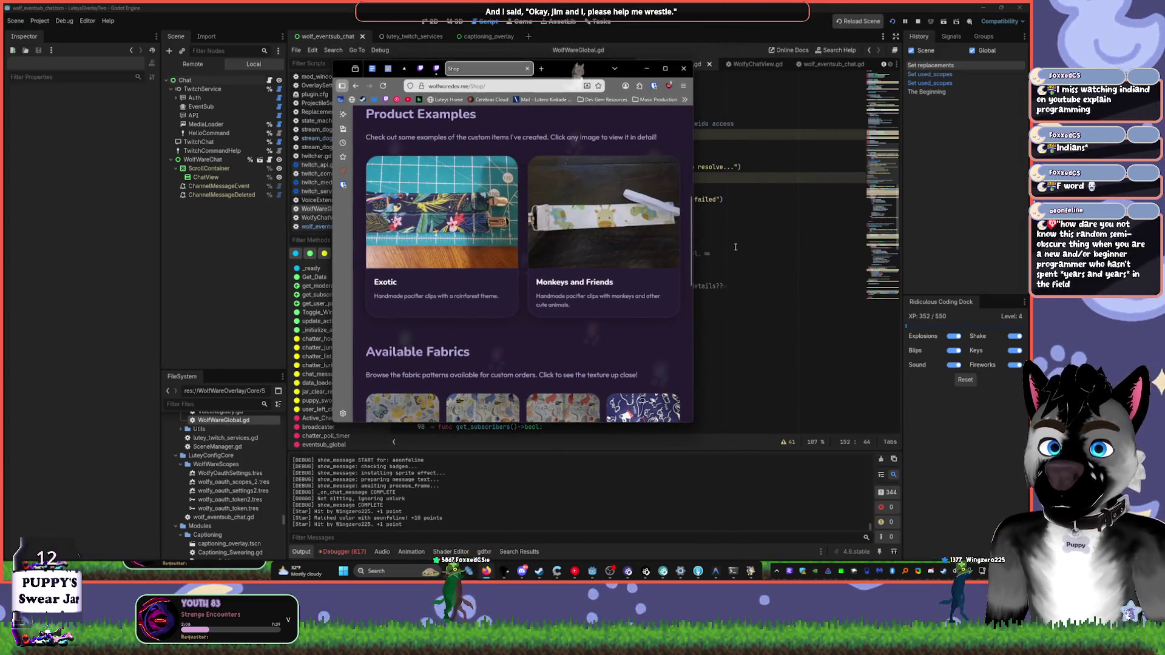
- Narrow Chrome to phone width and preview the Doggos White and Spring Bunny White fabrics
{"action": "mouse_move", "coordinate": [692, 426]}
{"action": "left_mouse_down"}
{"action": "mouse_move", "coordinate": [533, 520]}
{"action": "mouse_move", "coordinate": [532, 546]}
{"action": "left_mouse_up"}
{"action": "scroll", "coordinate": [458, 386], "scroll_direction": "down", "scroll_amount": 3}
{"action": "left_click", "coordinate": [442, 346]}
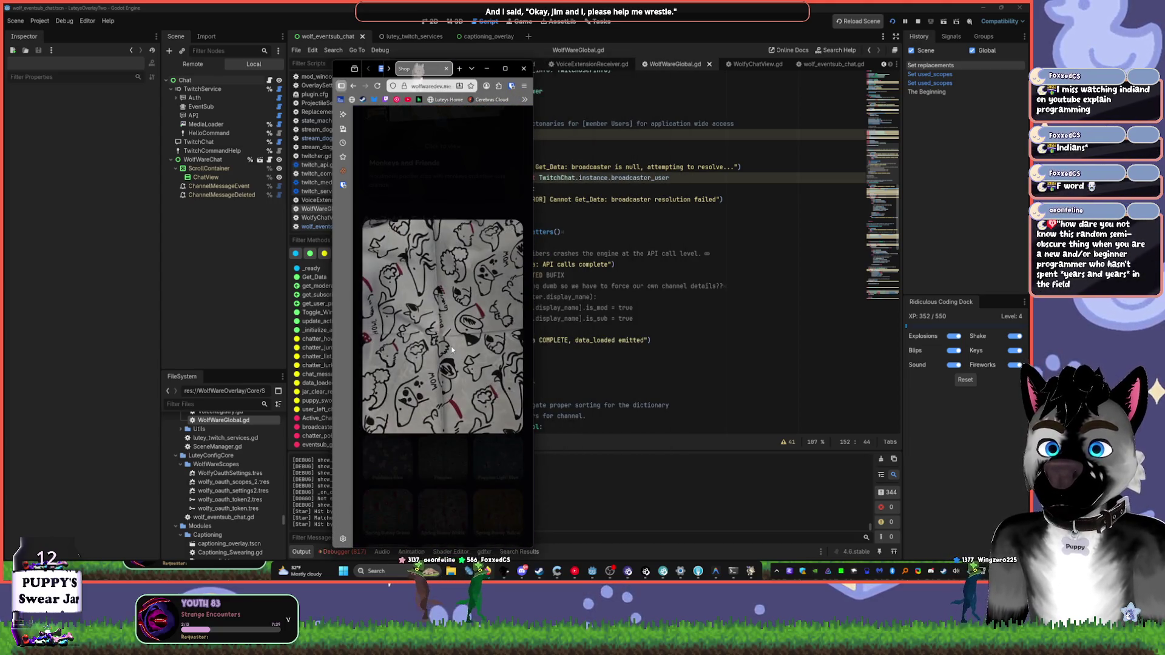
{"action": "scroll", "coordinate": [447, 456], "scroll_direction": "down", "scroll_amount": 1}
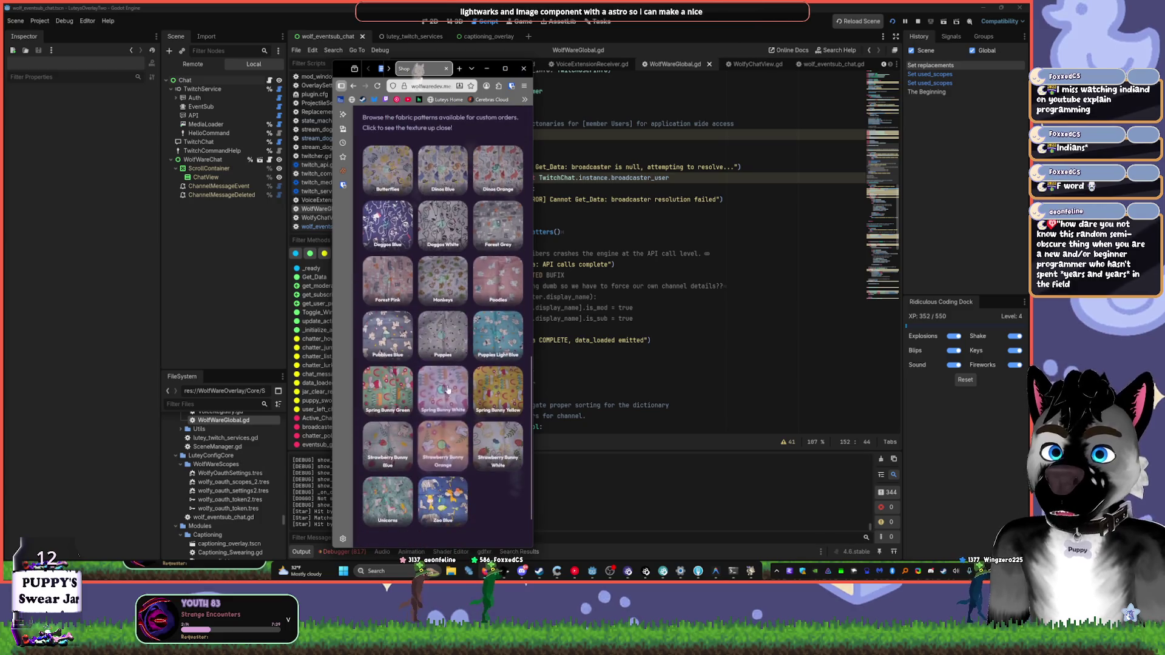
{"action": "left_click", "coordinate": [447, 456]}
{"action": "left_click", "coordinate": [453, 463]}
{"action": "scroll", "coordinate": [445, 459], "scroll_direction": "down", "scroll_amount": 1}
{"action": "scroll", "coordinate": [445, 460], "scroll_direction": "down", "scroll_amount": 1}
- Preview Unicorns, Zoo Blue and Puppies Light Blue, then widen Chrome back to full screen
{"action": "left_click", "coordinate": [391, 446]}
{"action": "left_click", "coordinate": [424, 452]}
{"action": "left_click", "coordinate": [448, 457]}
{"action": "left_click", "coordinate": [448, 457]}
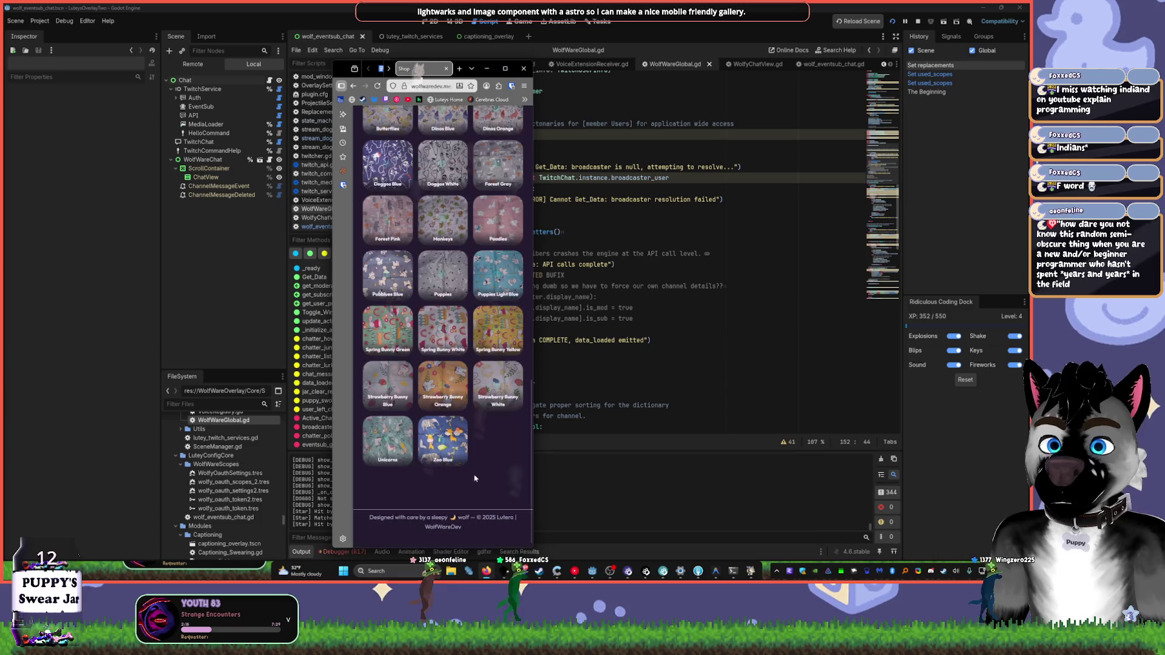
{"action": "left_click", "coordinate": [496, 272]}
{"action": "left_click", "coordinate": [477, 152]}
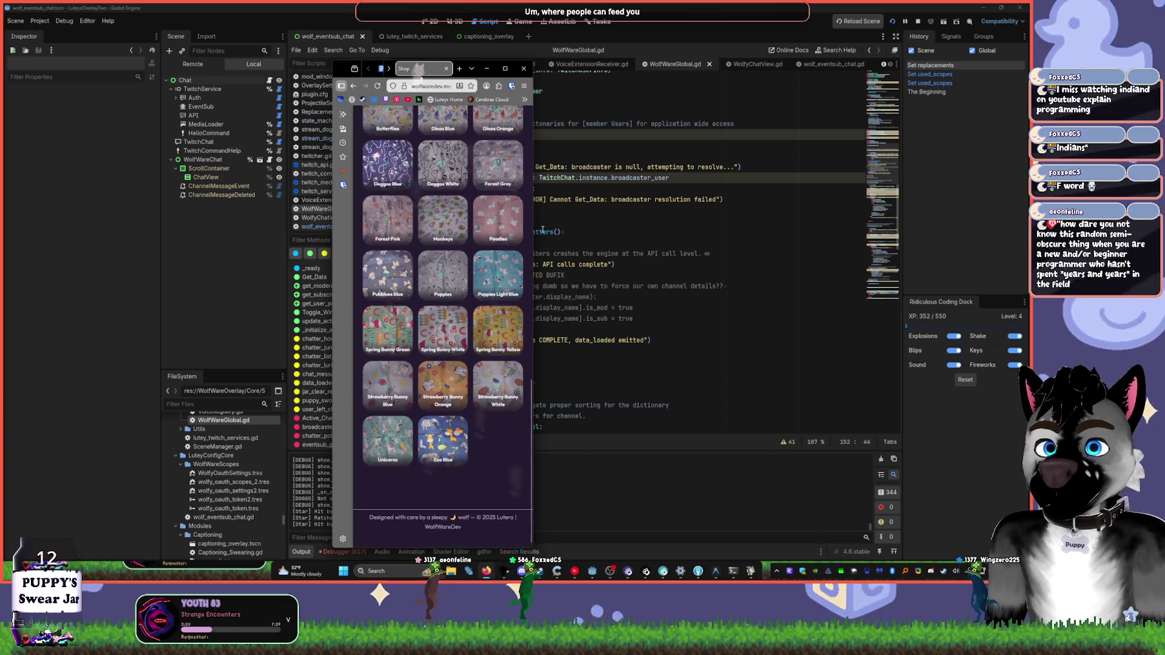
{"action": "left_click_drag", "start_coordinate": [532, 63], "coordinate": [829, 63]}
{"action": "left_click", "coordinate": [802, 68]}
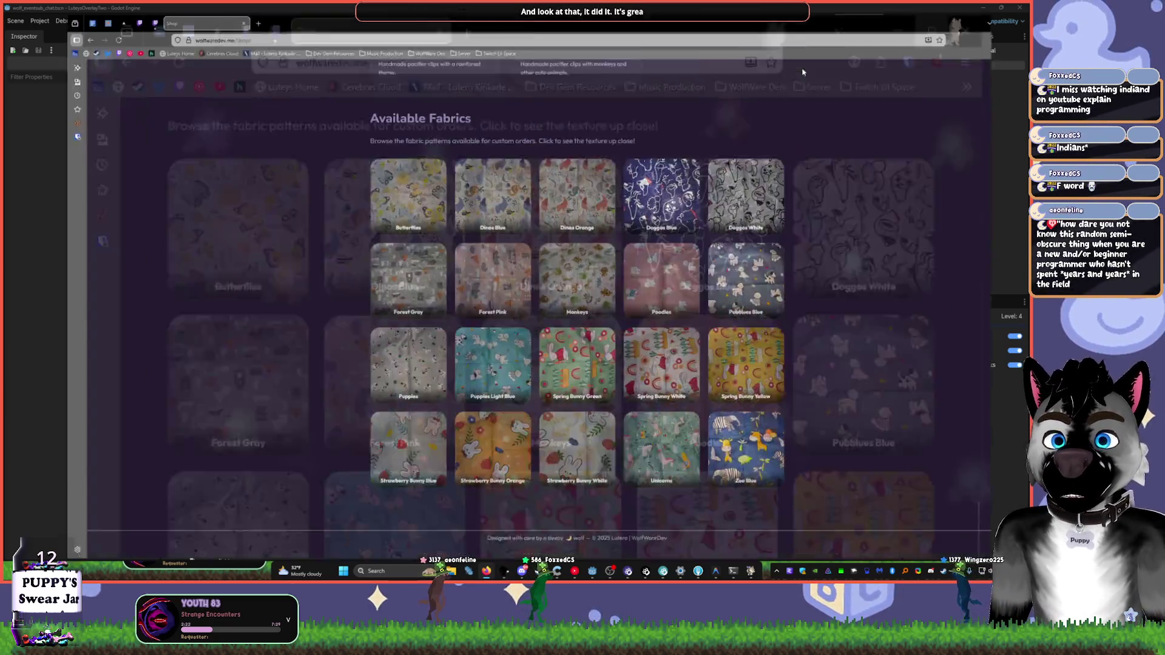
{"action": "scroll", "coordinate": [610, 128], "scroll_direction": "up", "scroll_amount": 5}
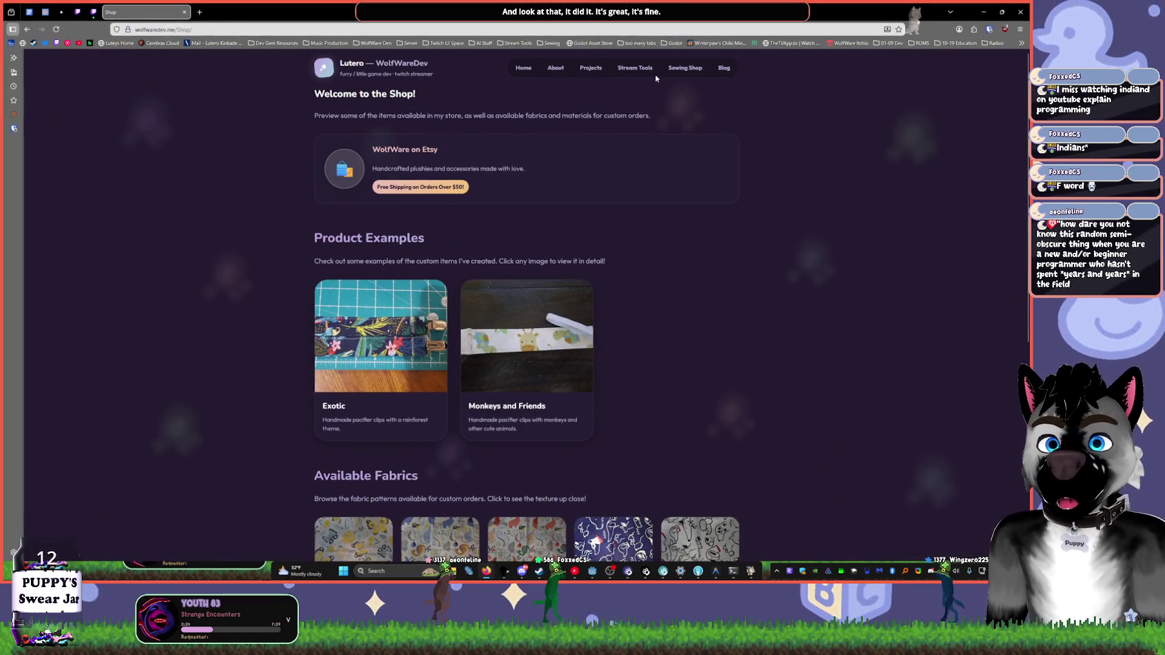
{"action": "left_click", "coordinate": [635, 67]}
{"action": "scroll", "coordinate": [315, 349], "scroll_direction": "down", "scroll_amount": 2}
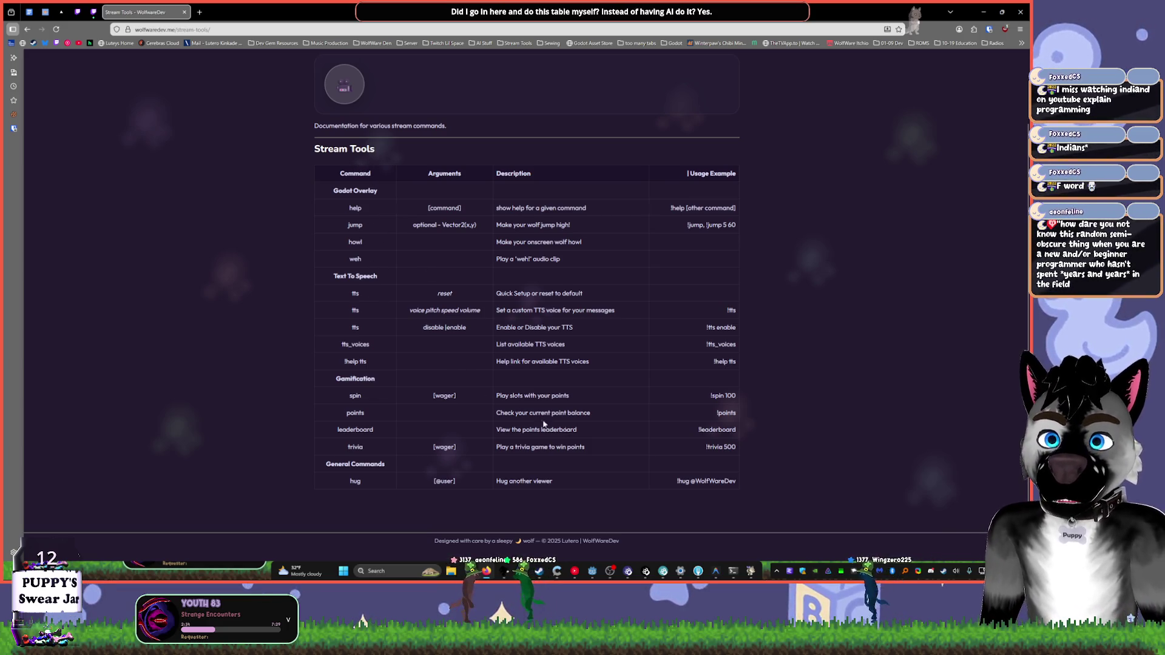
{"action": "mouse_move", "coordinate": [713, 477]}
{"action": "left_mouse_down"}
{"action": "mouse_move", "coordinate": [340, 279]}
{"action": "mouse_move", "coordinate": [286, 189]}
{"action": "mouse_move", "coordinate": [485, 388]}
{"action": "mouse_move", "coordinate": [692, 470]}
{"action": "mouse_move", "coordinate": [485, 291]}
{"action": "mouse_move", "coordinate": [308, 198]}
{"action": "left_mouse_up"}
{"action": "left_click", "coordinate": [625, 396]}
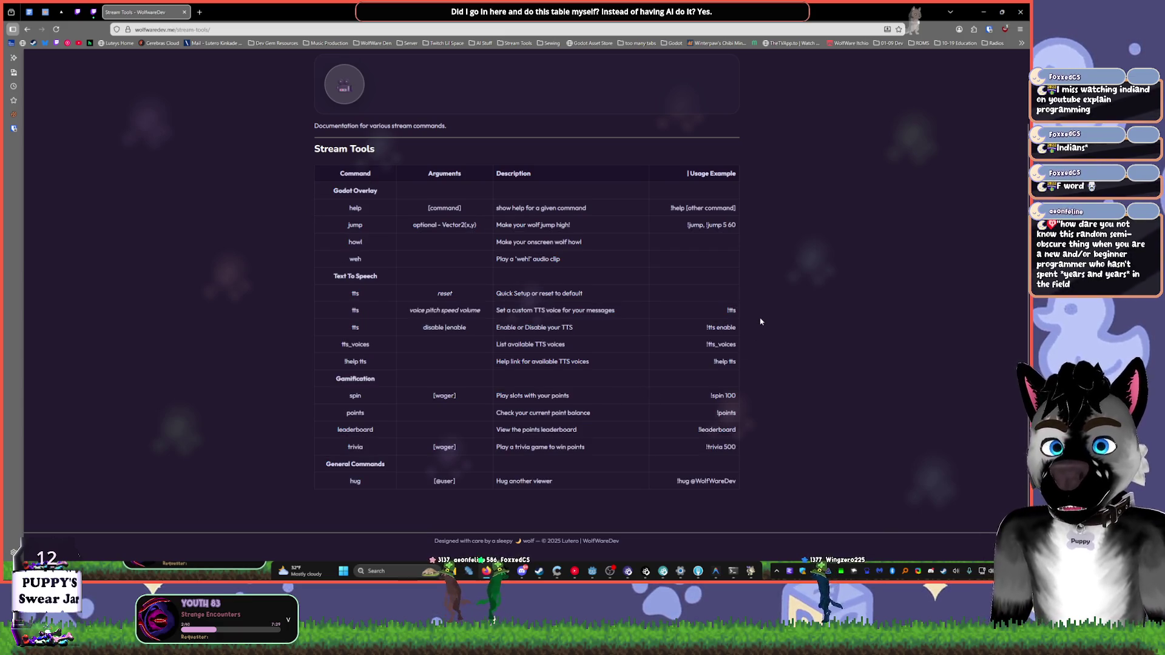
{"action": "scroll", "coordinate": [766, 303], "scroll_direction": "up", "scroll_amount": 2}
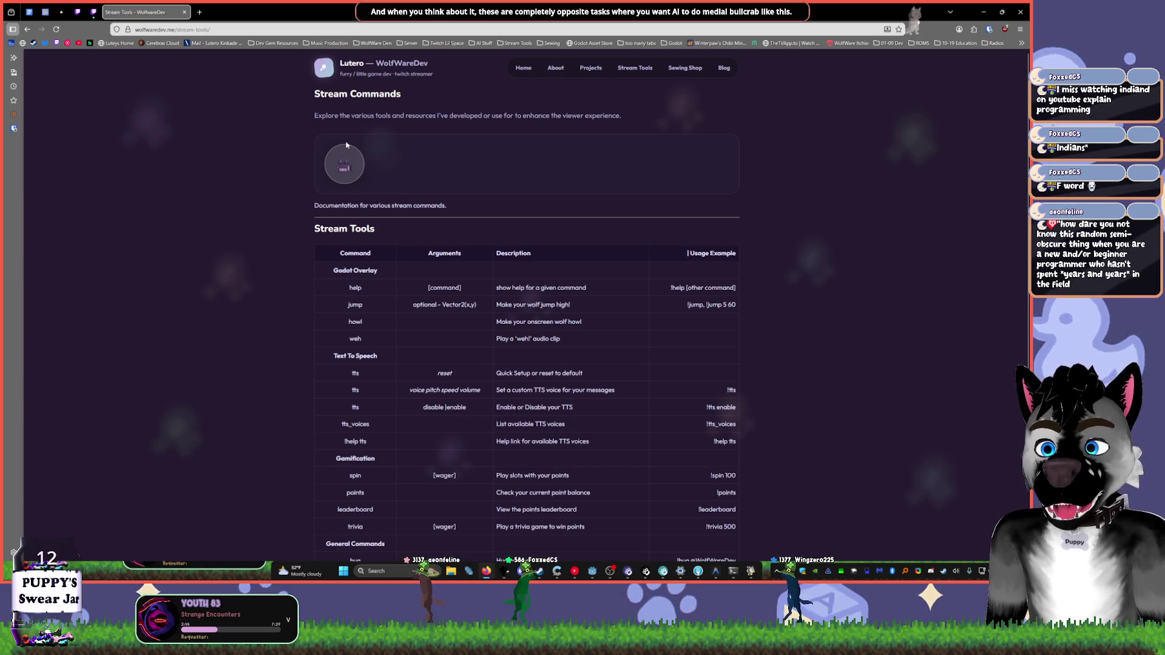
- Open the Blog and read the Cream Horns and Supper Time! posts
{"action": "left_click", "coordinate": [724, 68]}
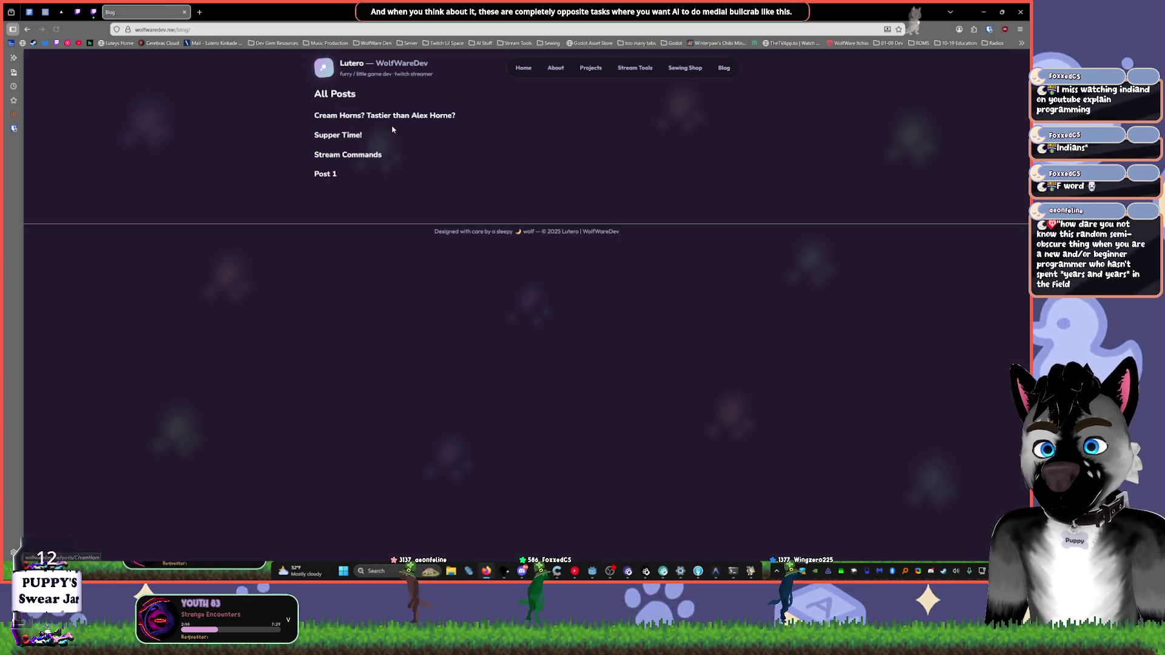
{"action": "left_click", "coordinate": [358, 113]}
{"action": "key", "text": "alt+Left"}
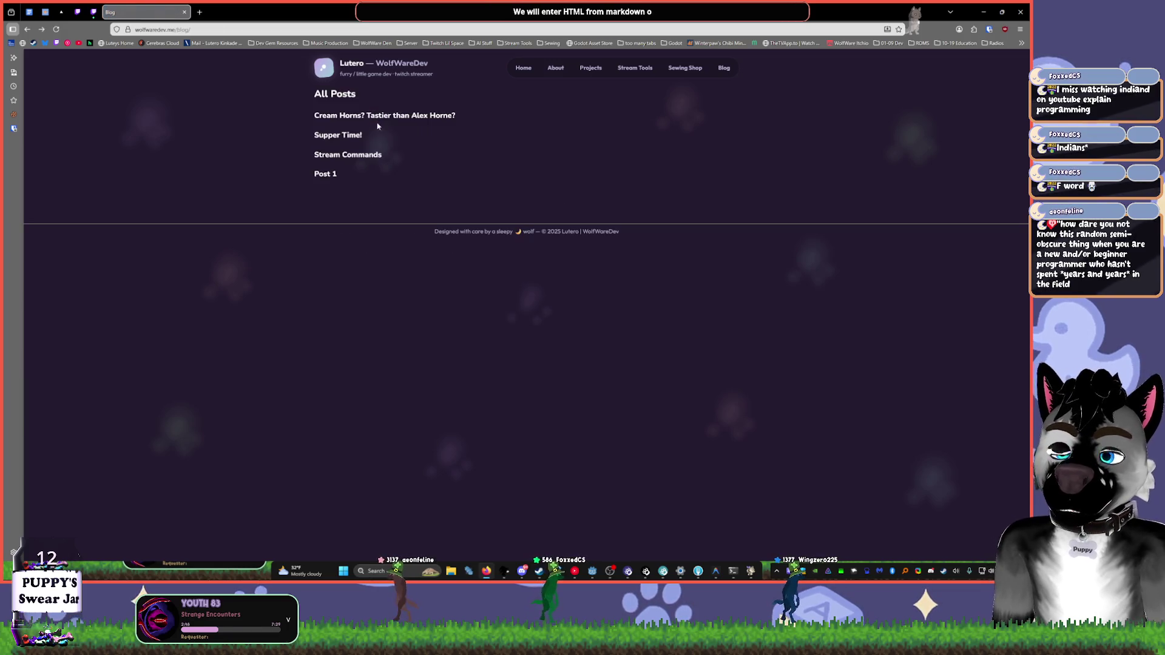
{"action": "left_click", "coordinate": [341, 136]}
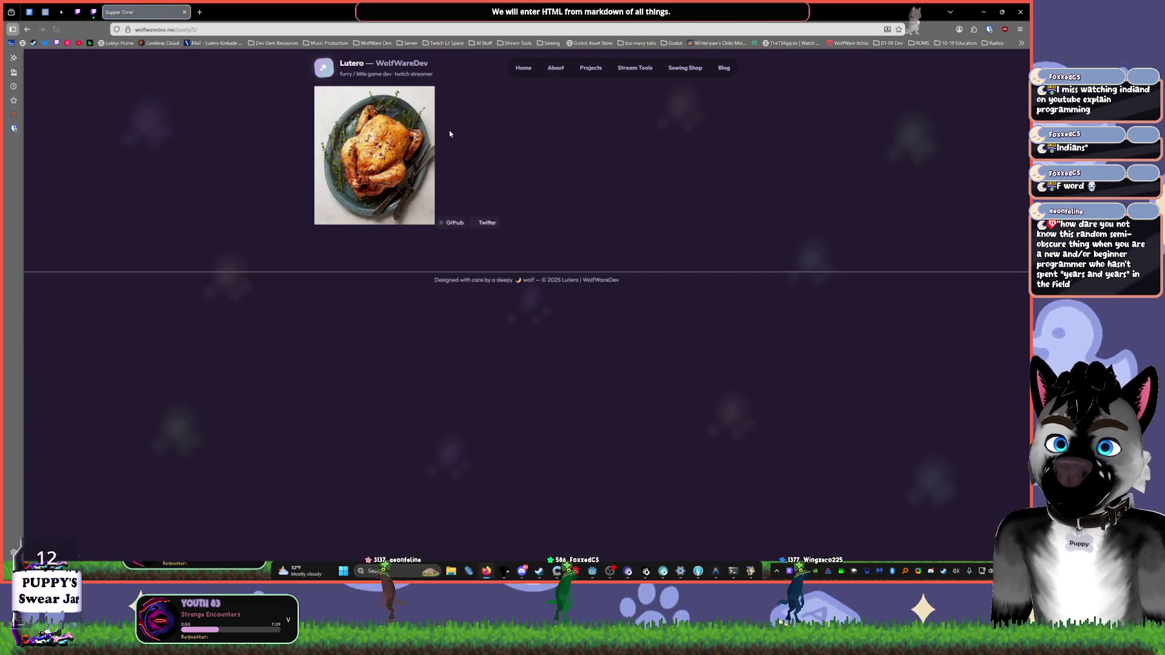
{"action": "left_click", "coordinate": [574, 571]}
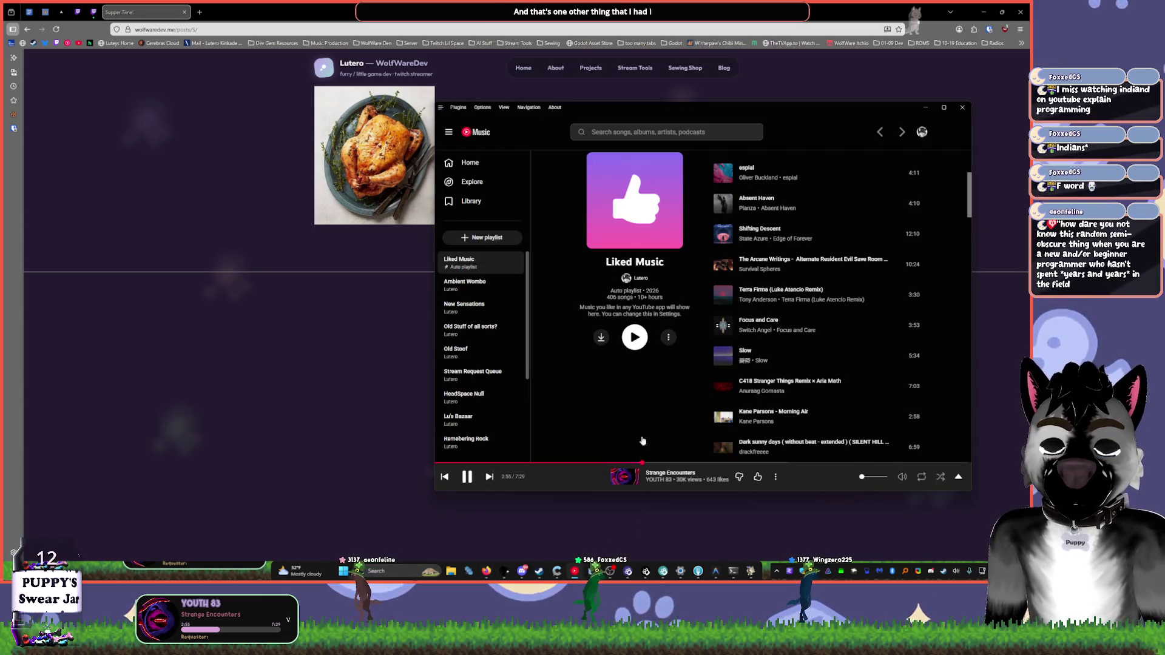
{"action": "left_click", "coordinate": [306, 344]}
- Revisit Cream Horns, Supper Time! and Stream Commands, ending on the Post 1 'Hello, world!' post
{"action": "key", "text": "alt+Left"}
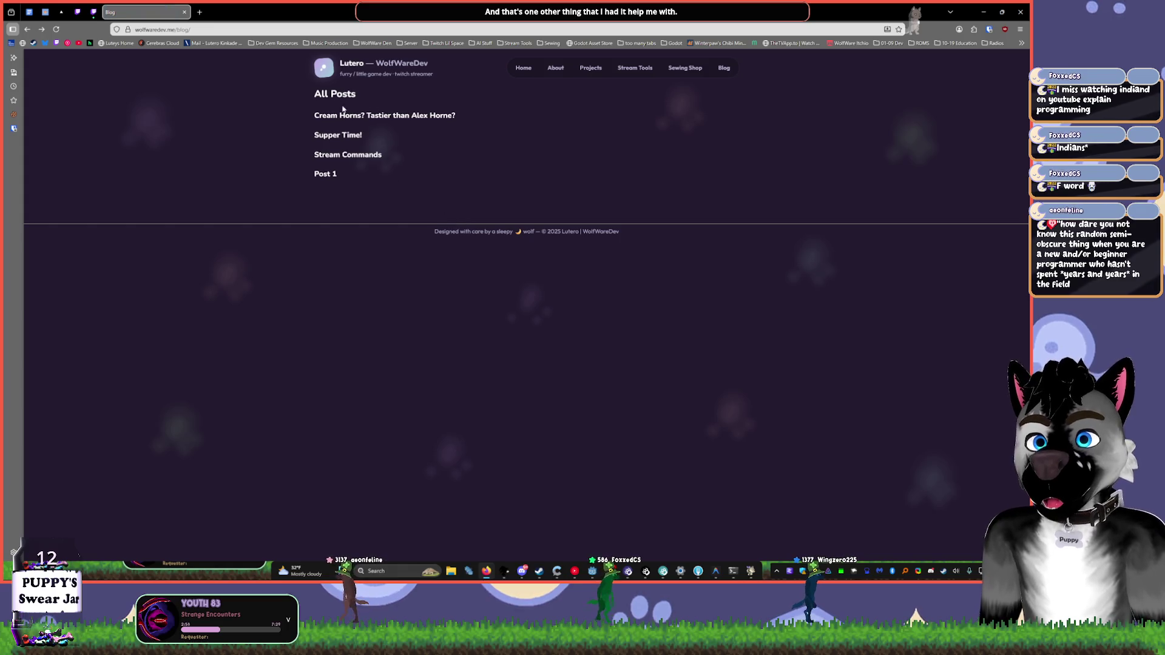
{"action": "left_click", "coordinate": [343, 115]}
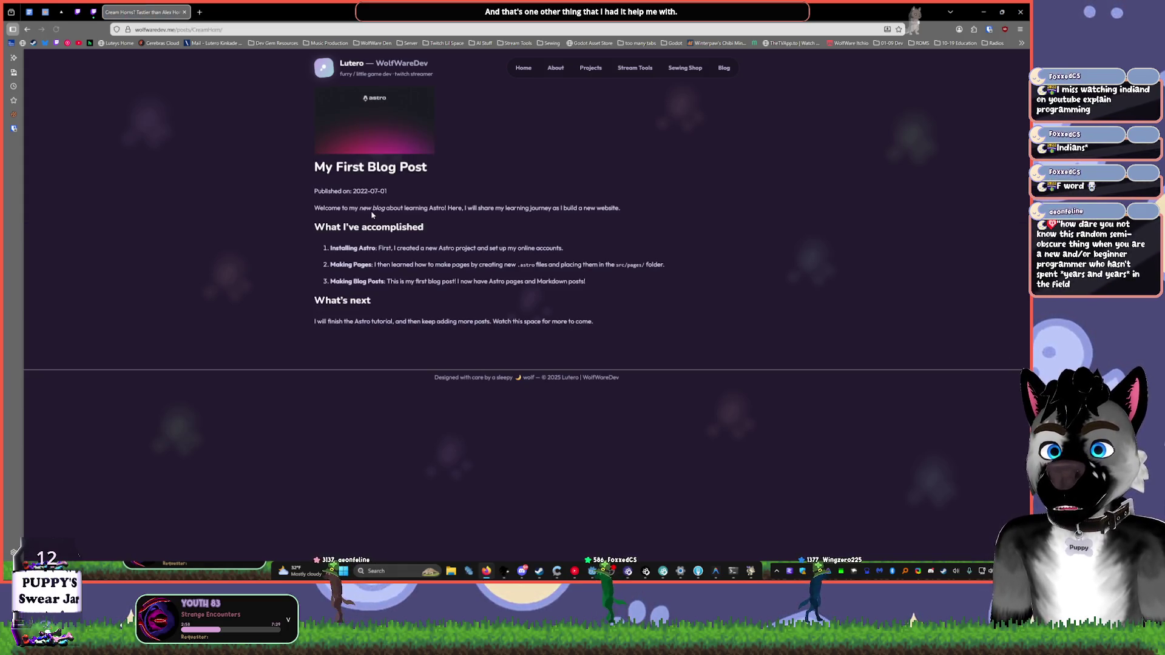
{"action": "key", "text": "alt+Left"}
{"action": "left_click", "coordinate": [344, 135]}
{"action": "key", "text": "alt+Left"}
{"action": "left_click", "coordinate": [352, 154]}
{"action": "key", "text": "alt+Left"}
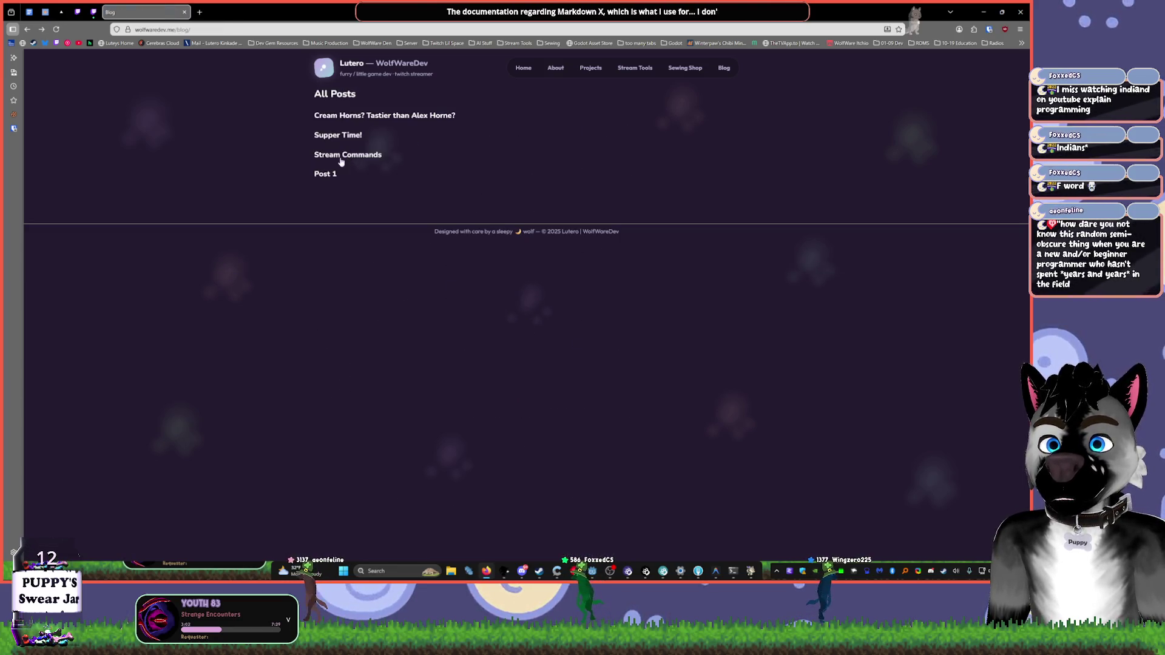
{"action": "left_click", "coordinate": [332, 176]}
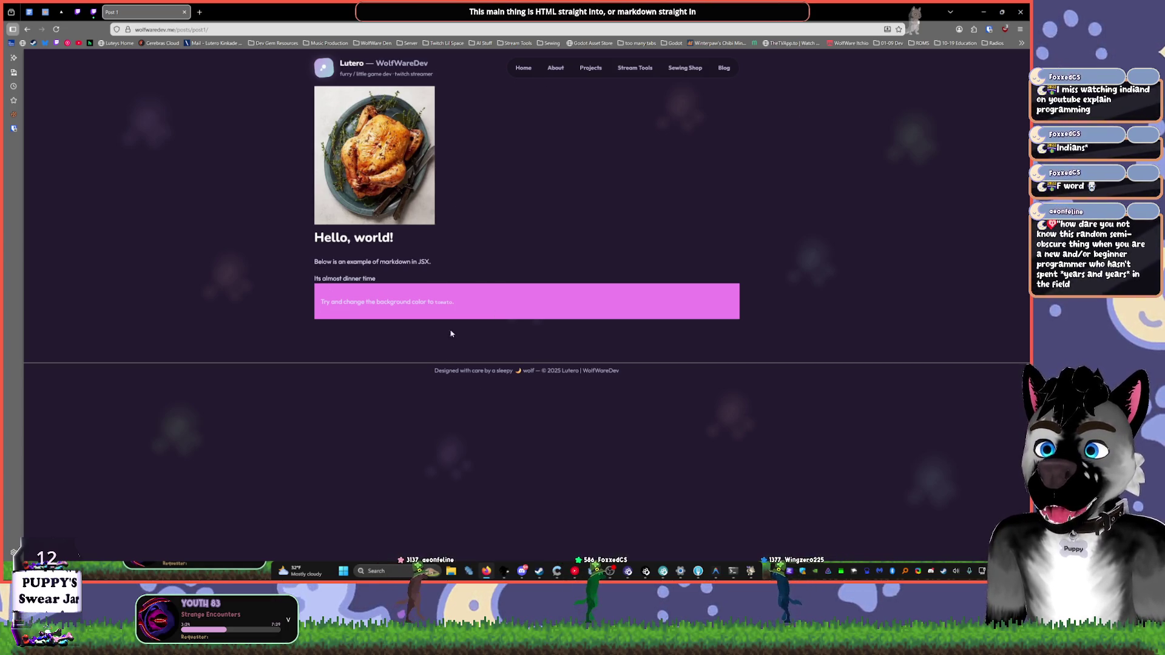
{"action": "key", "text": "alt+Left"}
{"action": "left_click", "coordinate": [351, 136]}
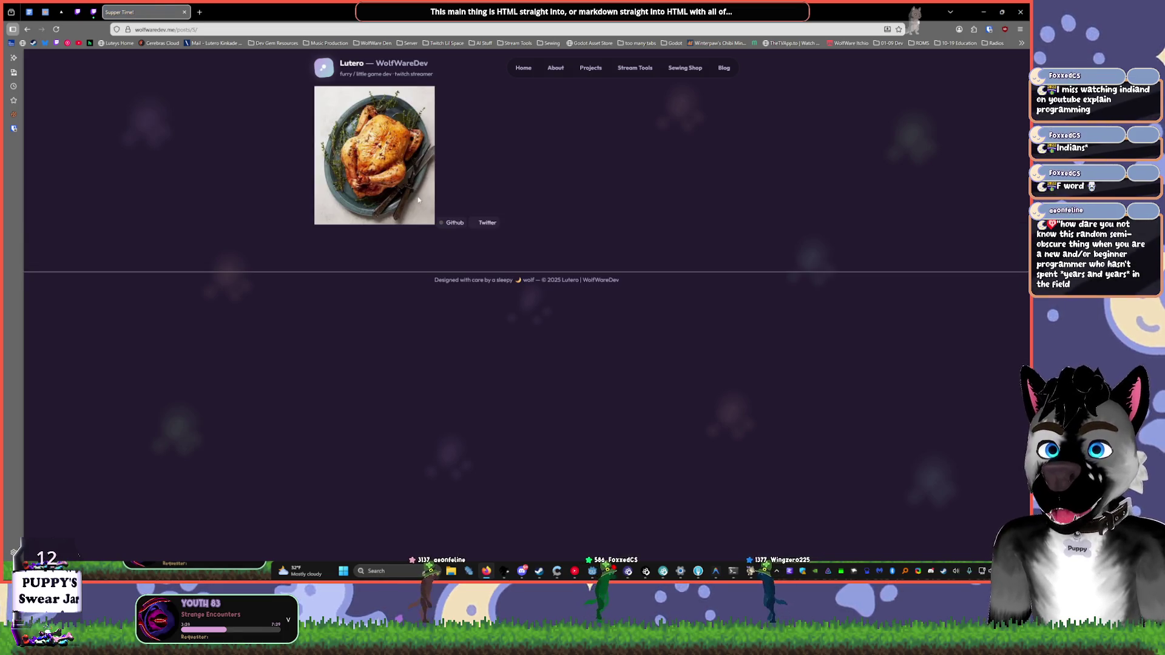
{"action": "key", "text": "alt+Left"}
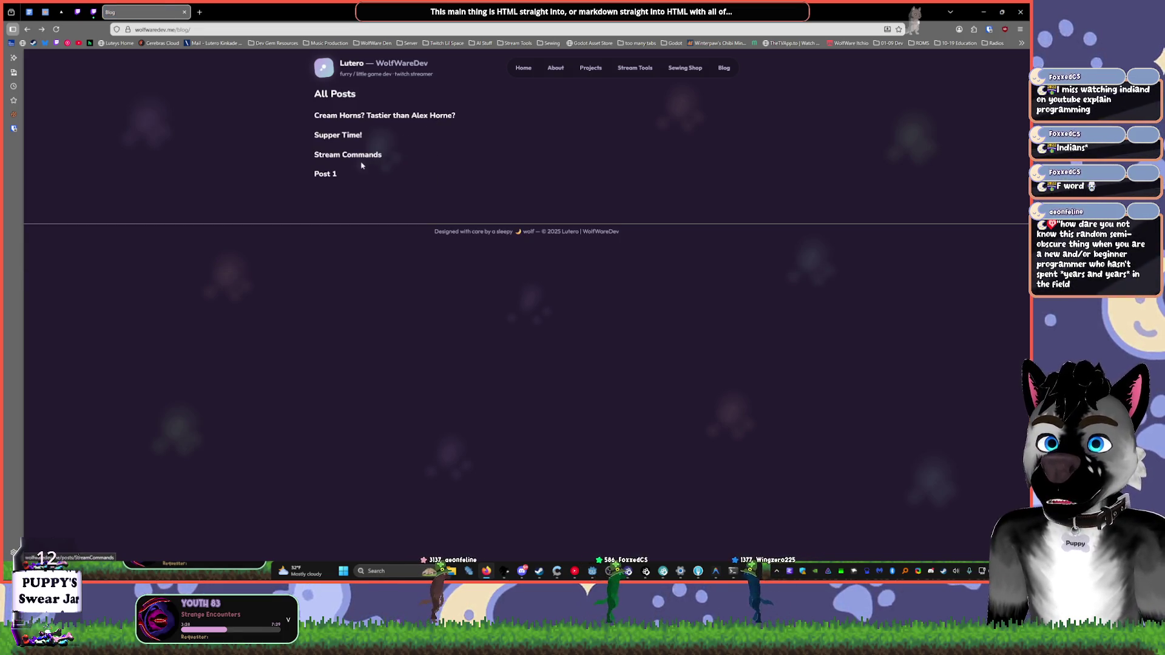
{"action": "left_click", "coordinate": [331, 175]}
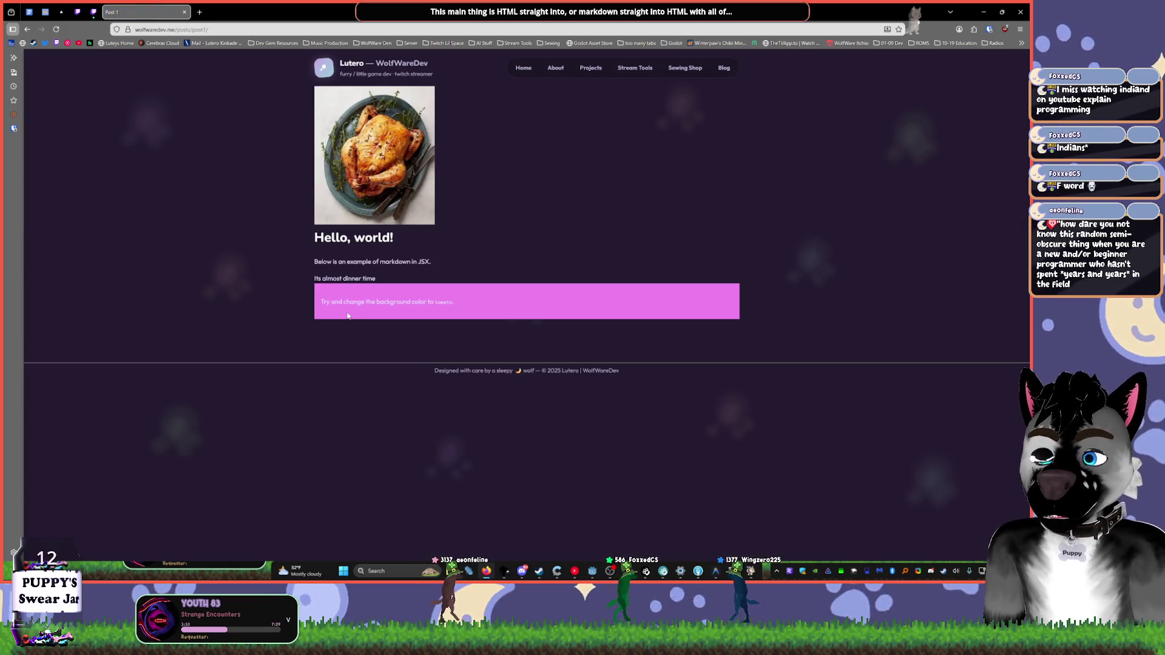
{"action": "left_click_drag", "start_coordinate": [455, 301], "coordinate": [320, 301]}
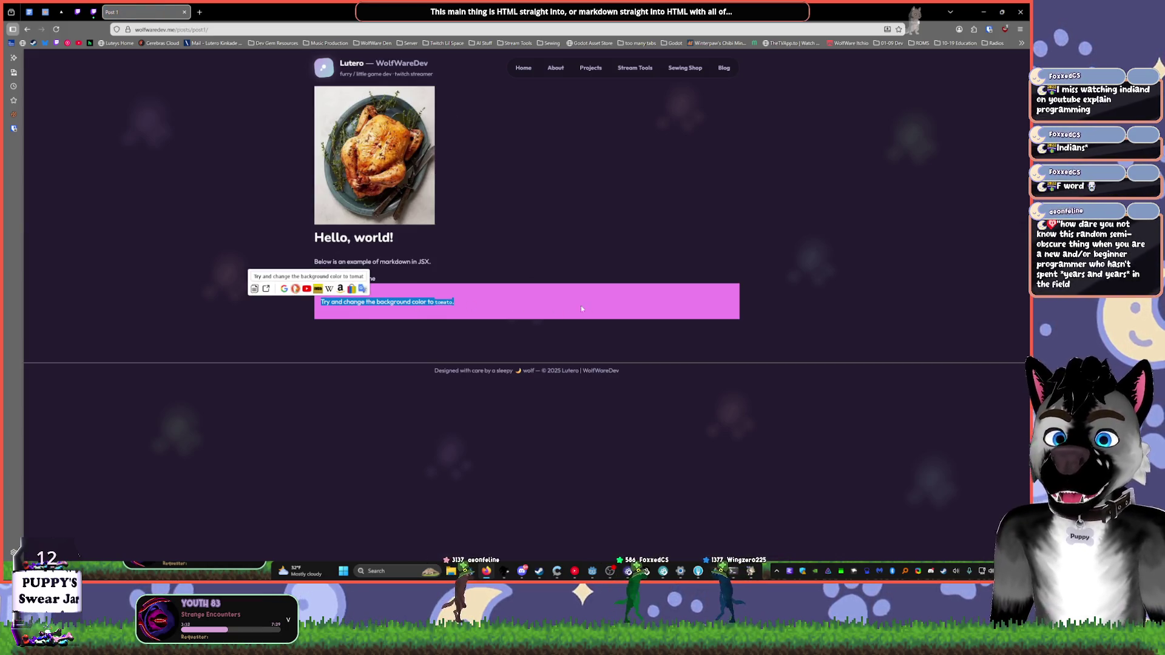
{"action": "left_click", "coordinate": [598, 283]}
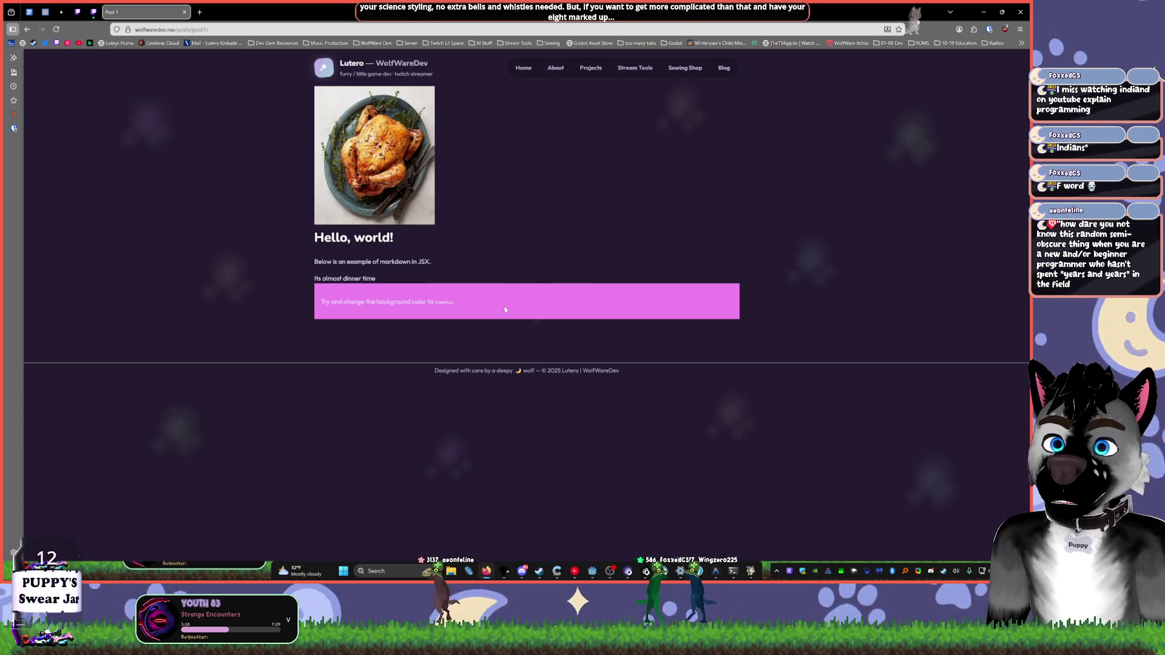
{"action": "mouse_move", "coordinate": [559, 327]}
{"action": "left_mouse_down"}
{"action": "mouse_move", "coordinate": [300, 242]}
{"action": "mouse_move", "coordinate": [297, 196]}
{"action": "left_mouse_up"}
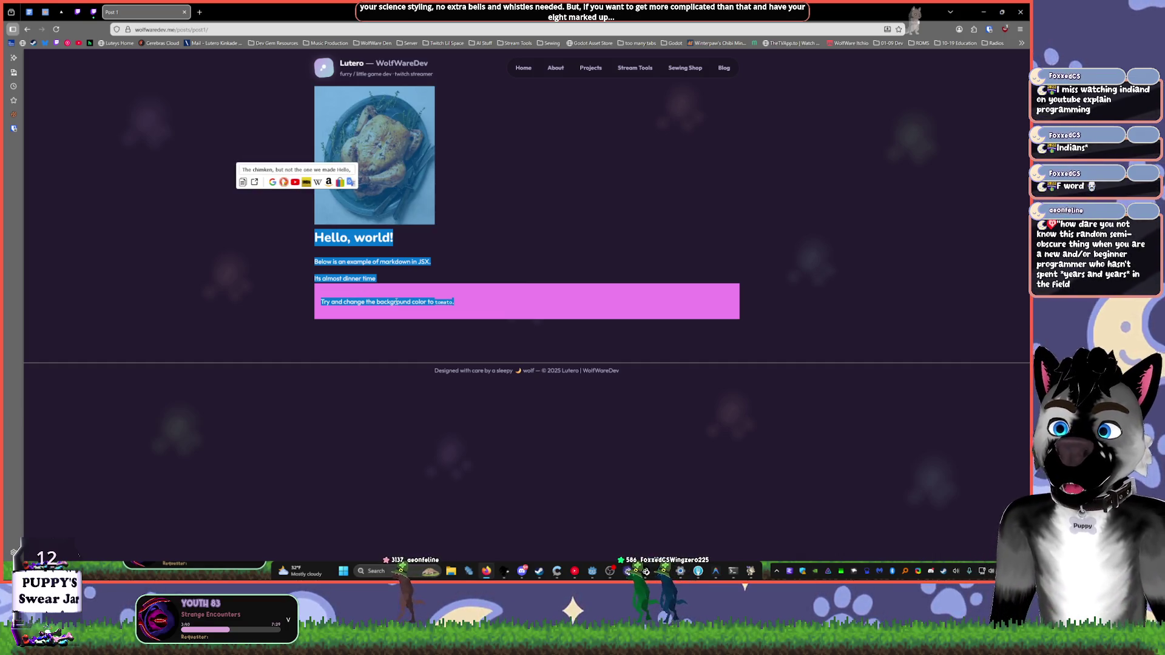
{"action": "left_click", "coordinate": [418, 290]}
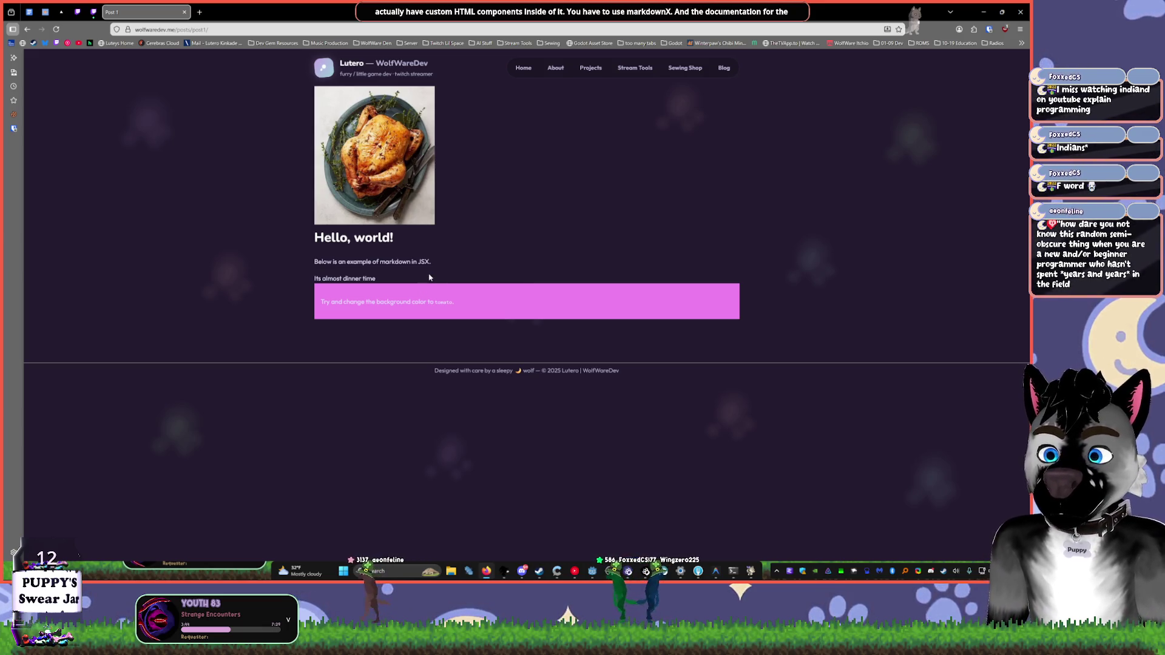
{"action": "mouse_move", "coordinate": [452, 301]}
{"action": "left_mouse_down"}
{"action": "mouse_move", "coordinate": [376, 302]}
{"action": "mouse_move", "coordinate": [296, 240]}
{"action": "left_mouse_up"}
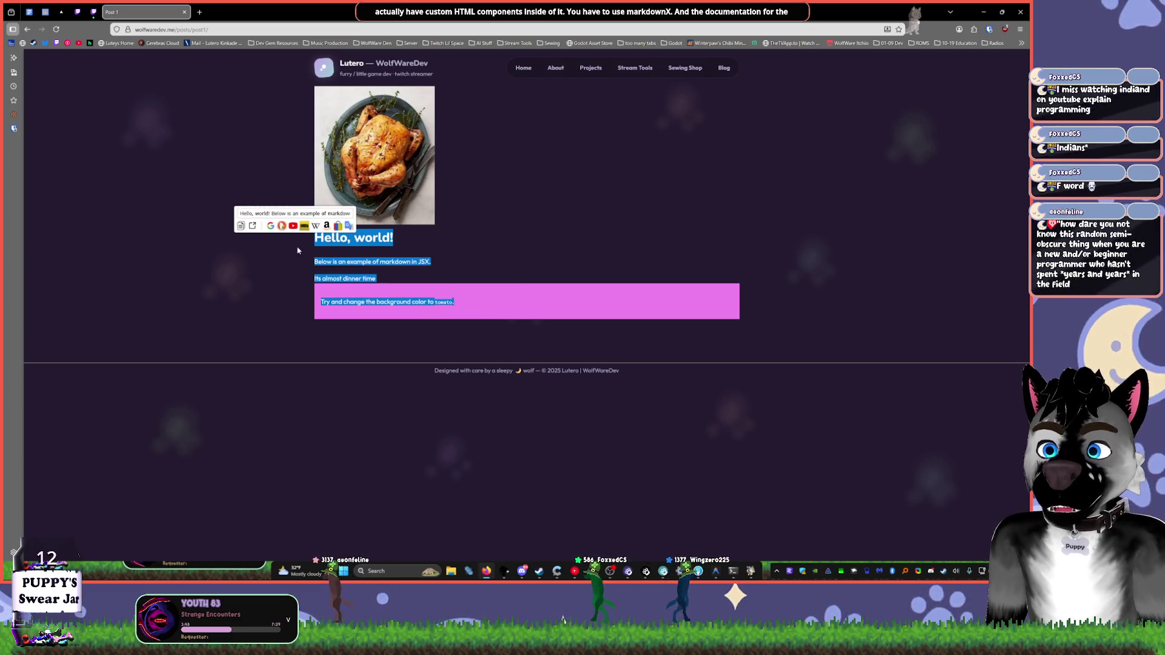
{"action": "left_click_drag", "start_coordinate": [476, 304], "coordinate": [284, 269]}
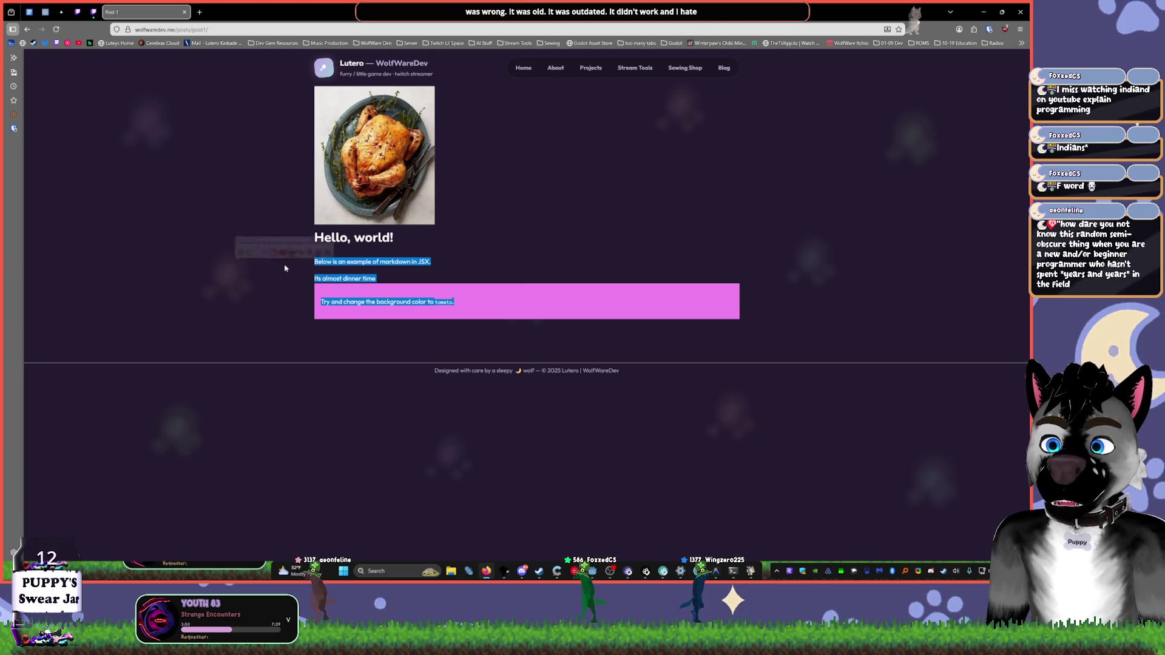
{"action": "left_click", "coordinate": [377, 319]}
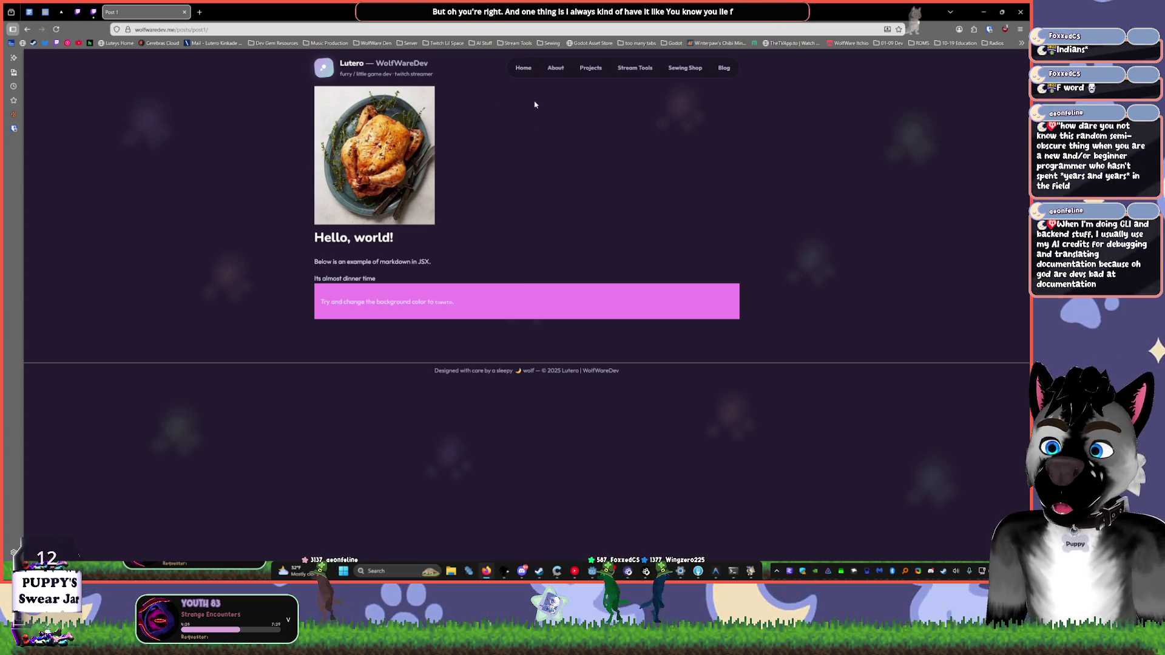
{"action": "left_click", "coordinate": [547, 72]}
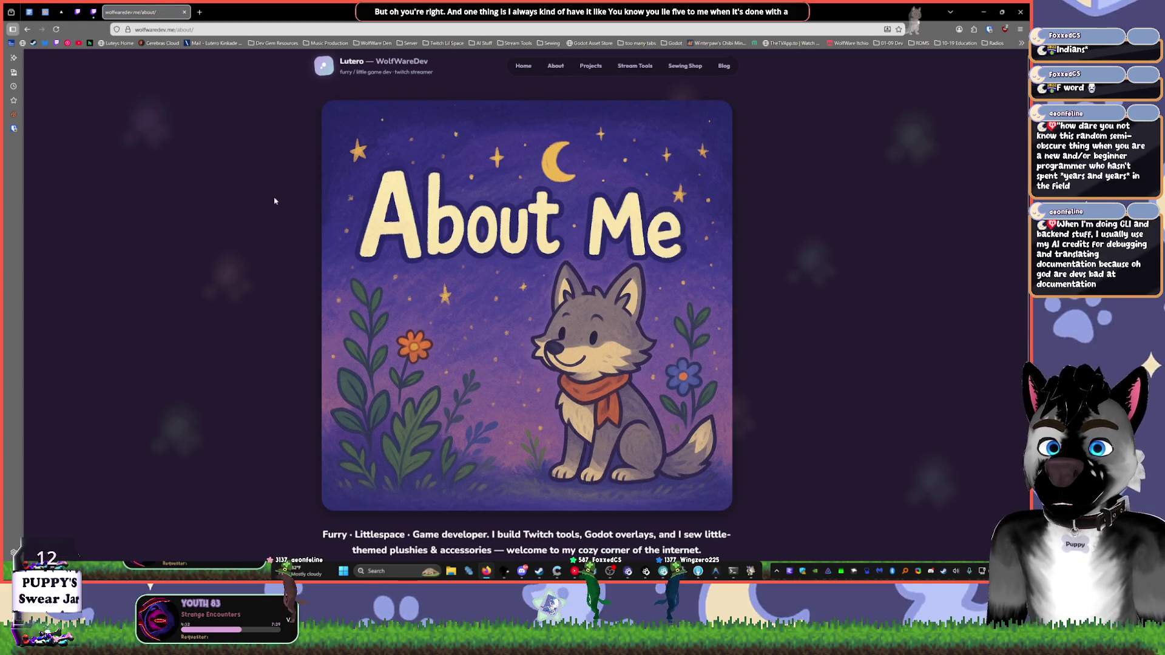
- Scroll the pages, go back to the previous page, then minimize Chrome to reveal the Godot editor
{"action": "scroll", "coordinate": [273, 172], "scroll_direction": "down", "scroll_amount": 3}
{"action": "key", "text": "alt+Left"}
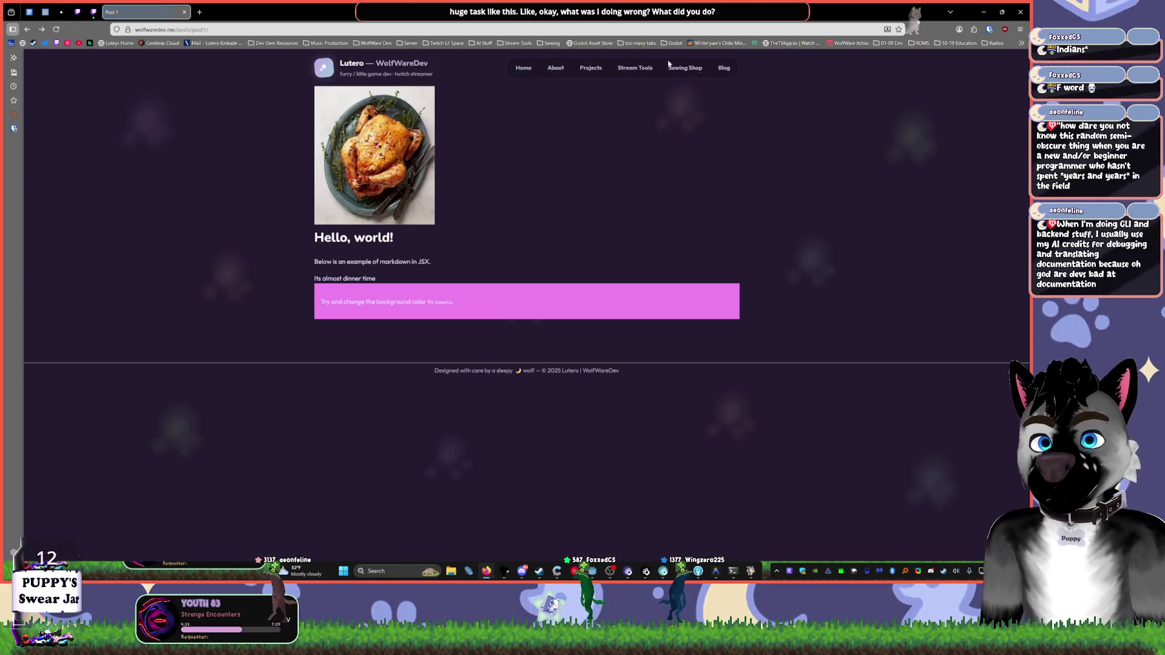
{"action": "scroll", "coordinate": [801, 122], "scroll_direction": "down", "scroll_amount": 10}
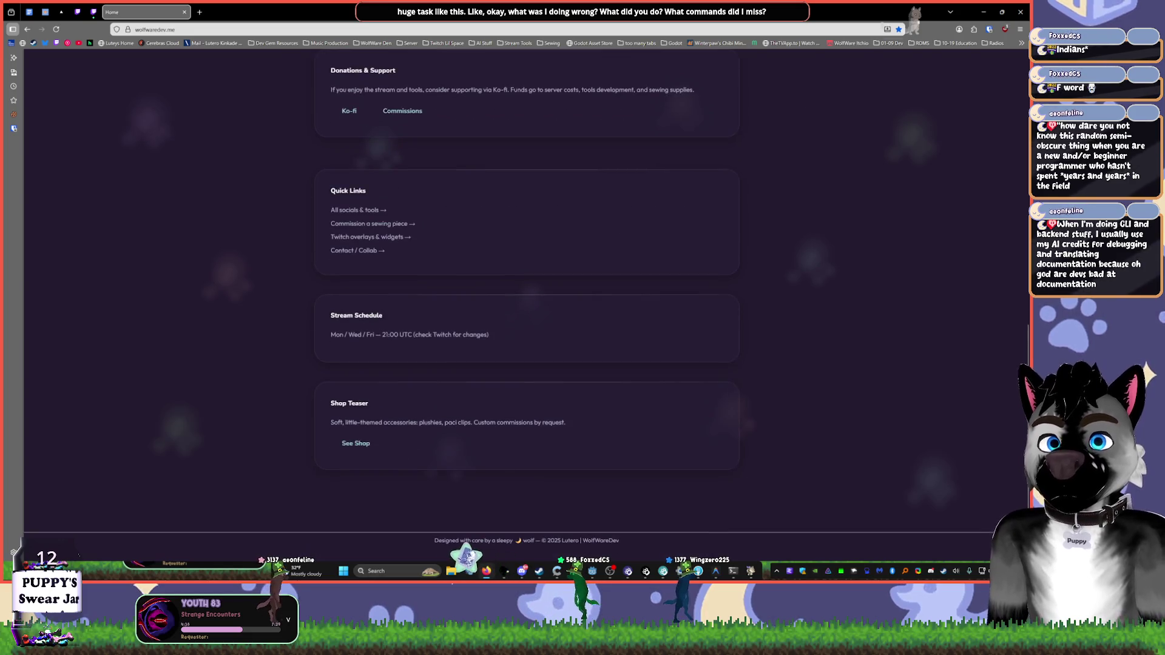
{"action": "key", "text": "super+Down"}
{"action": "left_click", "coordinate": [715, 94]}
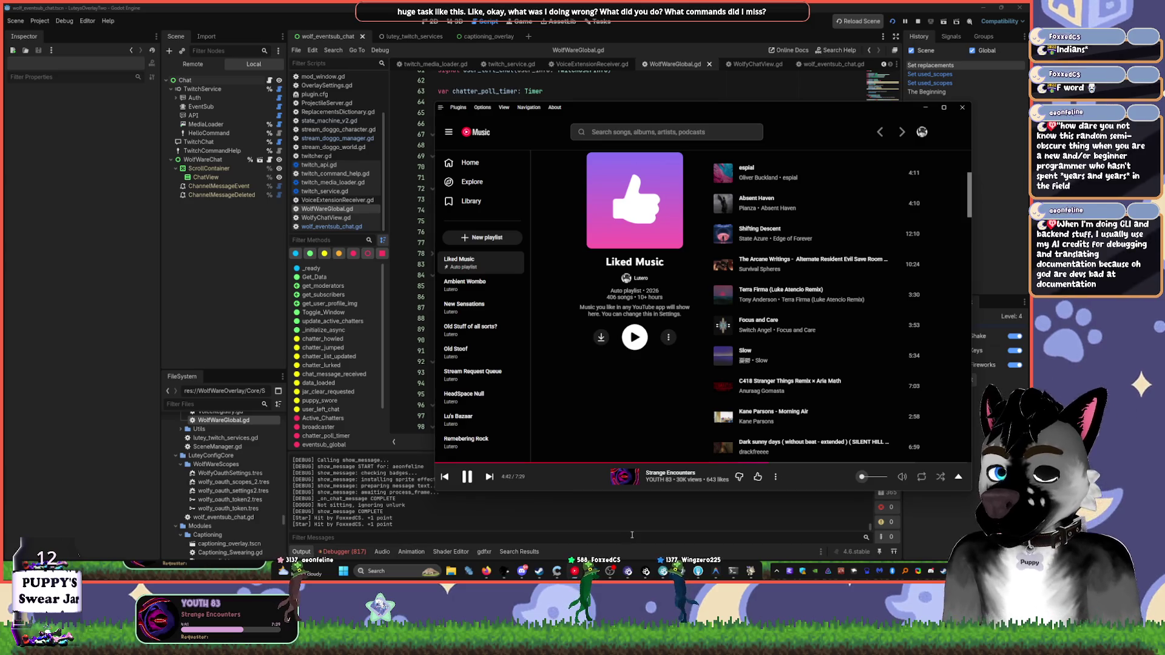
- Launch VS Code and open the recent wolfwaredevme project, choosing Don't Save for unsaved changes
{"action": "key", "text": "super"}
{"action": "type", "text": "vsc"}
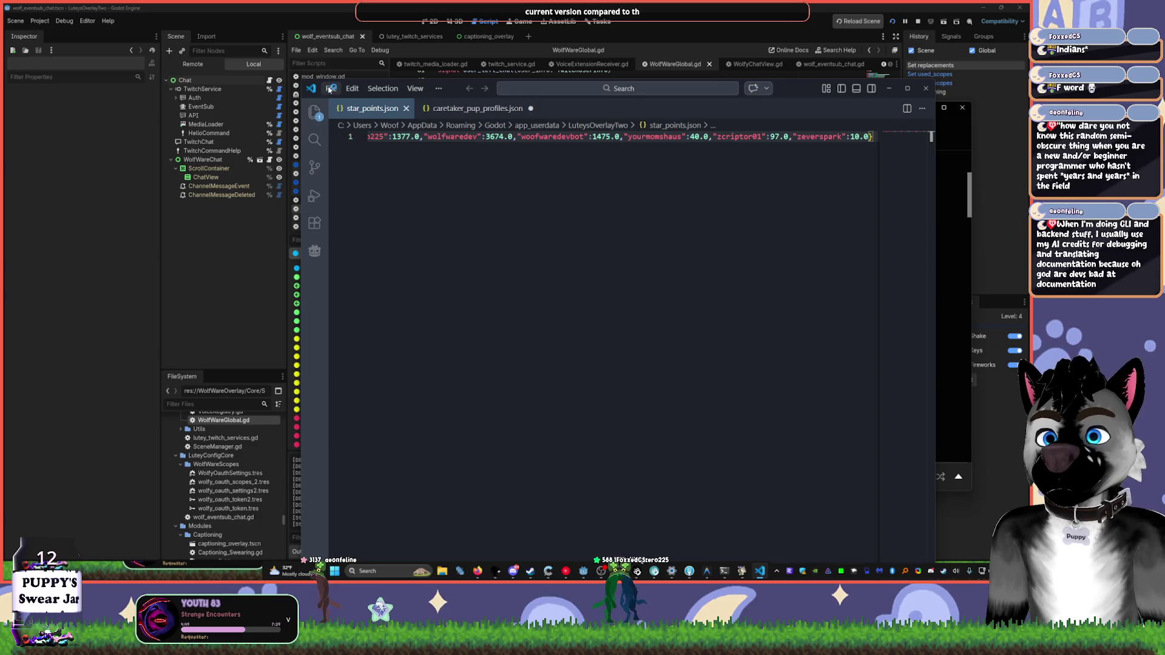
{"action": "left_click", "coordinate": [330, 88]}
{"action": "mouse_move", "coordinate": [428, 216]}
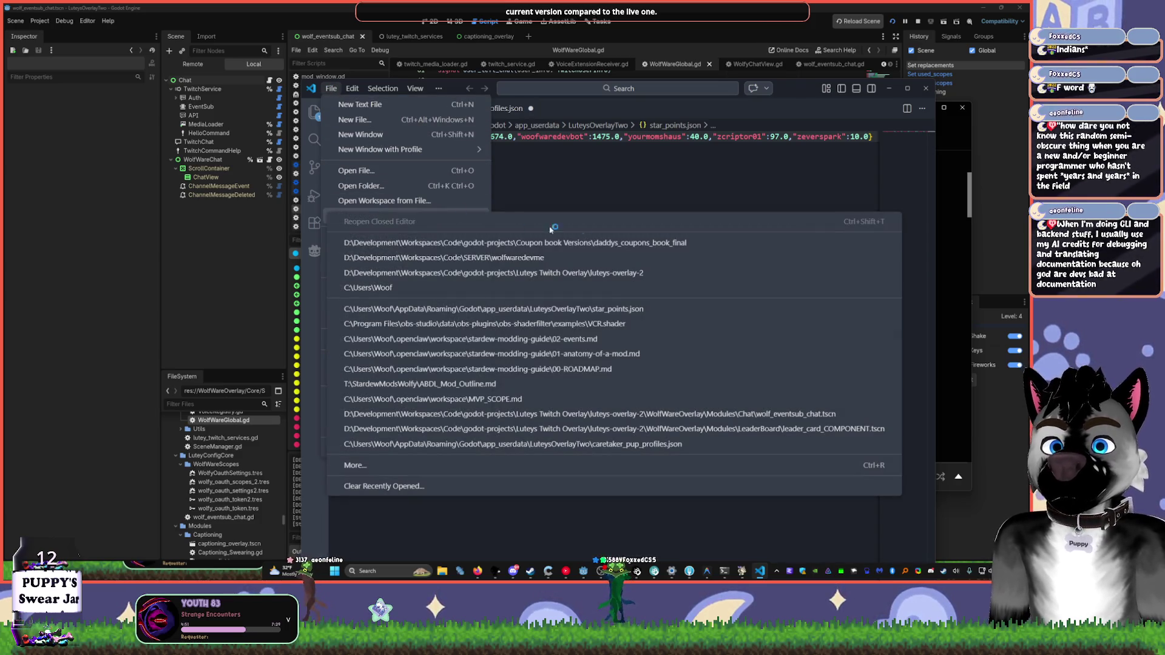
{"action": "left_click", "coordinate": [566, 259]}
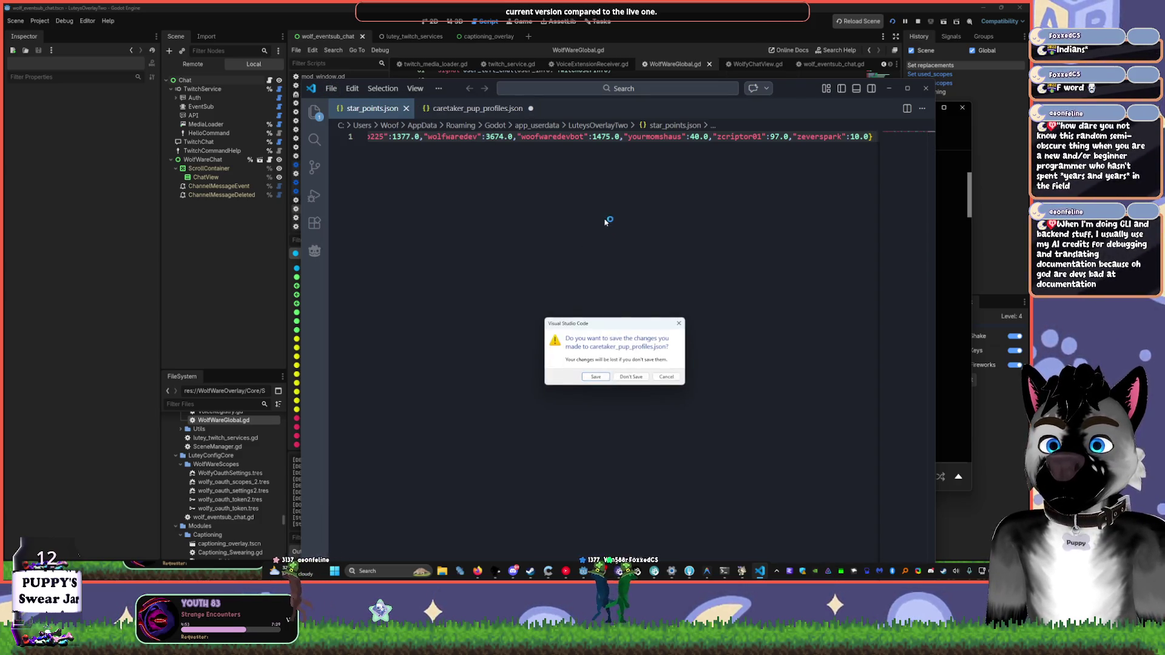
{"action": "left_click", "coordinate": [629, 378]}
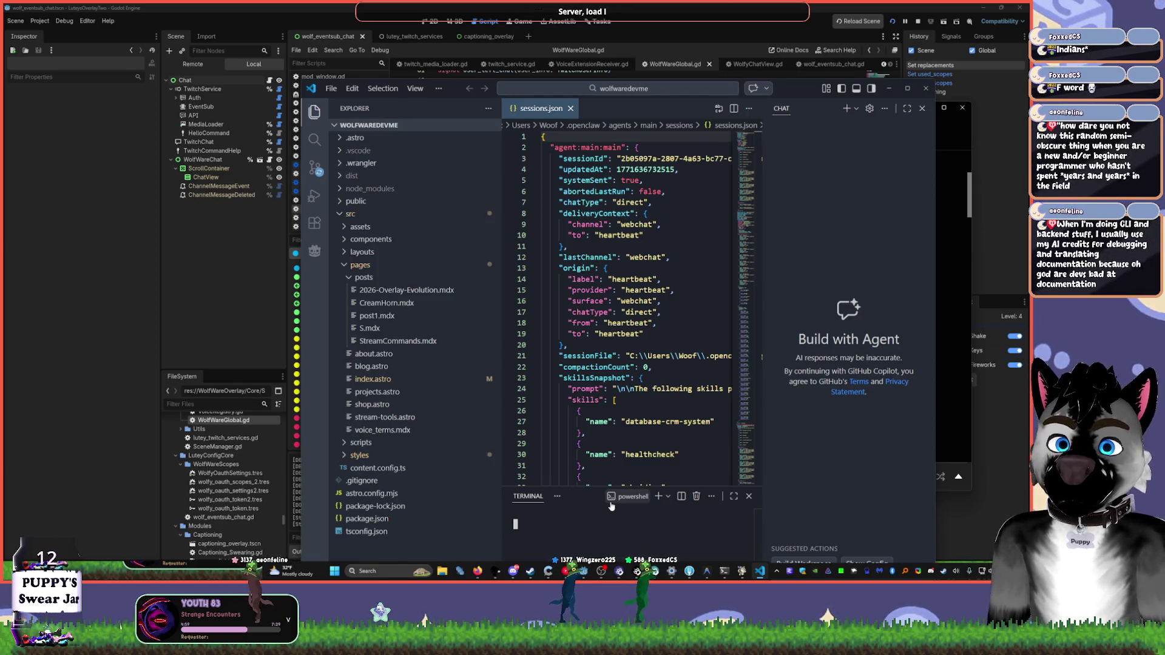
- Start the site's dev server with npm run dev, then switch back to Godot
{"action": "type", "text": "npm"}
{"action": "left_click_drag", "start_coordinate": [801, 87], "coordinate": [589, 86]}
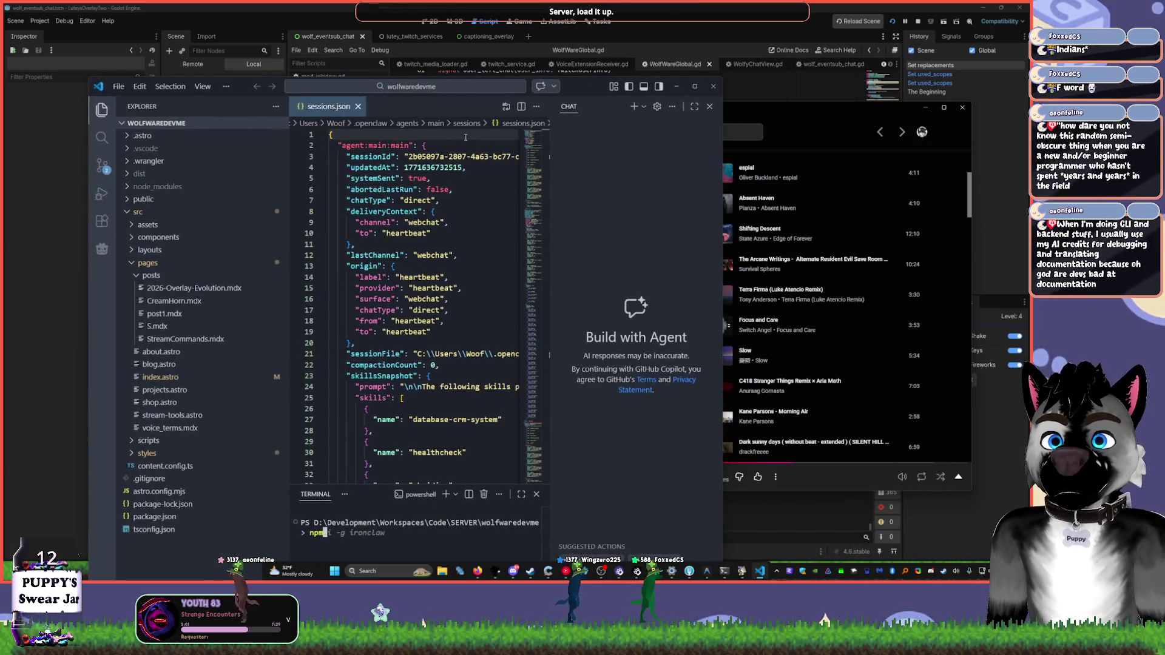
{"action": "left_click", "coordinate": [360, 107]}
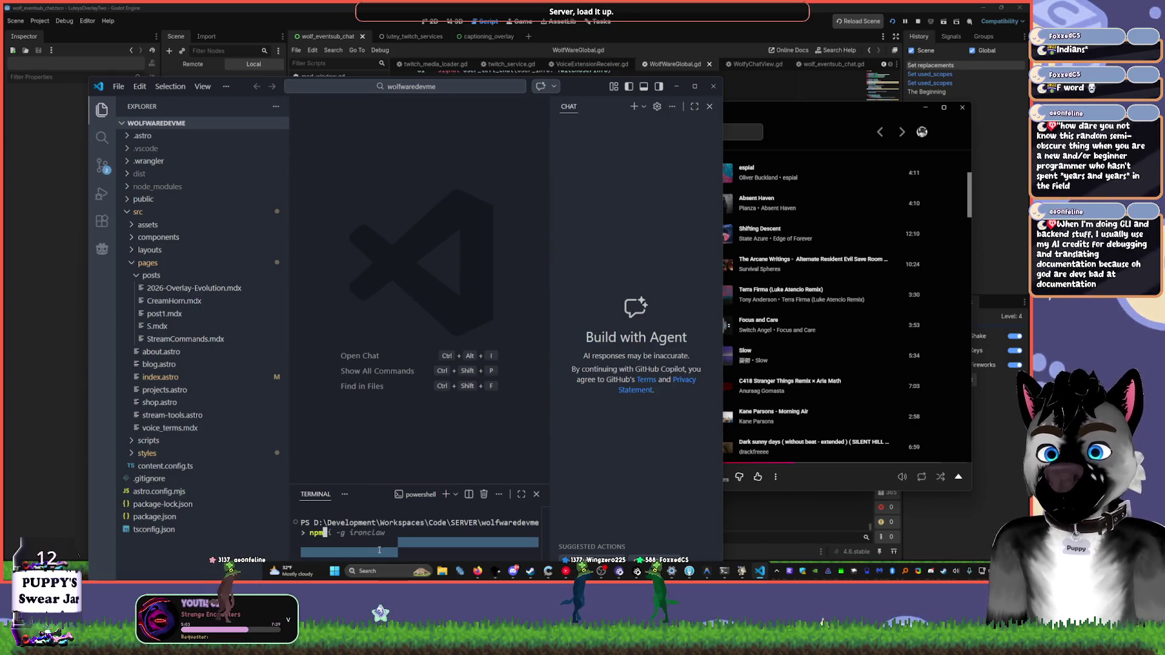
{"action": "type", "text": " run dev"}
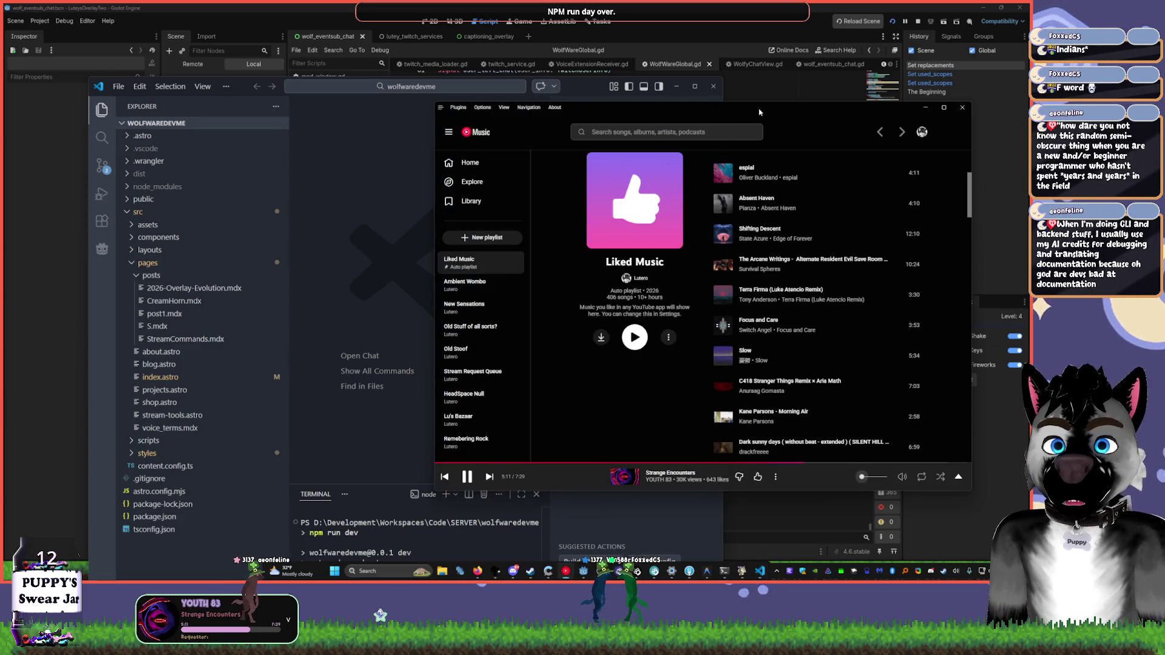
{"action": "left_click", "coordinate": [680, 86]}
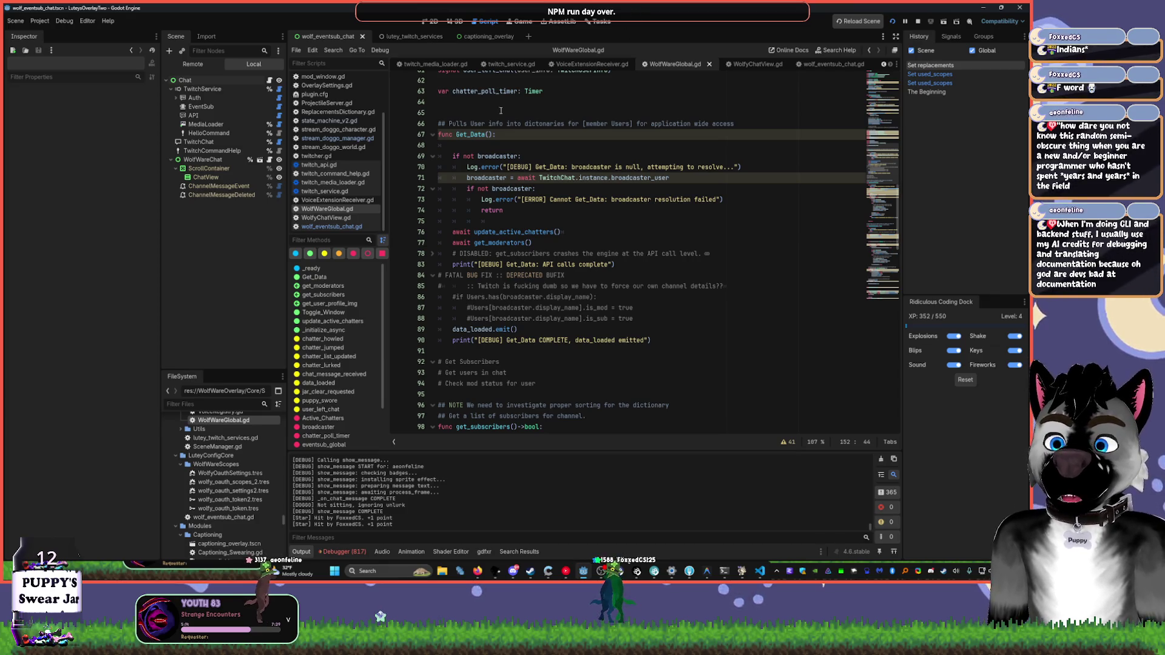
- Close the twitch_media_loader, twitch_service, WolfyChatView, WolfWareGlobal and VoiceExtensionReceiver scripts
{"action": "left_click", "coordinate": [440, 65]}
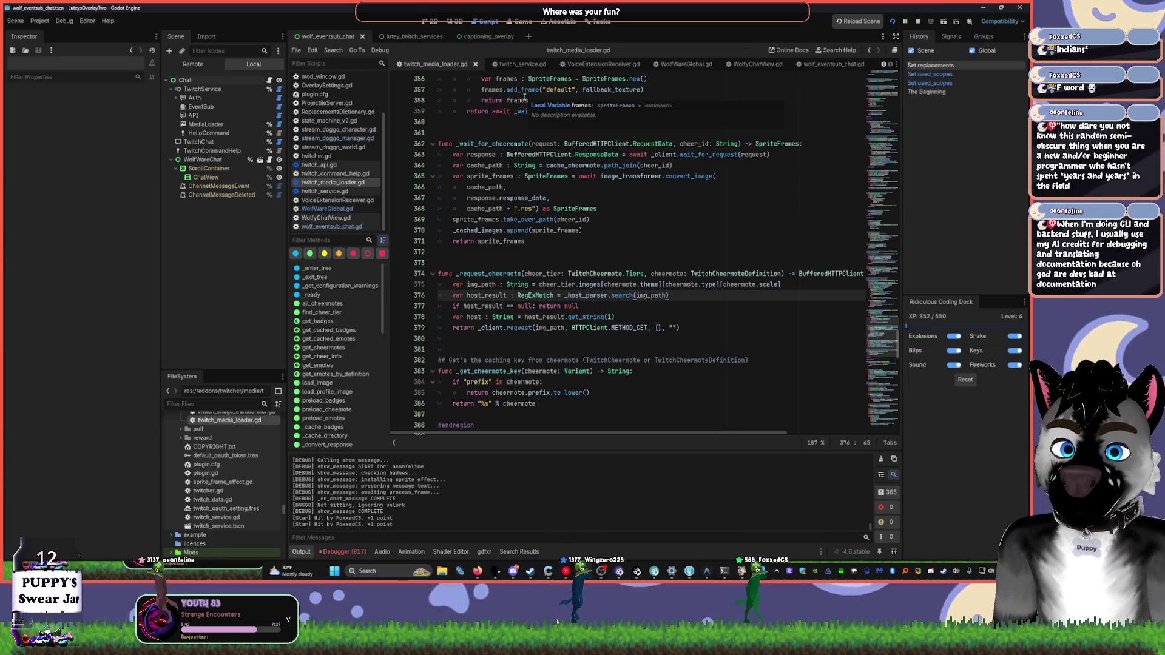
{"action": "left_click_drag", "start_coordinate": [880, 316], "coordinate": [879, 72]}
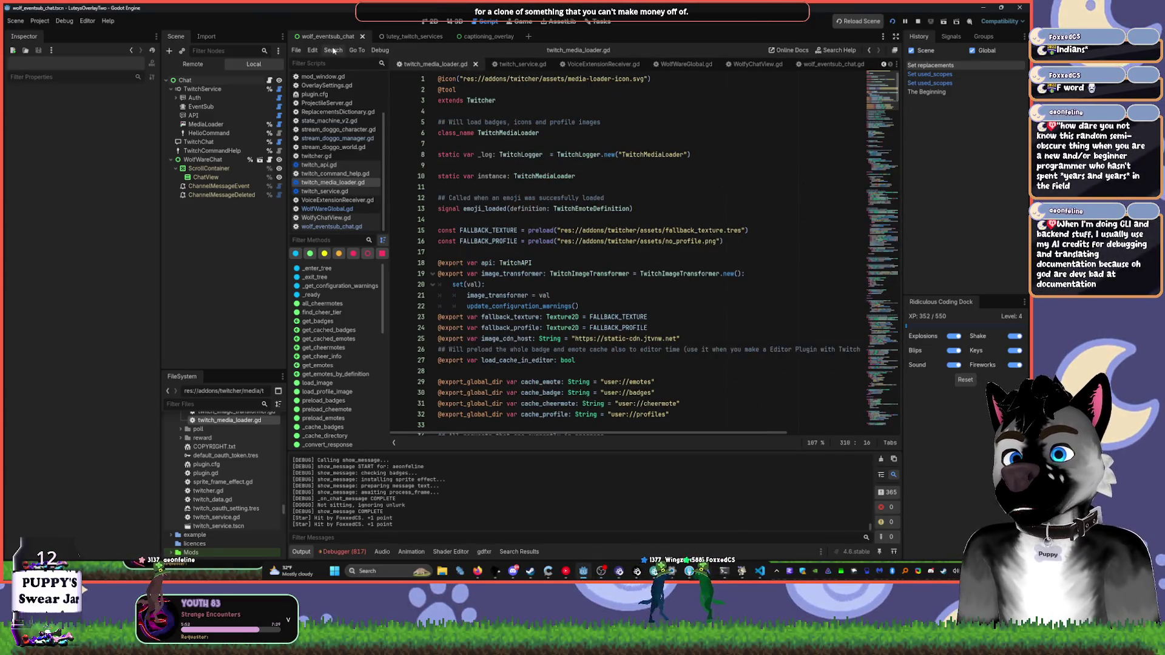
{"action": "middle_click", "coordinate": [464, 65]}
{"action": "middle_click", "coordinate": [464, 65]}
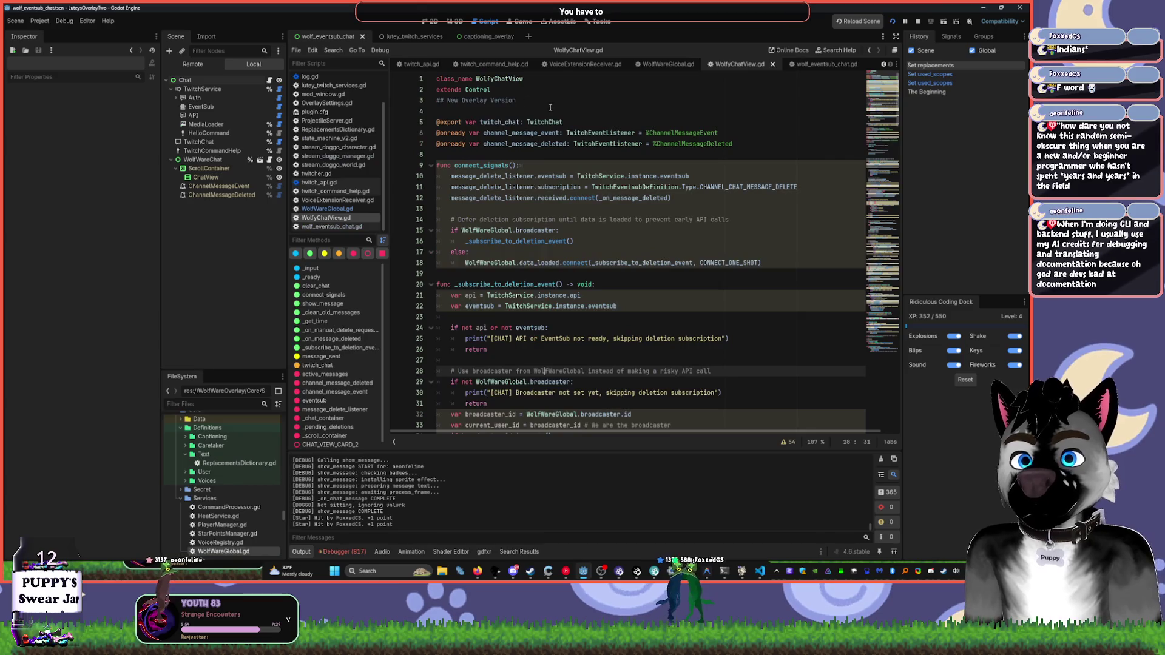
{"action": "middle_click", "coordinate": [737, 65]}
{"action": "middle_click", "coordinate": [737, 65]}
{"action": "middle_click", "coordinate": [799, 67]}
{"action": "middle_click", "coordinate": [800, 66]}
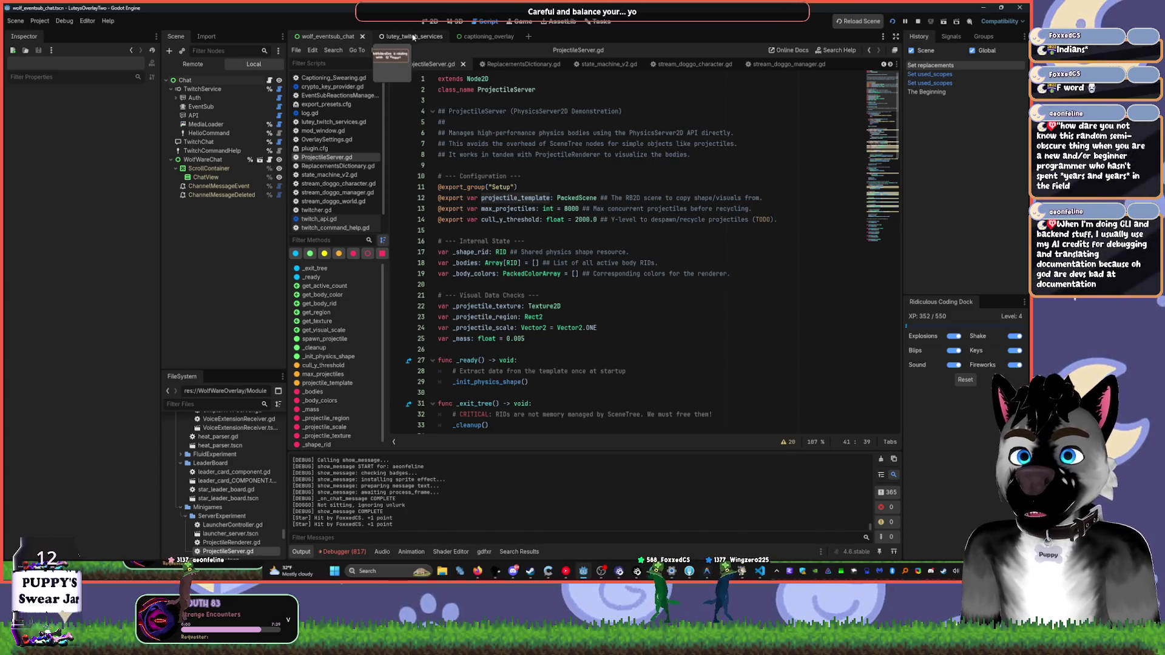
- Show the lutey_twitch_services scene in 2D view and open the project task board
{"action": "left_click", "coordinate": [402, 37]}
{"action": "left_click", "coordinate": [433, 21]}
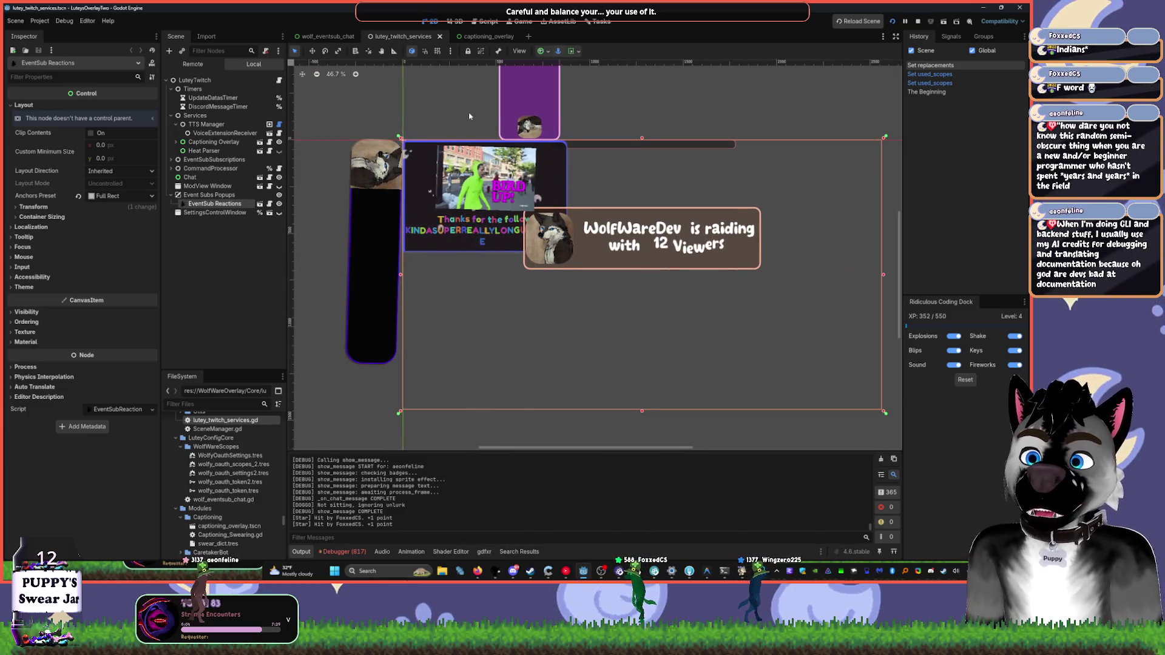
{"action": "left_click", "coordinate": [596, 22]}
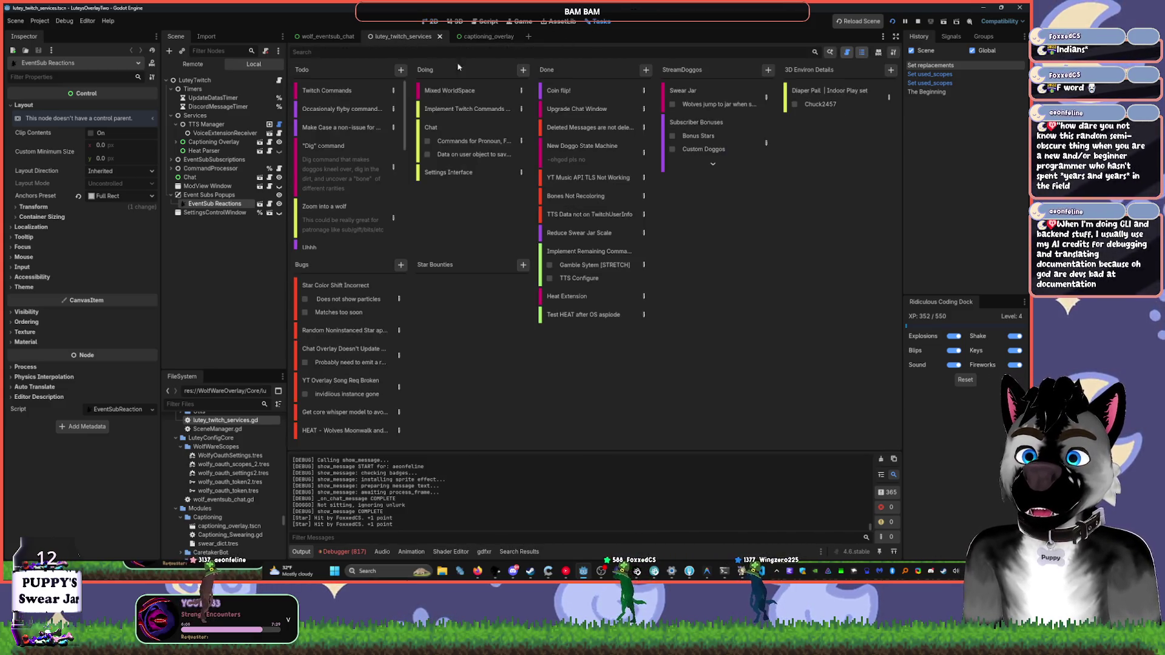
{"action": "scroll", "coordinate": [332, 194], "scroll_direction": "down", "scroll_amount": 5}
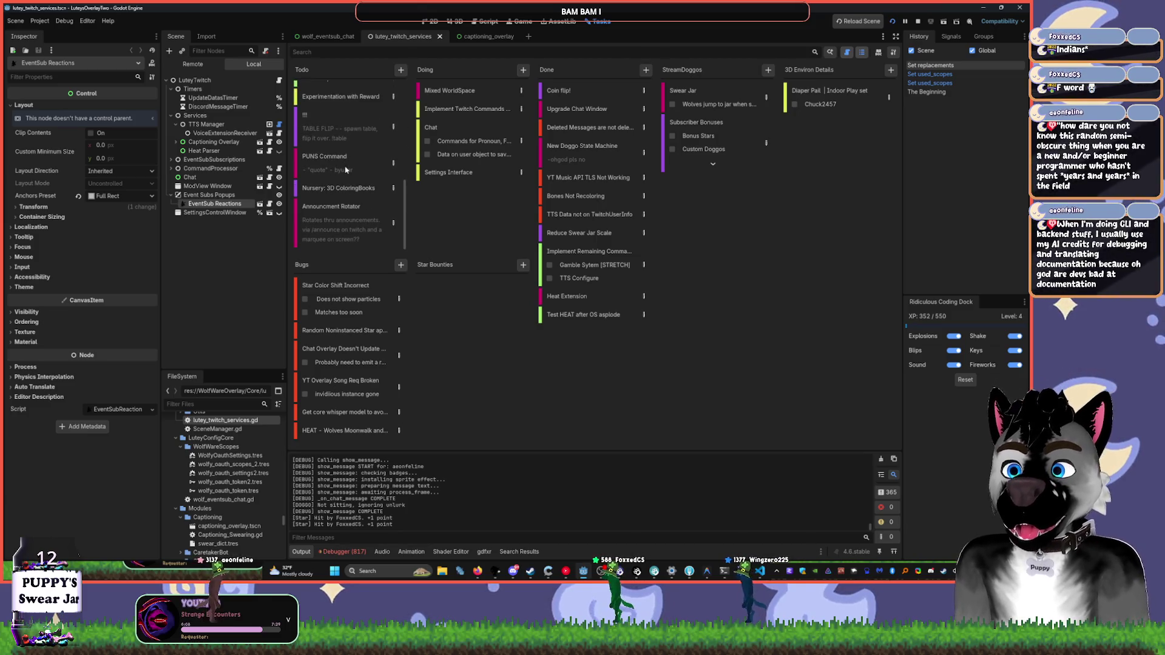
{"action": "key", "text": "alt+Tab"}
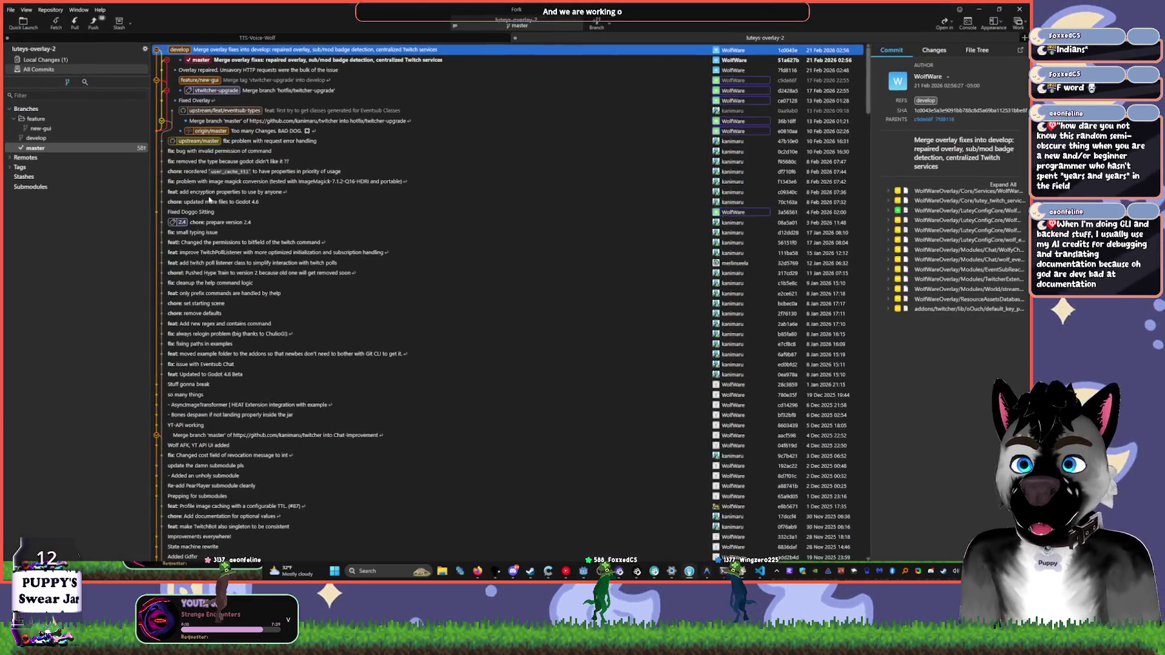
- Start a Git Flow feature branch named 'infrared' from develop via Repository > Git Flow
{"action": "left_click", "coordinate": [46, 60]}
{"action": "left_click", "coordinate": [51, 10]}
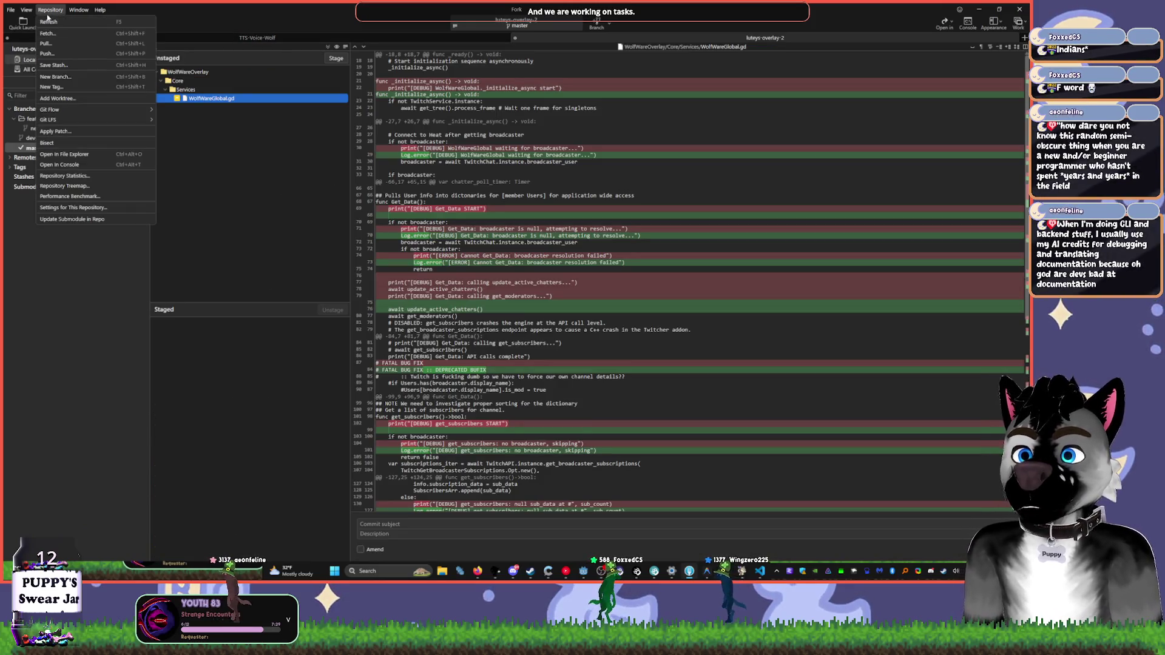
{"action": "mouse_move", "coordinate": [100, 111]}
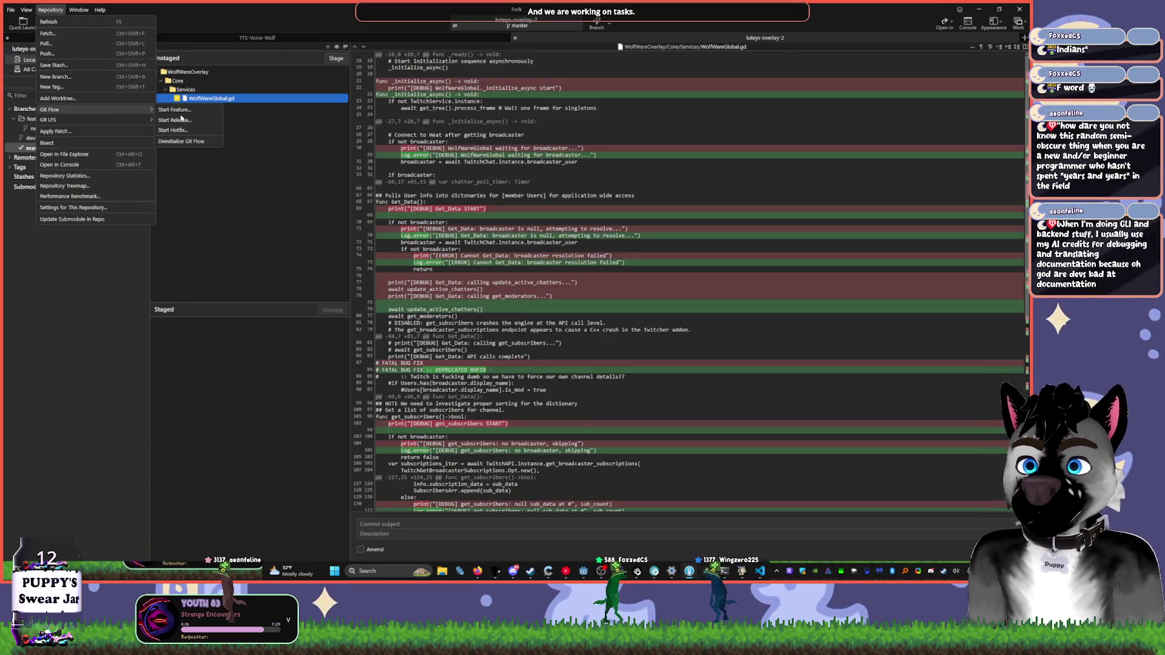
{"action": "left_click", "coordinate": [173, 112]}
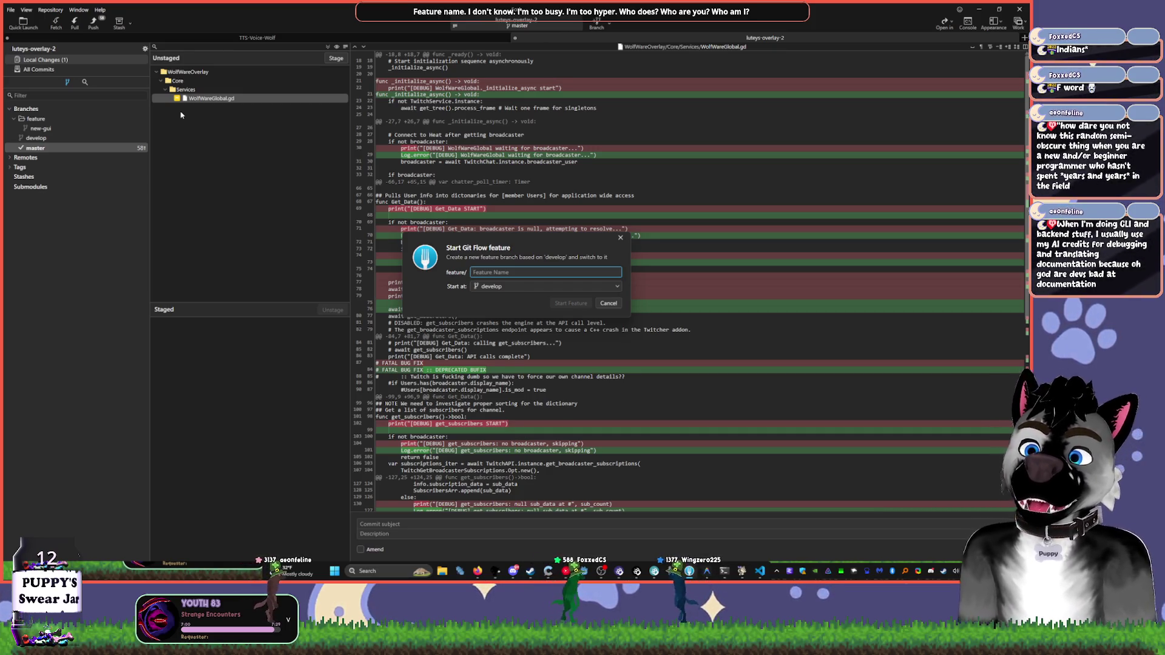
{"action": "type", "text": "l"}
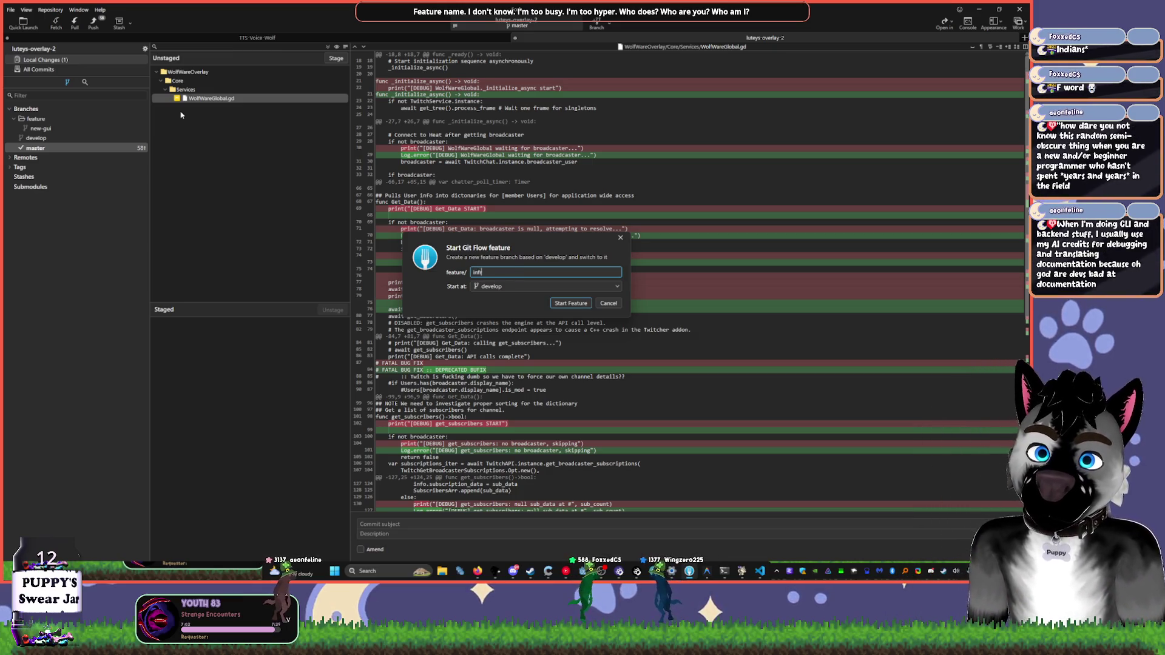
{"action": "type", "text": "red"}
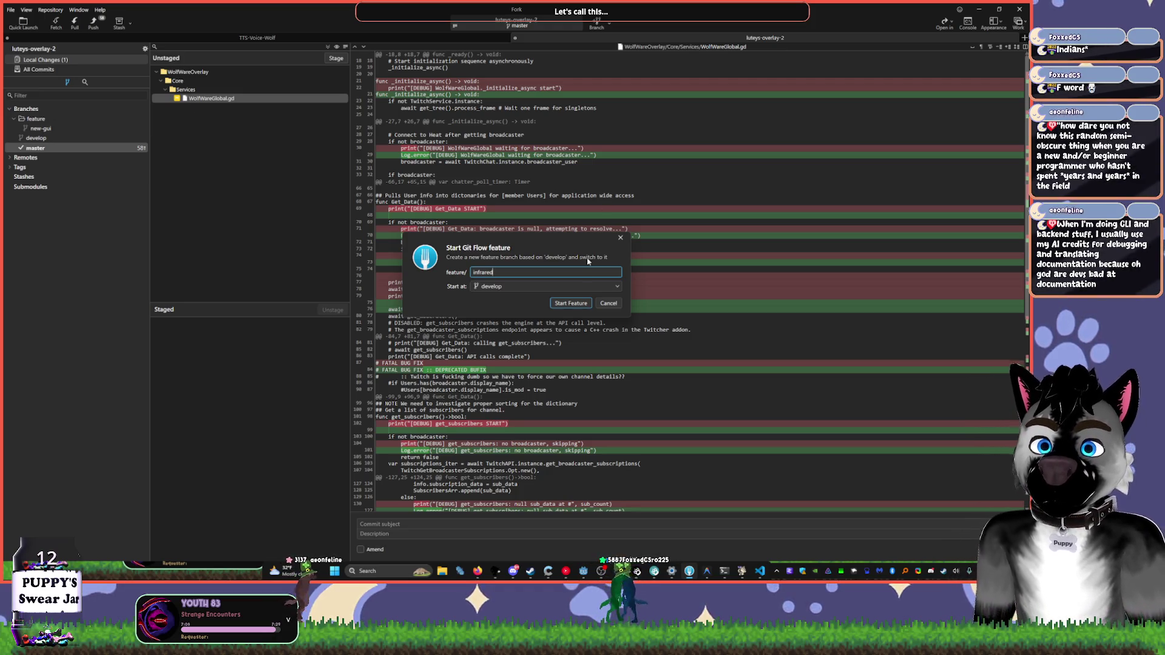
{"action": "left_click", "coordinate": [574, 305]}
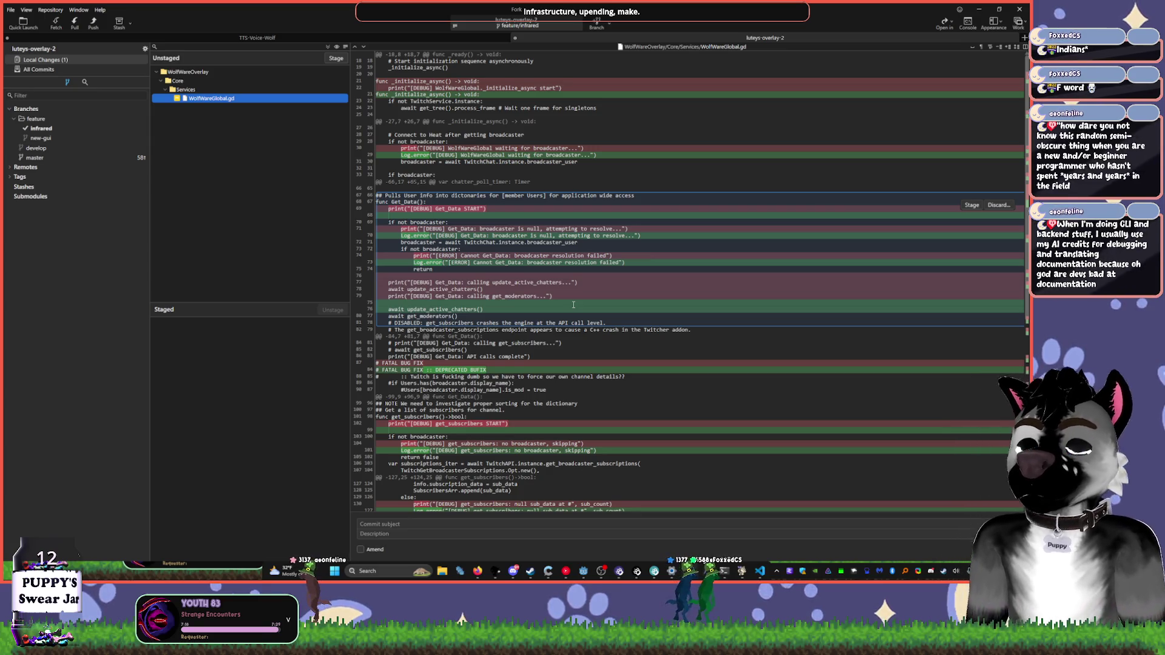
- Close Fork, return to Godot's 2D overlay canvas and widen the Scene dock
{"action": "left_click", "coordinate": [43, 129]}
{"action": "left_click", "coordinate": [1018, 7]}
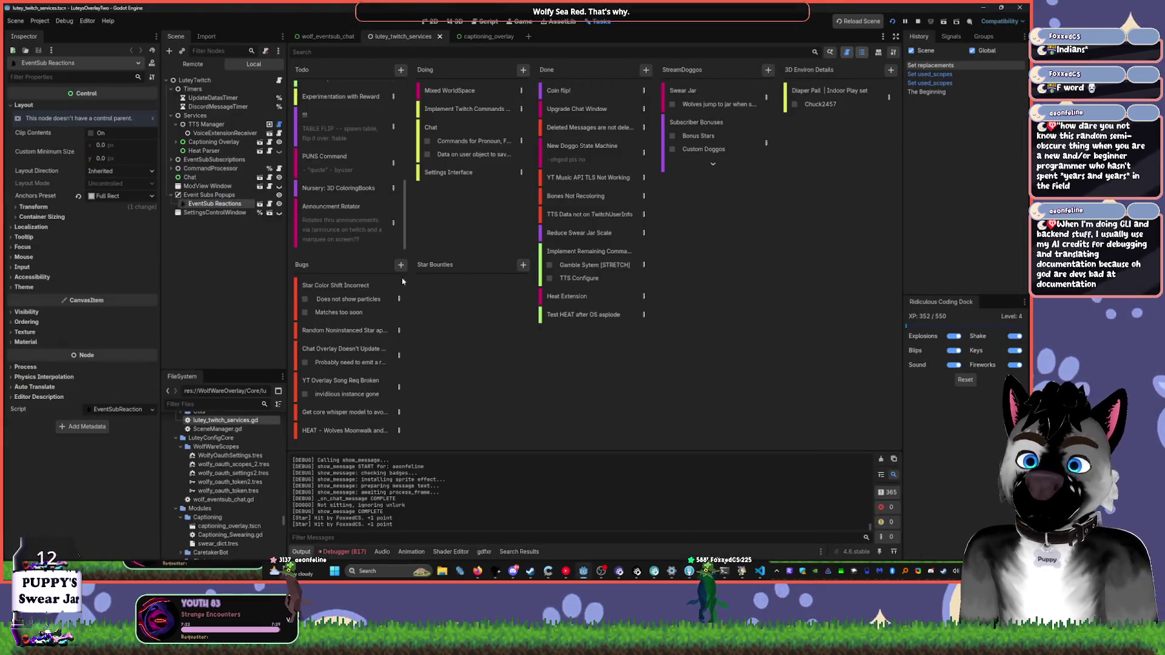
{"action": "left_click", "coordinate": [434, 21]}
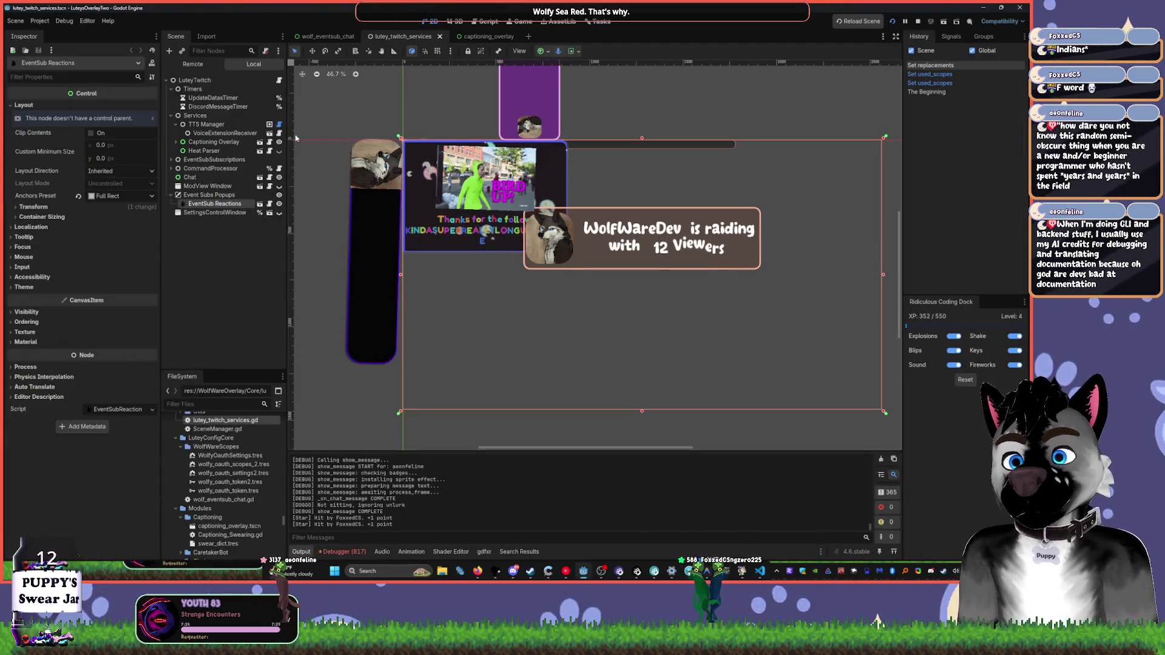
{"action": "left_click_drag", "start_coordinate": [286, 108], "coordinate": [353, 108]}
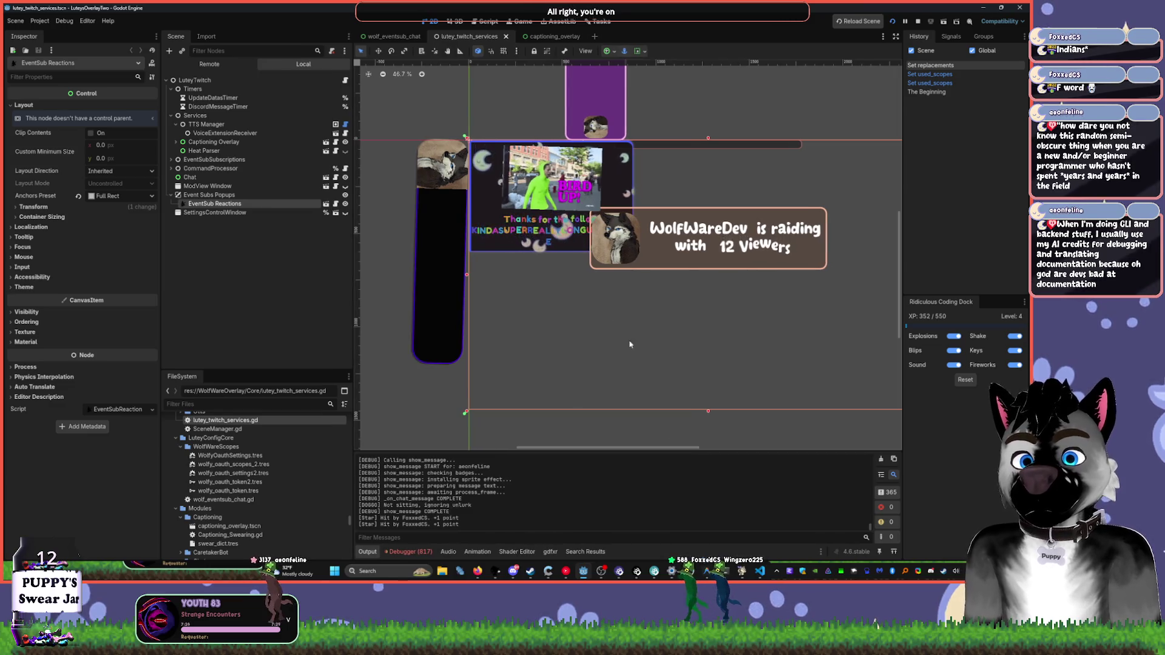
{"action": "left_click", "coordinate": [566, 571]}
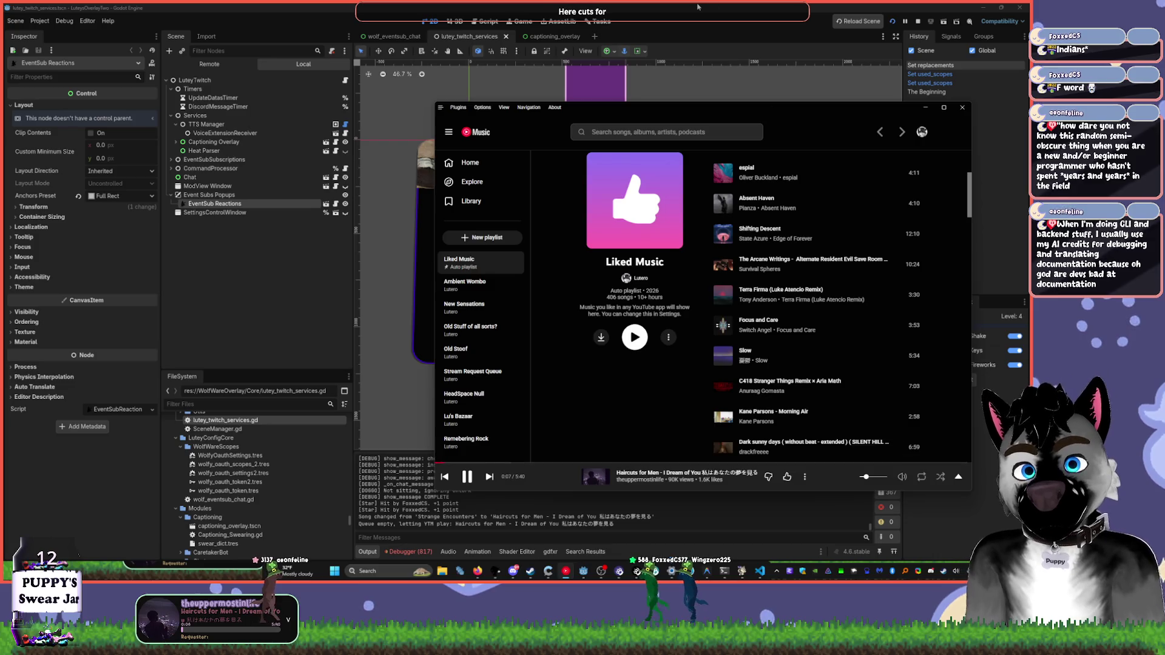
{"action": "key", "text": "alt+Tab"}
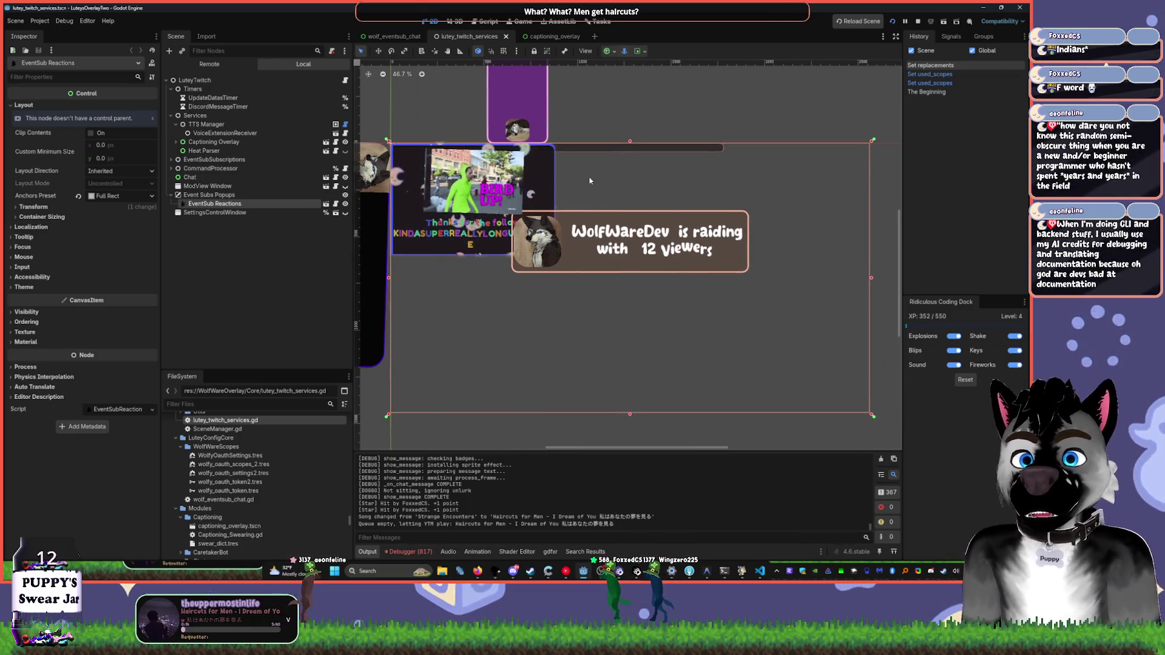
- Check the captioning_overlay scene, go back to lutey_twitch_services and select the FileSystem filter
{"action": "left_click", "coordinate": [552, 36]}
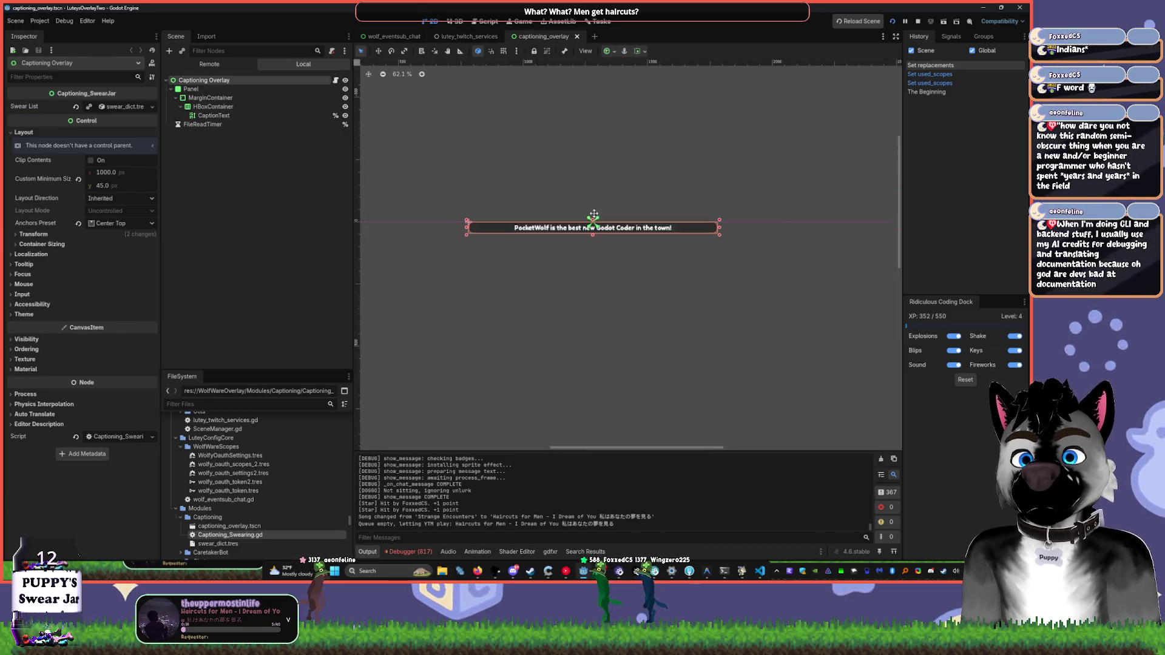
{"action": "scroll", "coordinate": [606, 249], "scroll_direction": "up", "scroll_amount": 4}
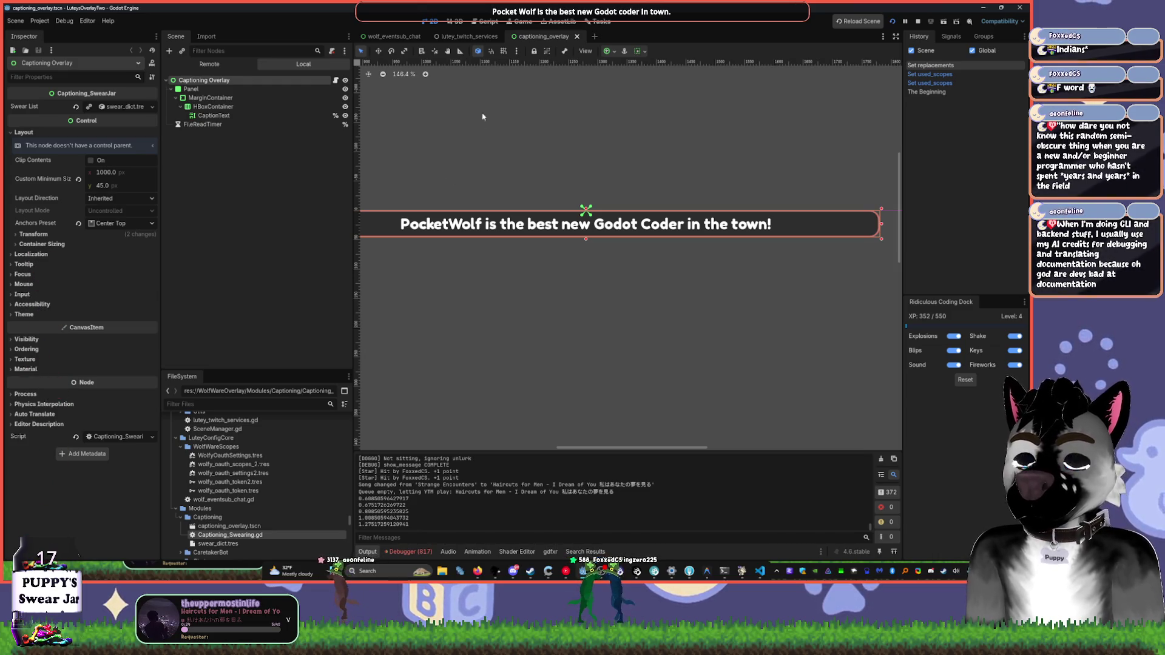
{"action": "left_click", "coordinate": [462, 35]}
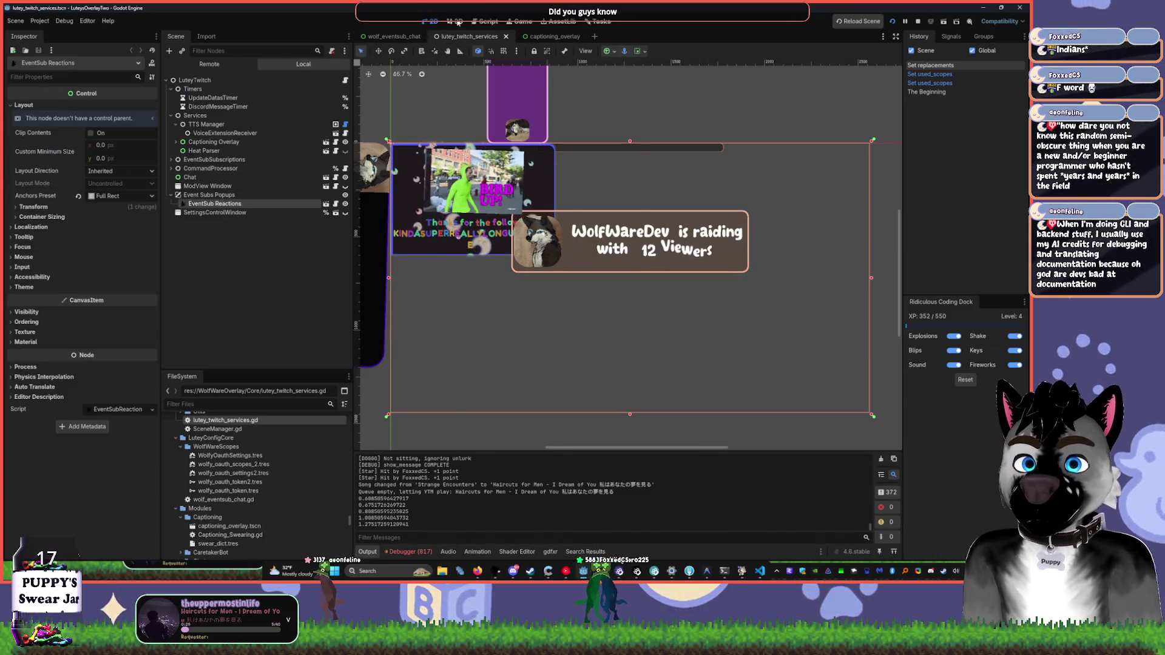
{"action": "left_click", "coordinate": [237, 410]}
- Filter files by 'swea', open swear_dict.tres and delete its fox and wolf entries
{"action": "type", "text": "sweat"}
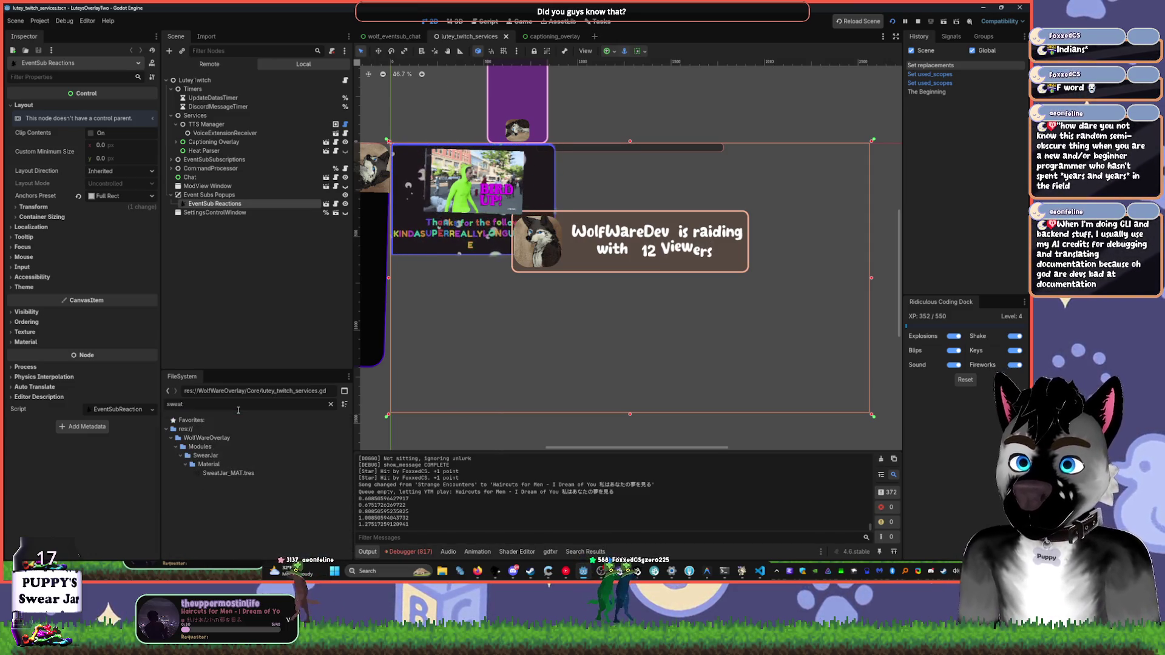
{"action": "key", "text": "BackSpace"}
{"action": "left_click", "coordinate": [218, 473]}
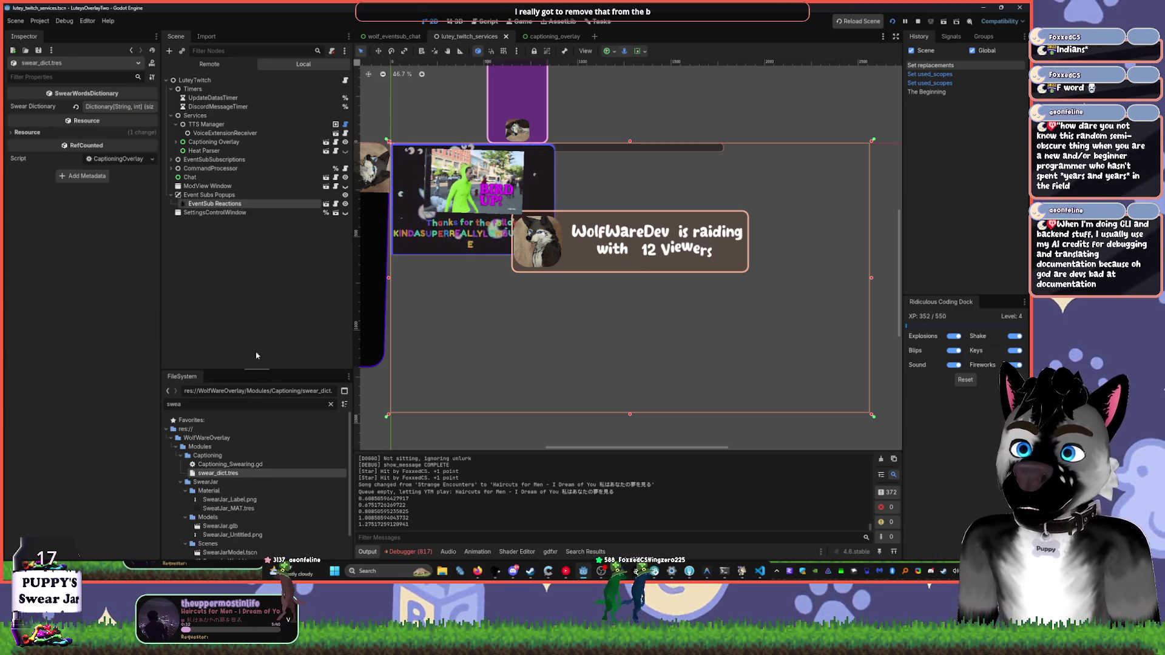
{"action": "left_click", "coordinate": [113, 108]}
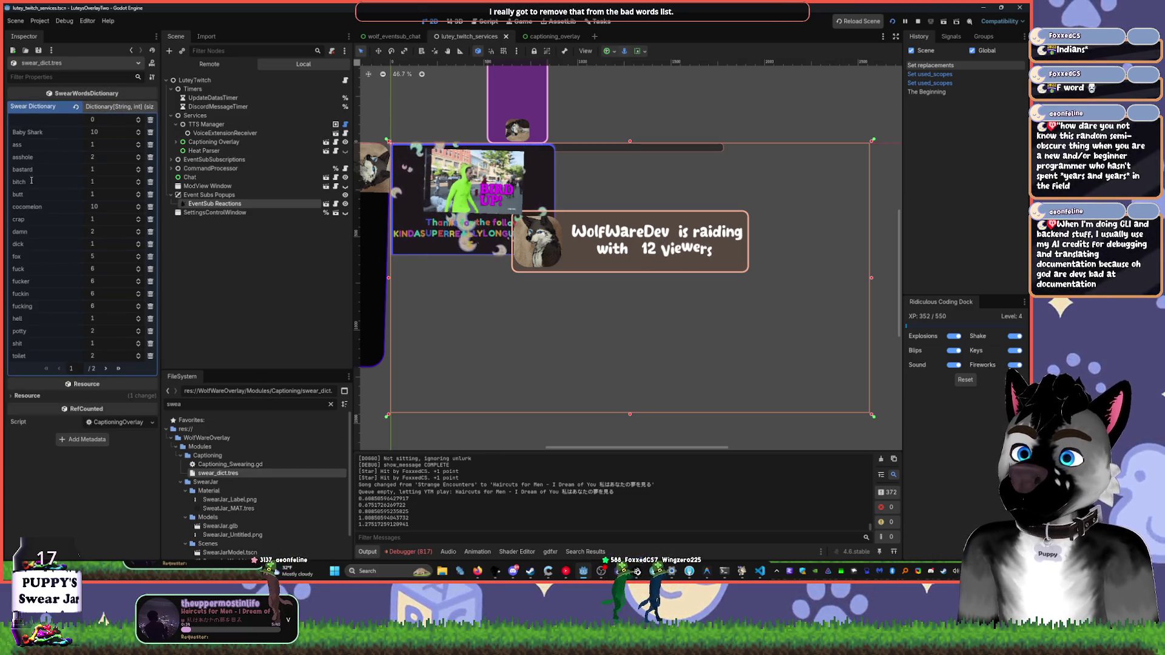
{"action": "left_click", "coordinate": [149, 256]}
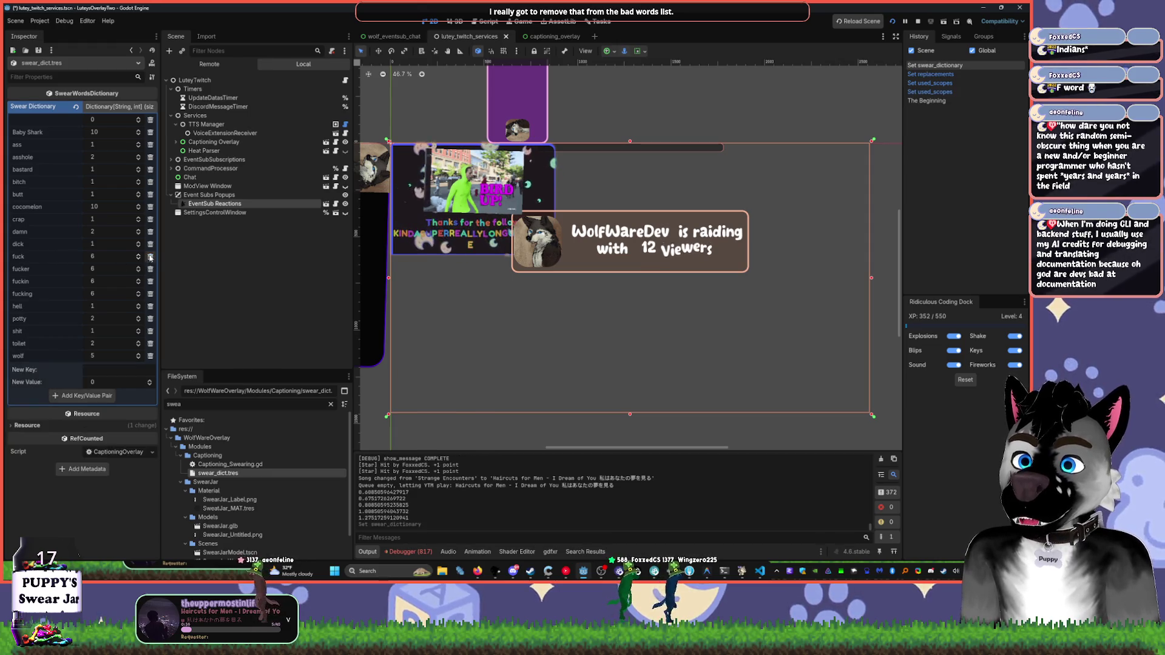
{"action": "left_click", "coordinate": [150, 357]}
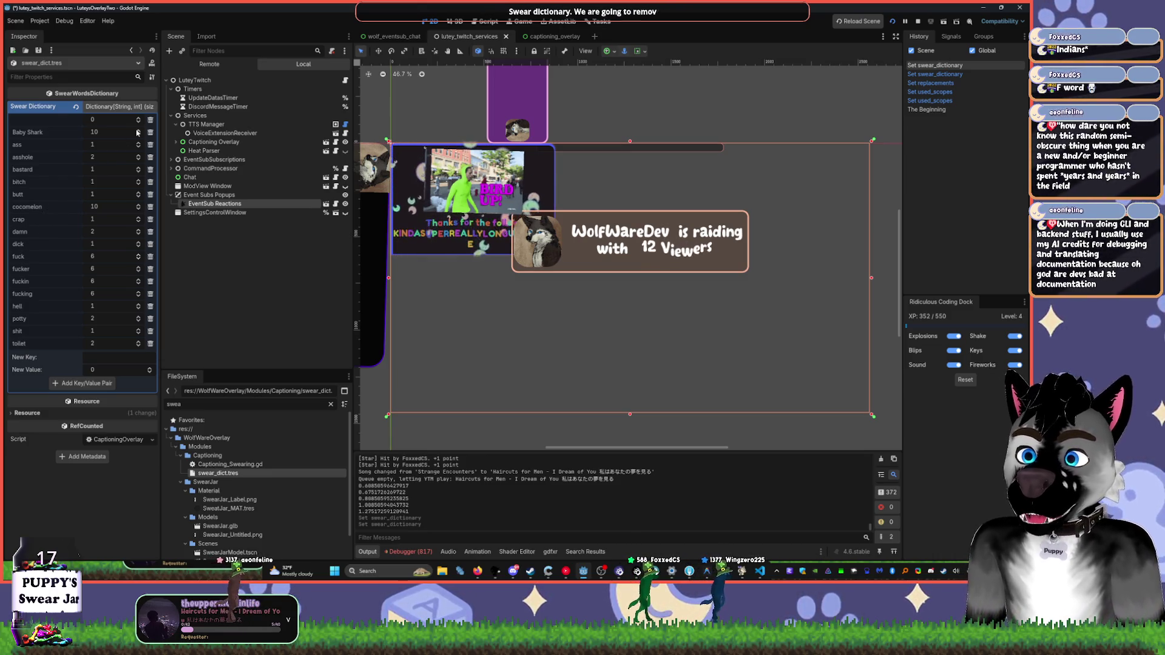
{"action": "left_click", "coordinate": [133, 106]}
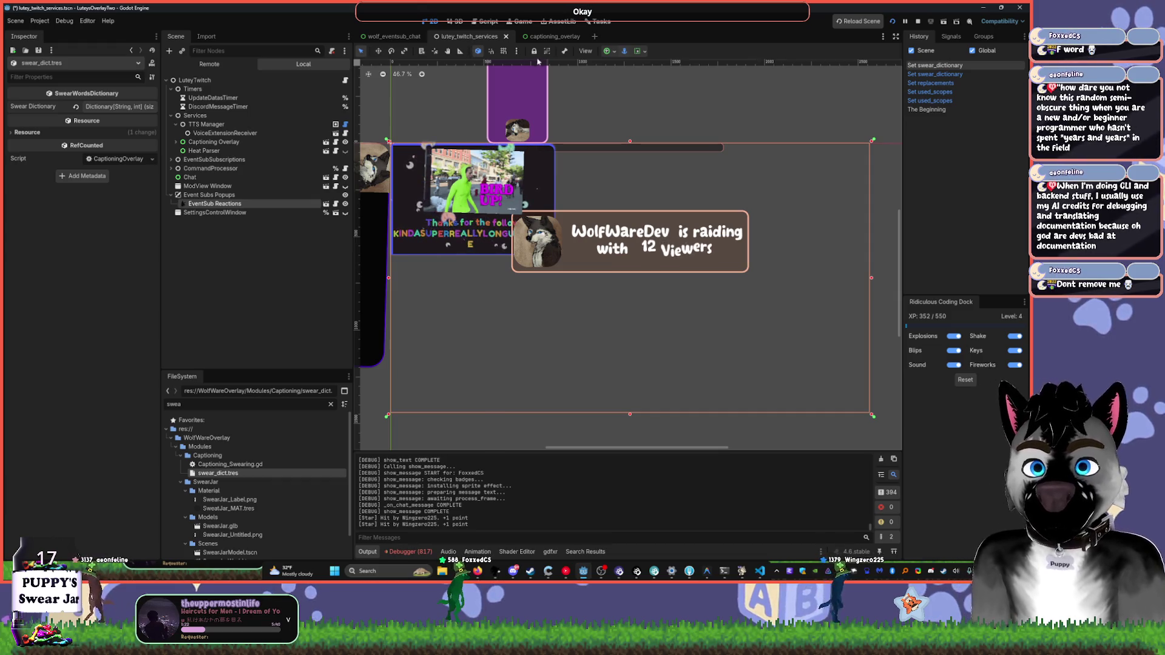
- Collapse the twitcher addon folders in the FileSystem dock
{"action": "left_click", "coordinate": [554, 36]}
{"action": "left_click", "coordinate": [467, 36]}
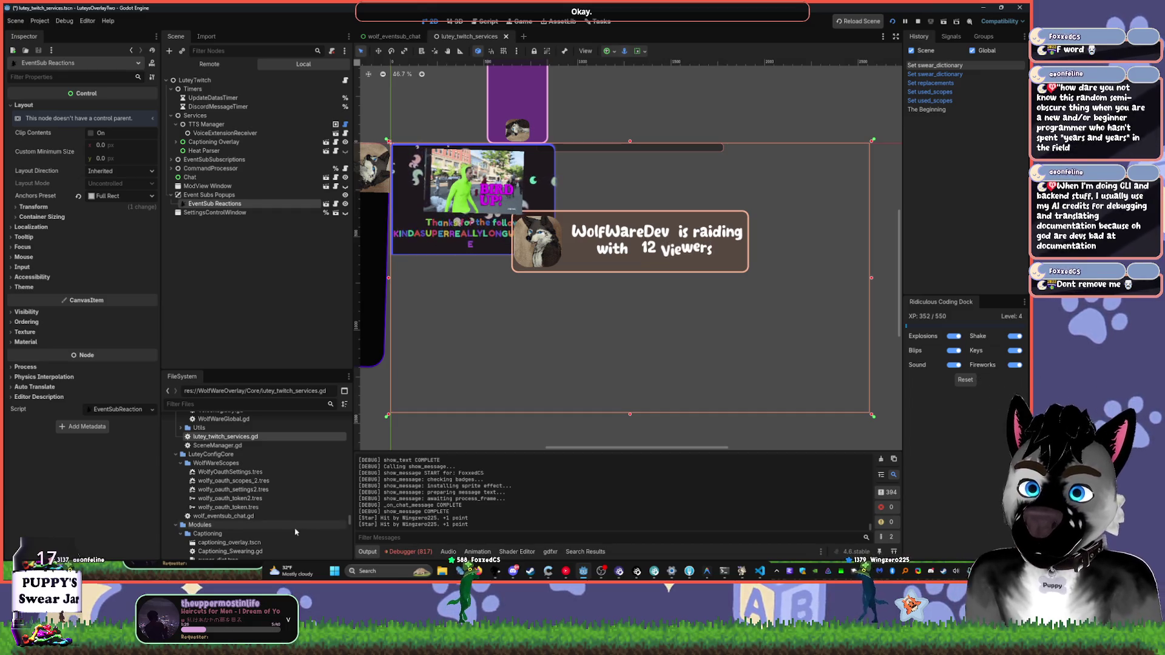
{"action": "scroll", "coordinate": [255, 473], "scroll_direction": "up", "scroll_amount": 10}
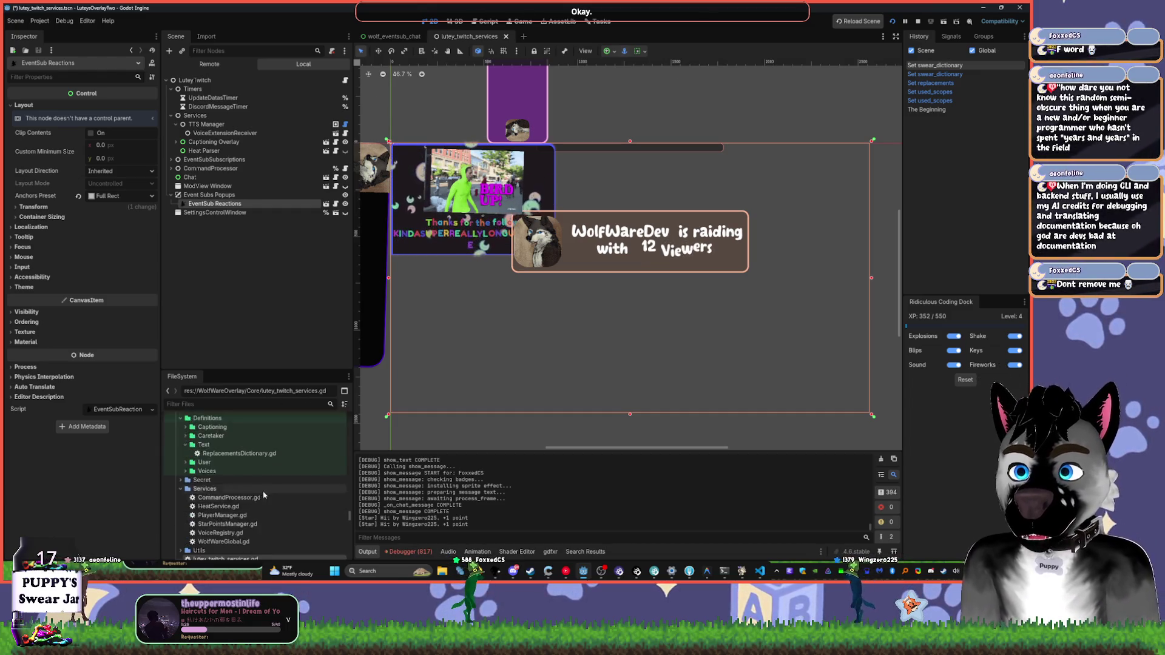
{"action": "left_click", "coordinate": [254, 417]}
{"action": "scroll", "coordinate": [255, 473], "scroll_direction": "up", "scroll_amount": 5}
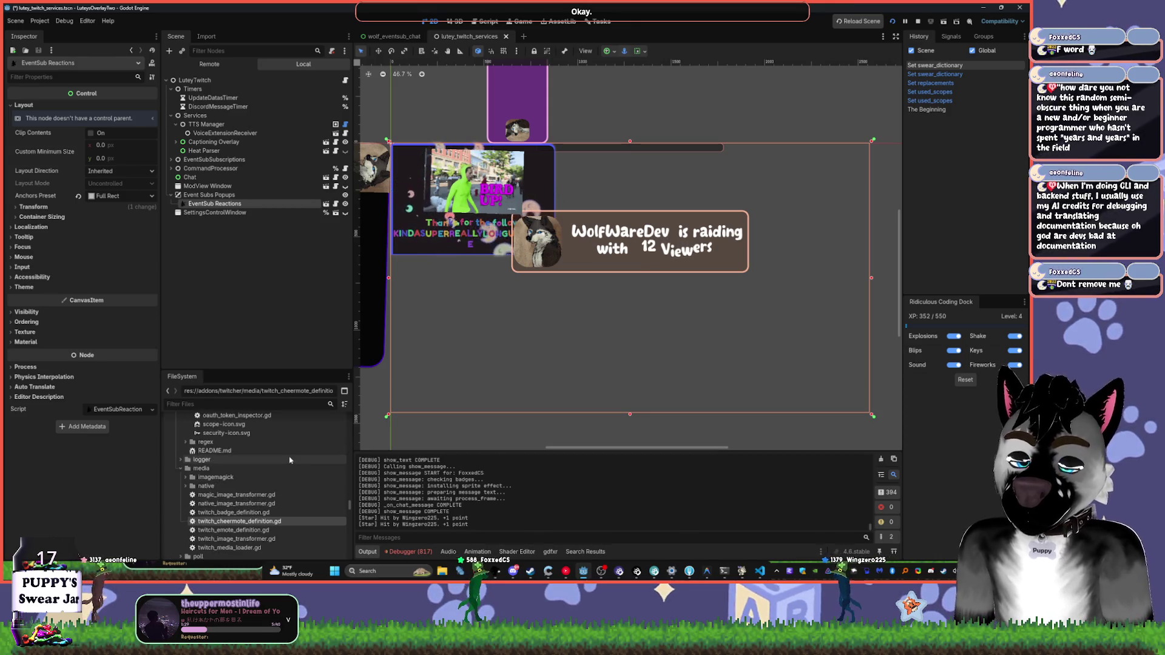
{"action": "left_click", "coordinate": [243, 420]}
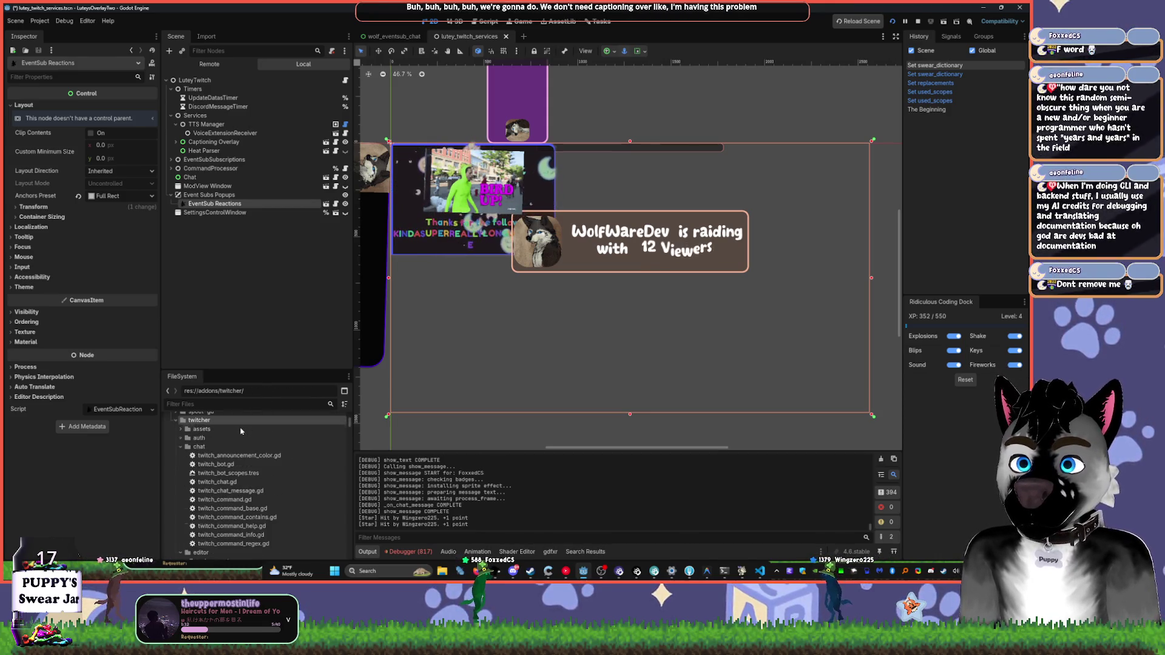
{"action": "key", "text": "Left"}
{"action": "key", "text": "Left"}
{"action": "key", "text": "Left"}
{"action": "key", "text": "Left"}
{"action": "key", "text": "Left"}
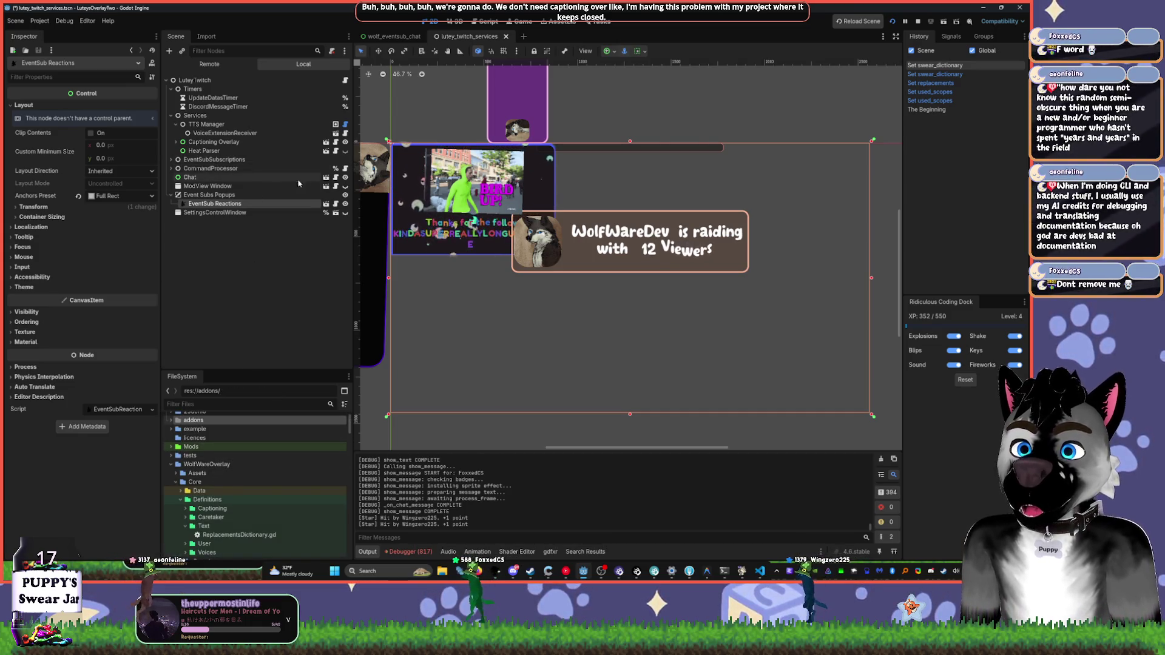
- Cut TwitchService, TwitchChat and TwitchCommandHelp from wolf_eventsub_chat and select the LuteyTwitch root
{"action": "key", "text": "ctrl+shift+Tab"}
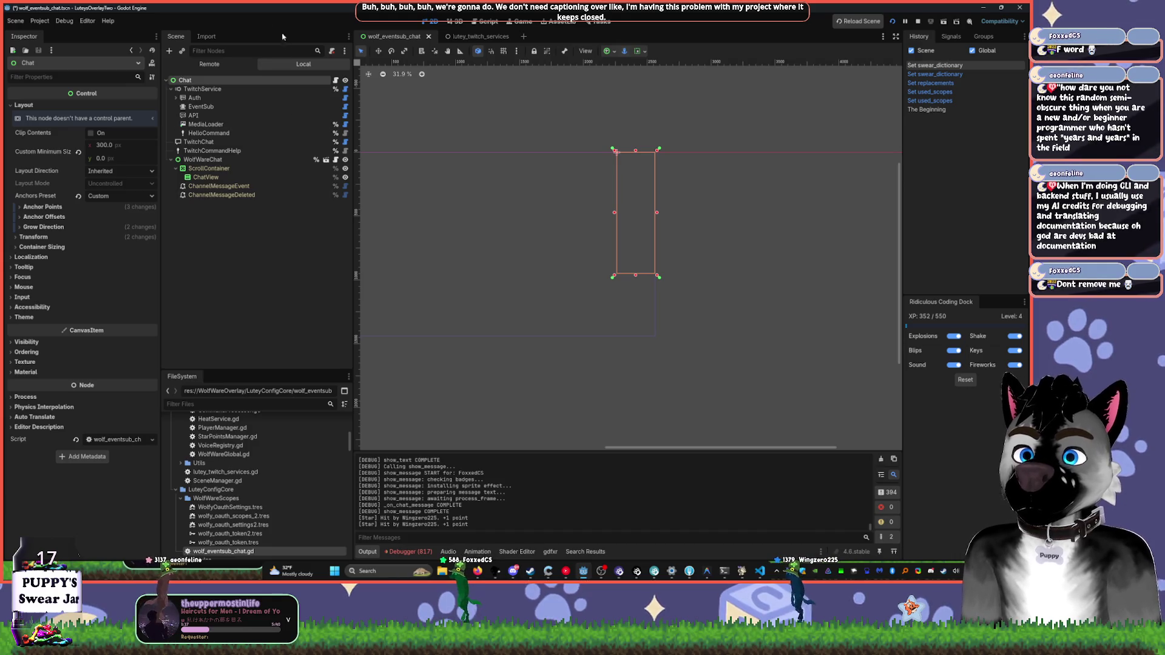
{"action": "left_click", "coordinate": [194, 89]}
{"action": "left_click", "coordinate": [171, 89]}
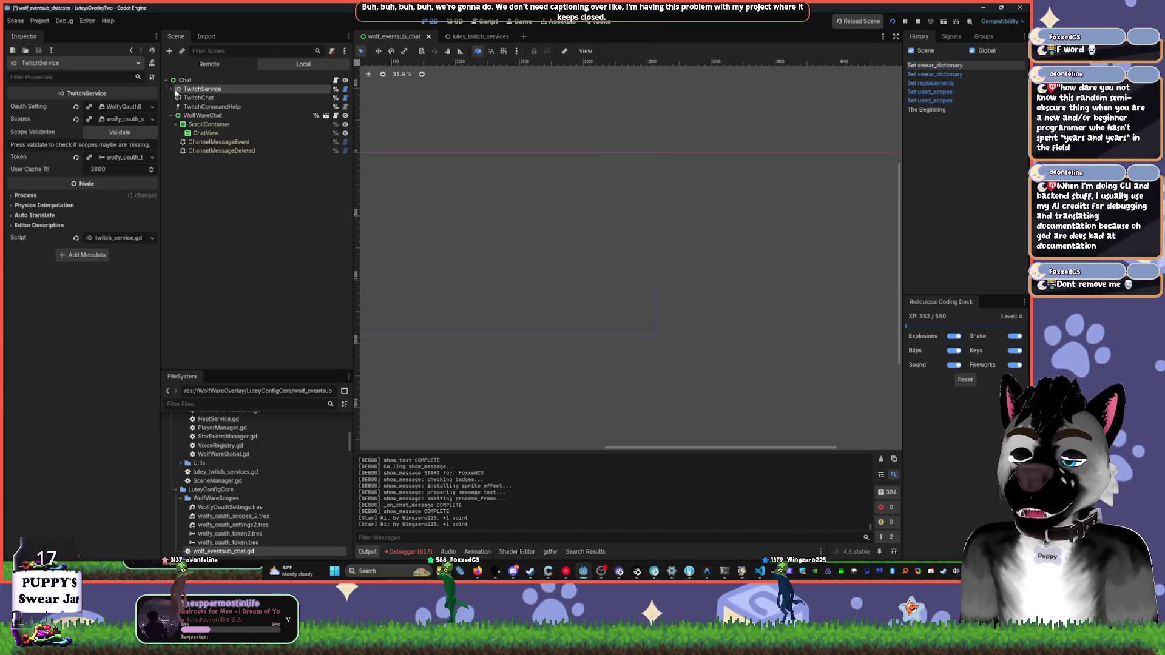
{"action": "left_click", "coordinate": [197, 98], "text": "ctrl"}
{"action": "left_click", "coordinate": [213, 107], "text": "ctrl"}
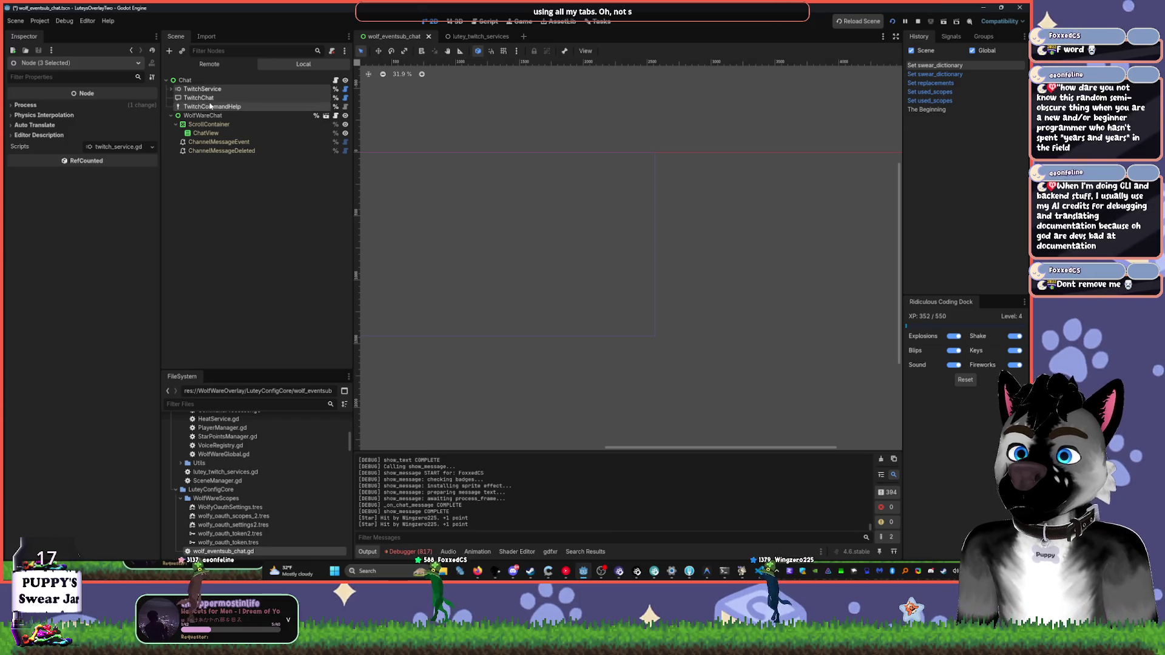
{"action": "key", "text": "ctrl+x"}
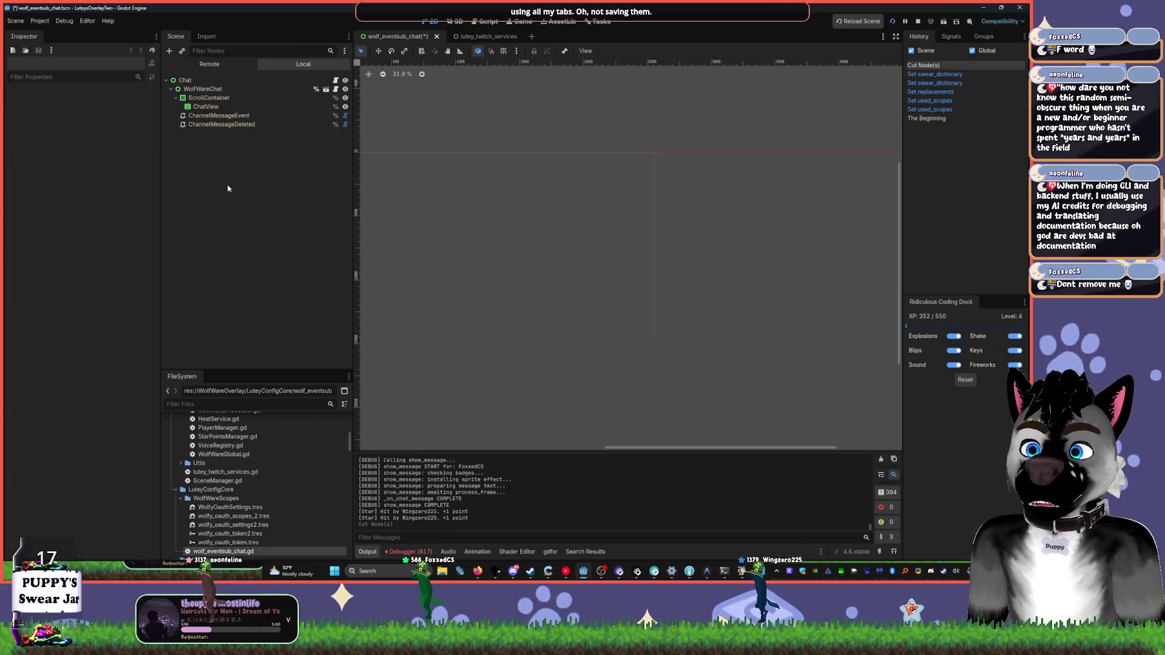
{"action": "left_click", "coordinate": [477, 36]}
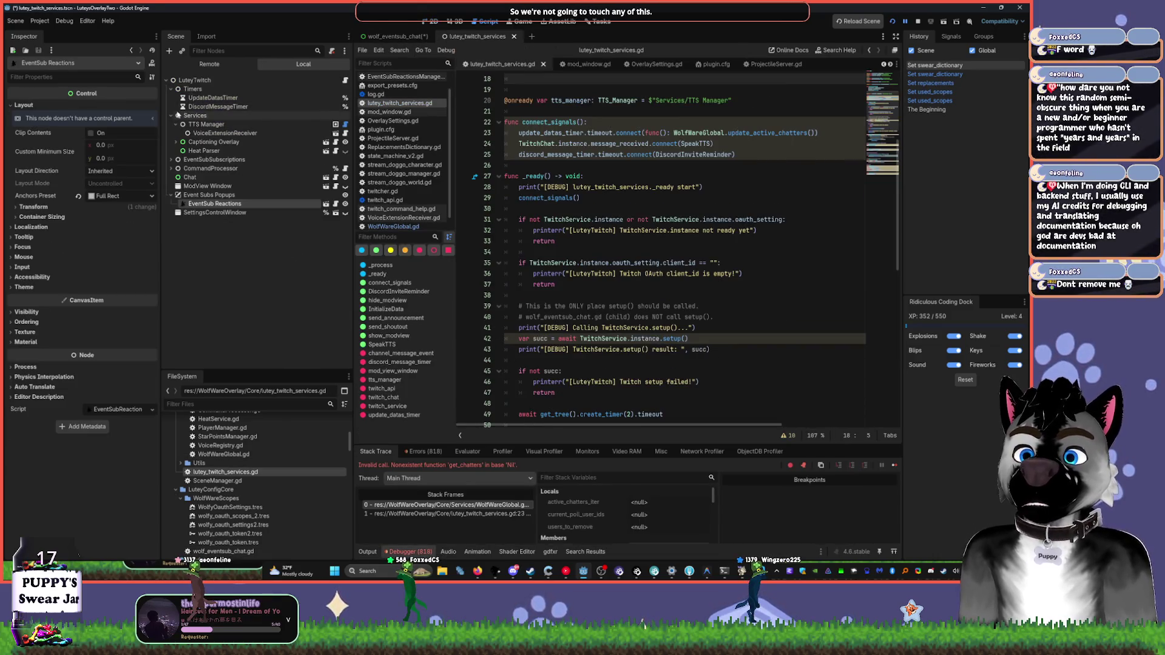
{"action": "left_click", "coordinate": [193, 80]}
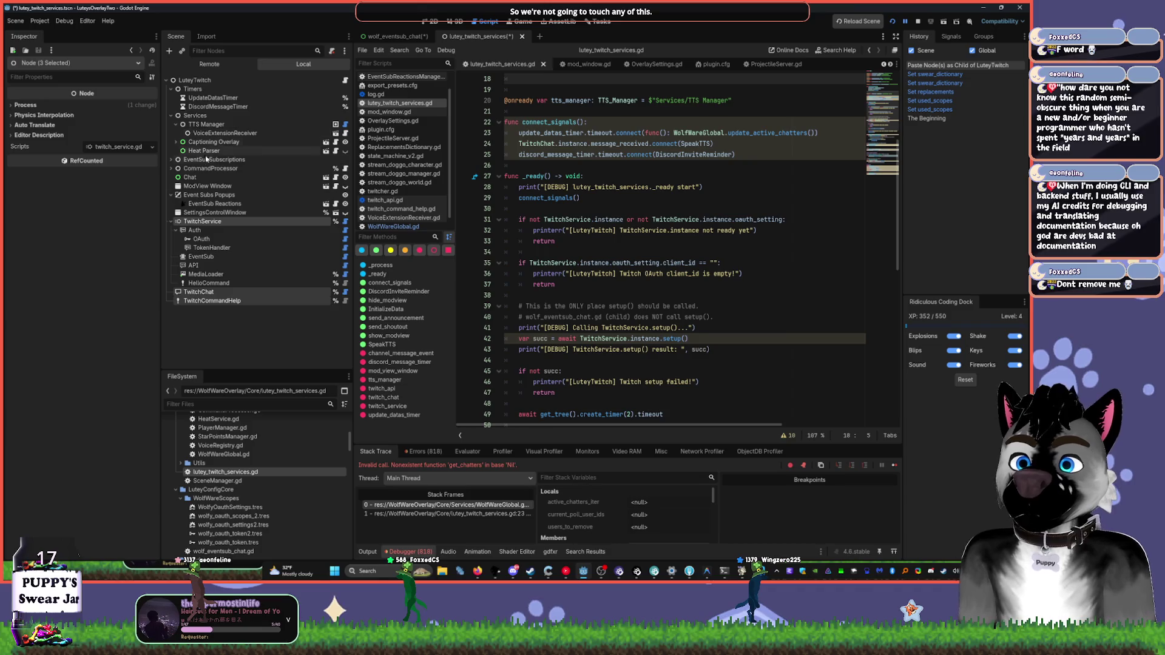
- Save the lutey_twitch_services and wolf_eventsub_chat scenes and stop the running game
{"action": "left_click", "coordinate": [392, 36]}
{"action": "left_click", "coordinate": [565, 571]}
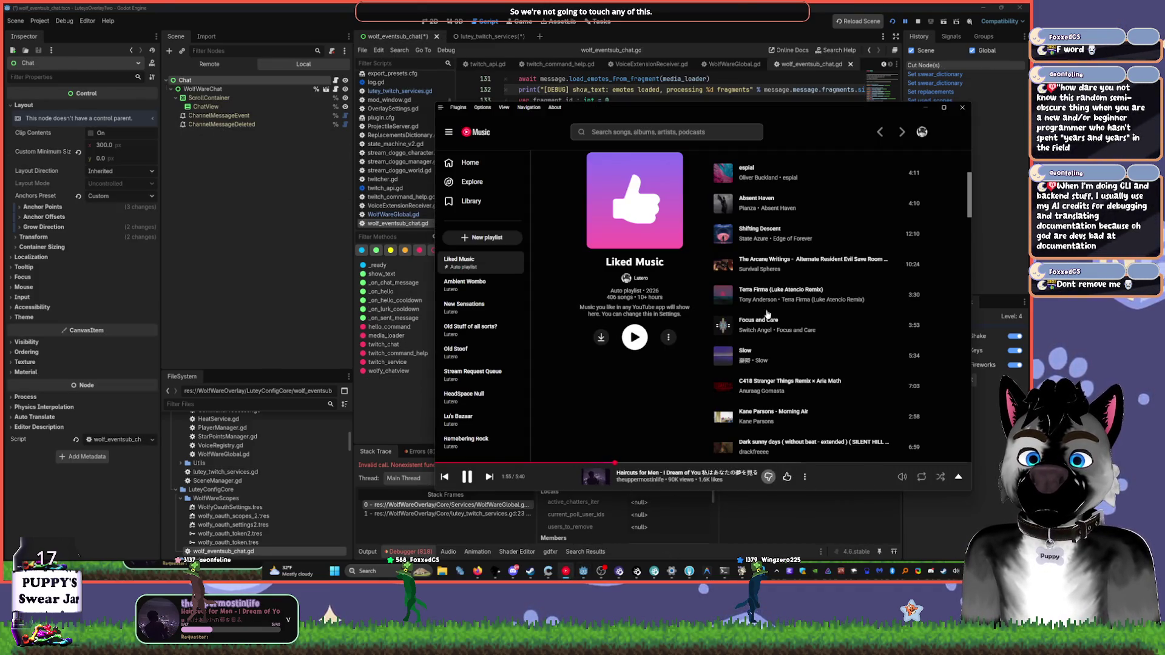
{"action": "left_click", "coordinate": [613, 90]}
{"action": "left_click", "coordinate": [479, 37]}
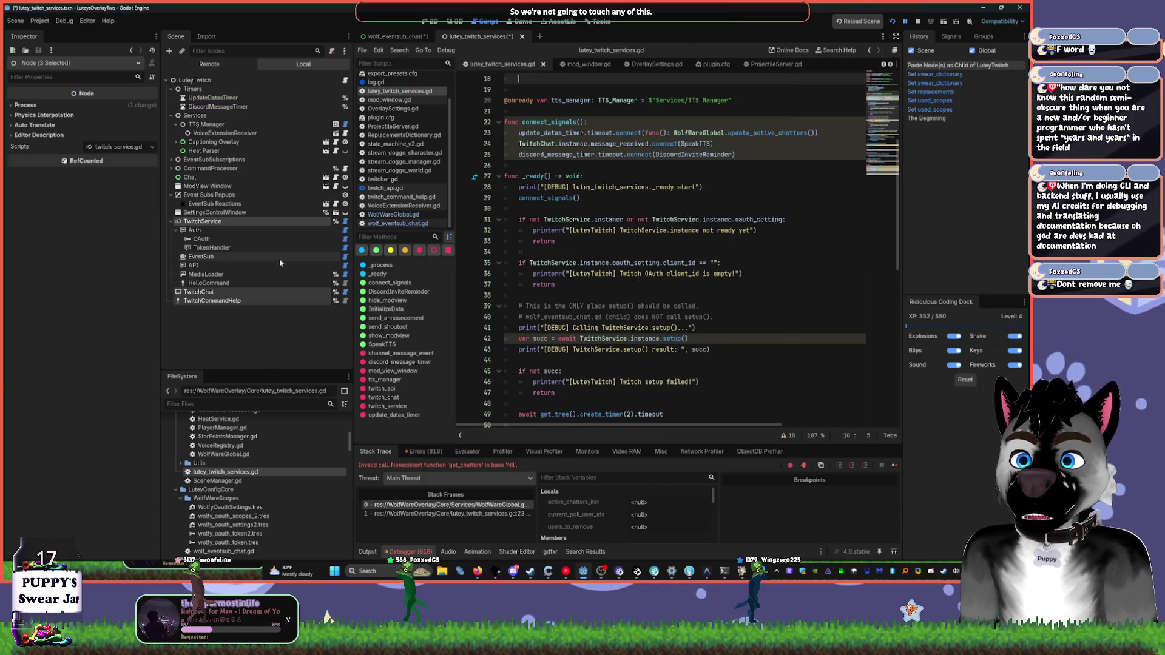
{"action": "key", "text": "ctrl+s"}
{"action": "key", "text": "ctrl+Tab"}
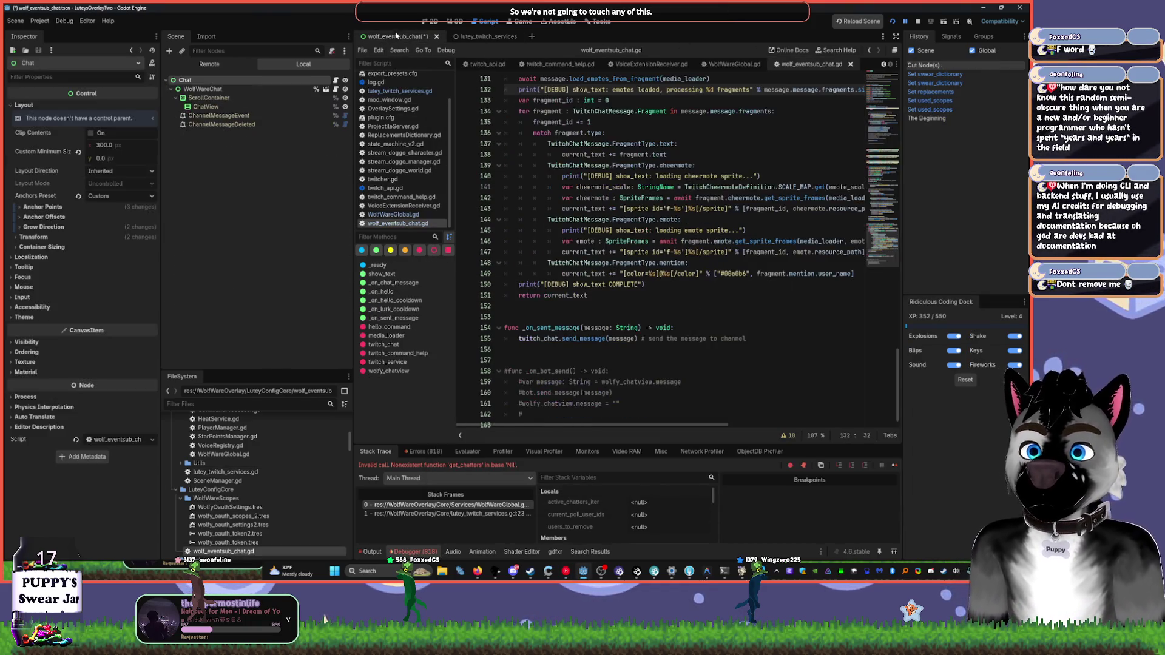
{"action": "key", "text": "ctrl+s"}
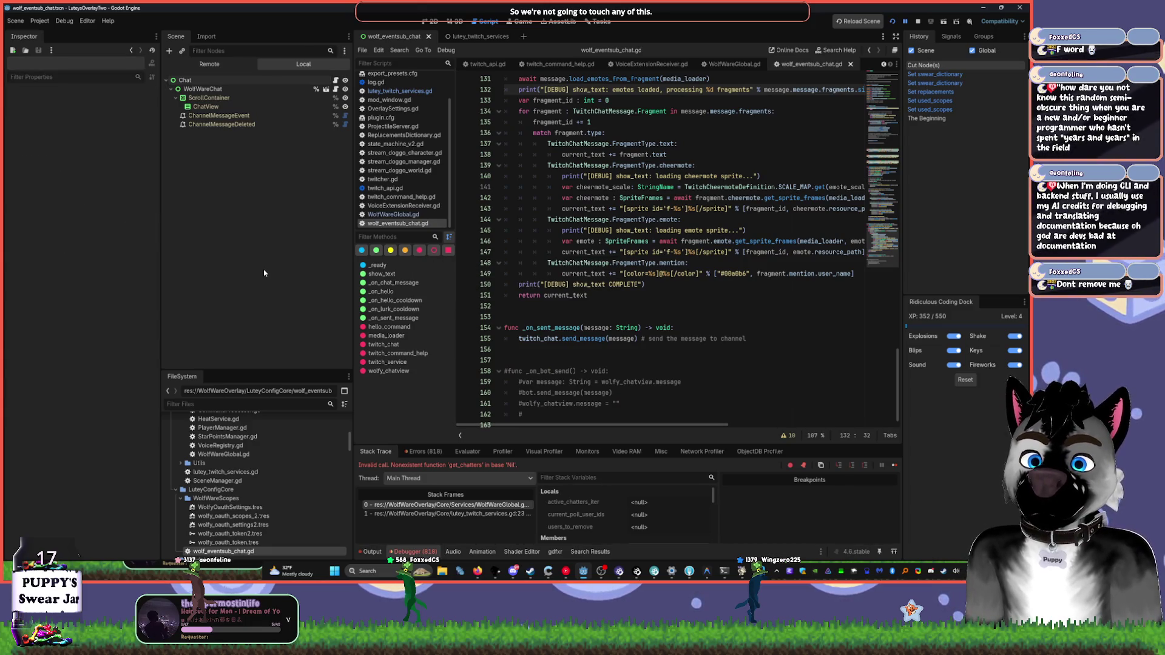
{"action": "left_click", "coordinate": [918, 22]}
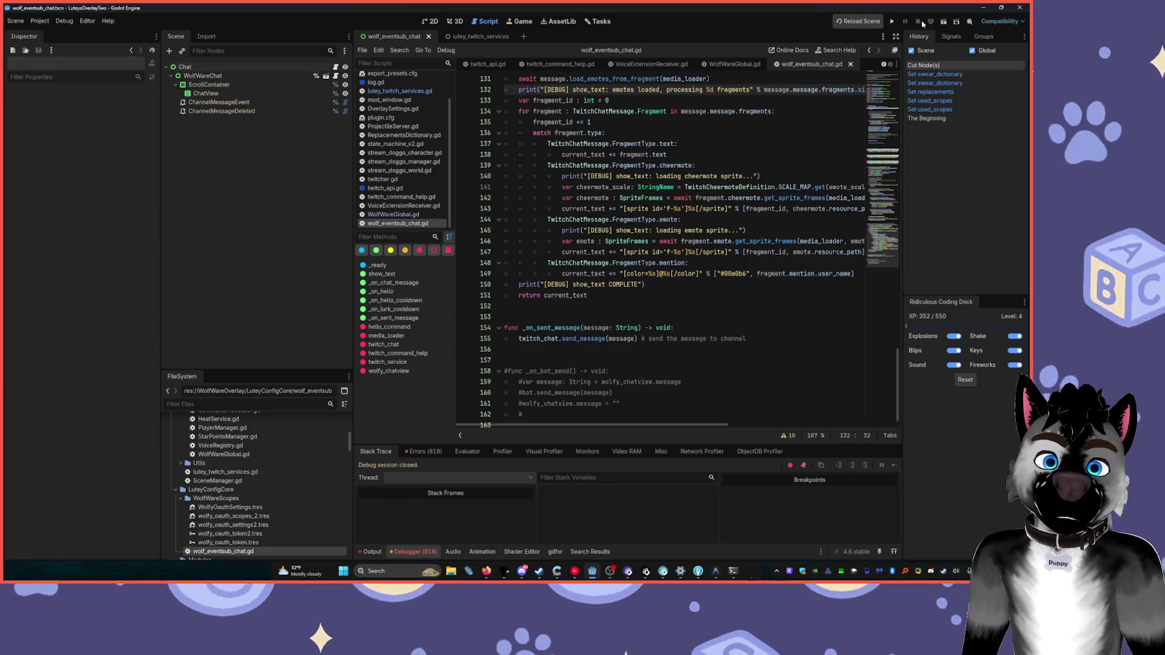
- Run the project to test the changes, then stop the running game
{"action": "left_click", "coordinate": [890, 22]}
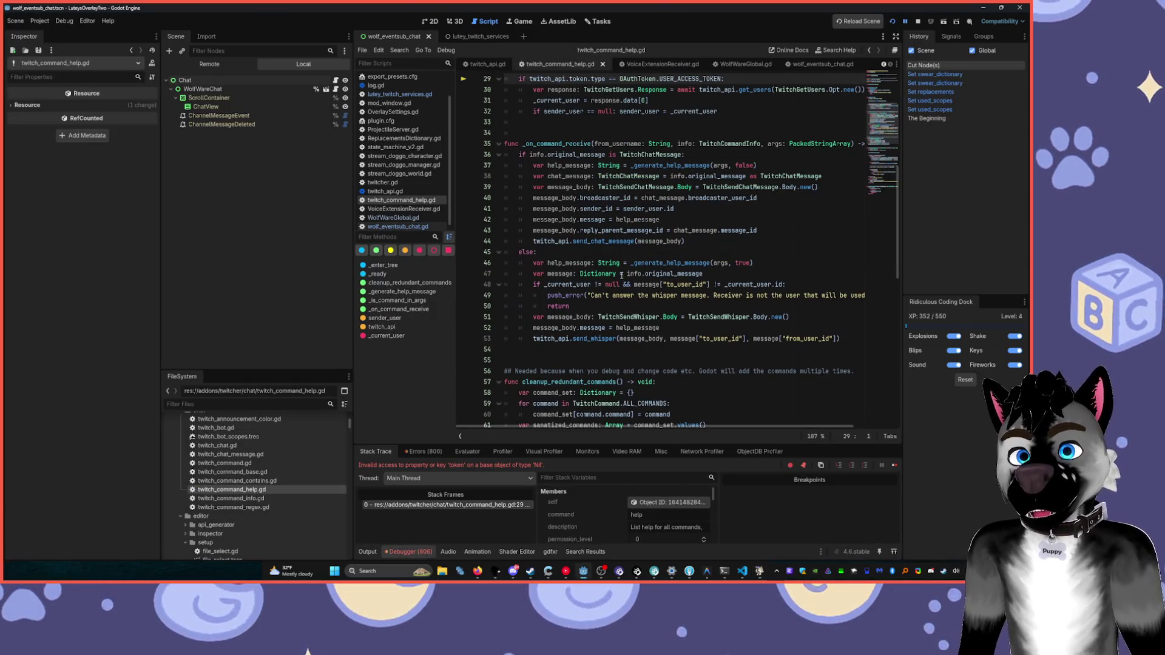
{"action": "scroll", "coordinate": [618, 245], "scroll_direction": "up", "scroll_amount": 9}
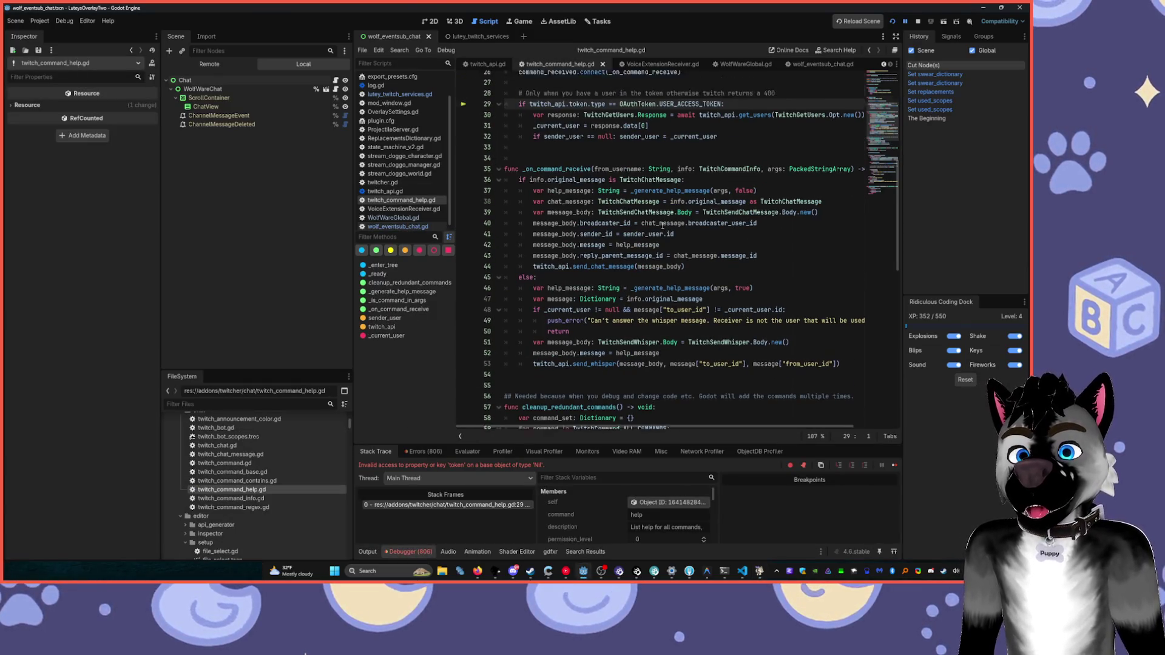
{"action": "scroll", "coordinate": [668, 223], "scroll_direction": "up", "scroll_amount": 1}
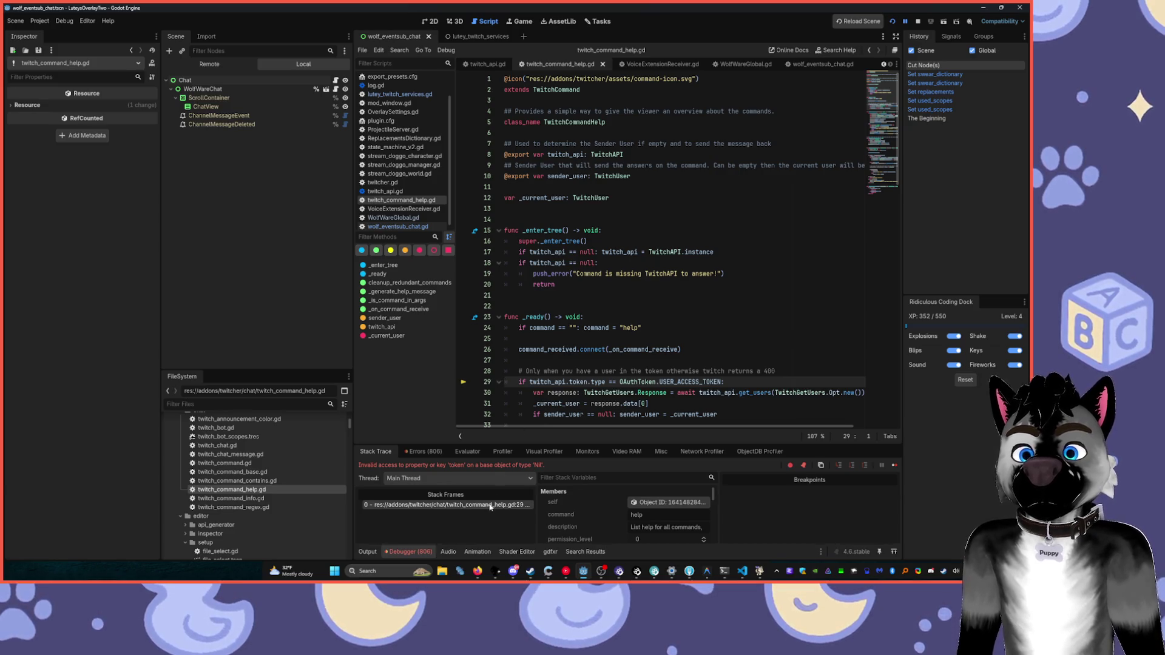
{"action": "left_click", "coordinate": [465, 38]}
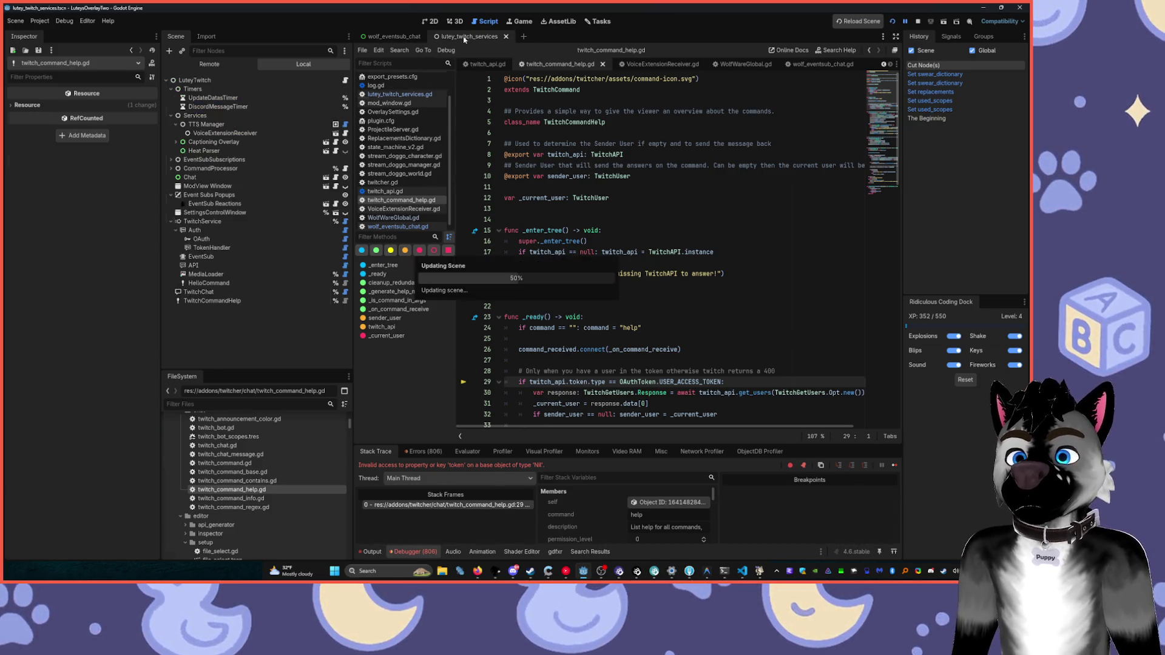
{"action": "left_click", "coordinate": [113, 144]}
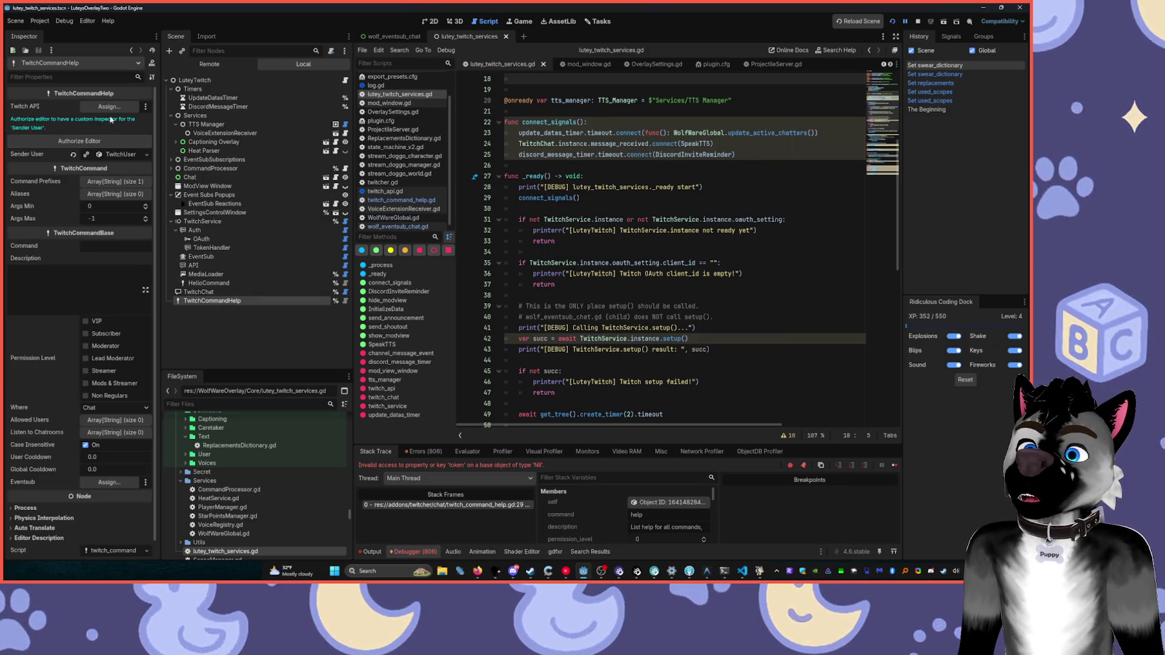
{"action": "left_click", "coordinate": [918, 22]}
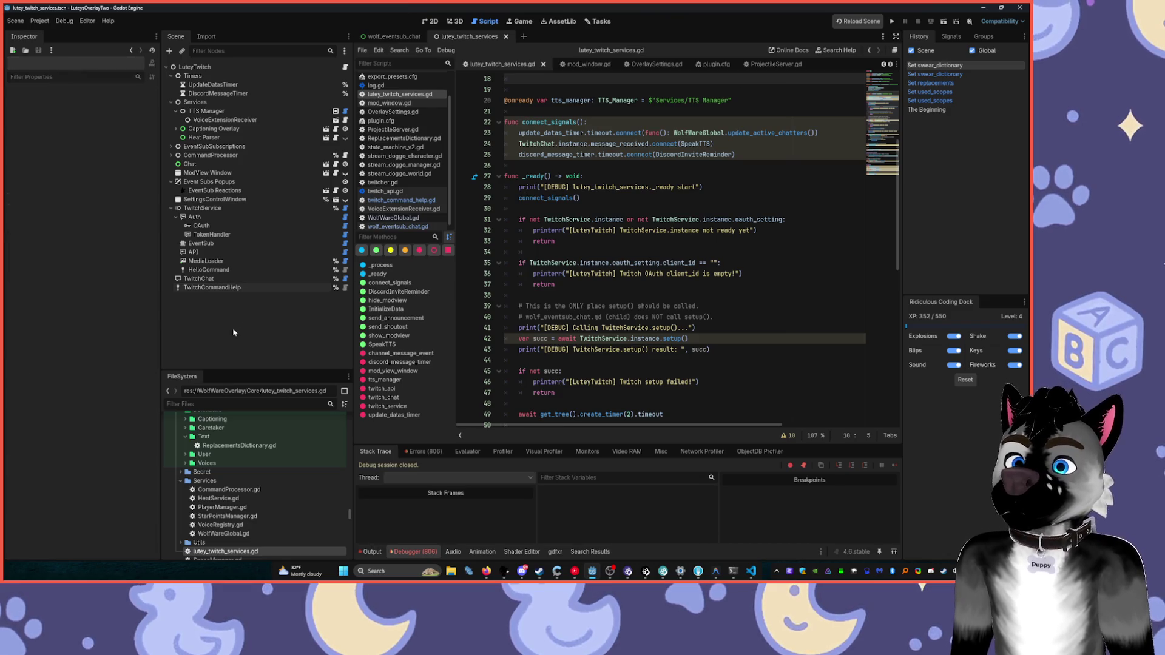
- Assign the API node to TwitchCommandHelp's Twitch API property
{"action": "left_click", "coordinate": [224, 289]}
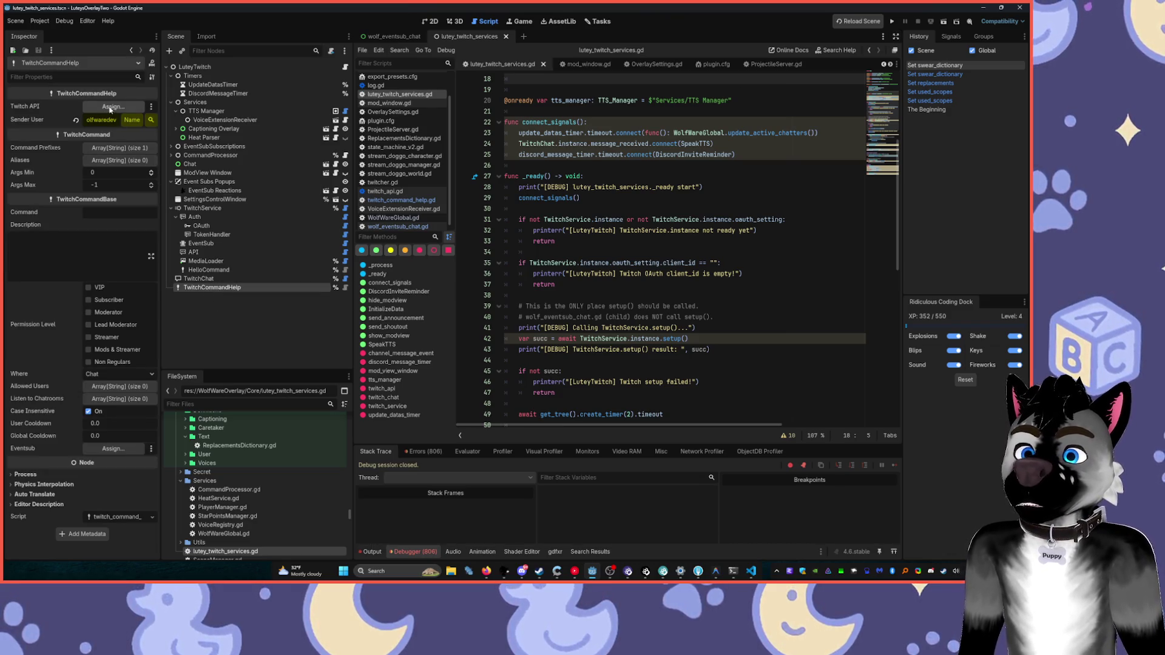
{"action": "mouse_move", "coordinate": [193, 252]}
{"action": "left_mouse_down"}
{"action": "mouse_move", "coordinate": [138, 130]}
{"action": "mouse_move", "coordinate": [118, 111]}
{"action": "left_mouse_up"}
{"action": "left_click", "coordinate": [575, 572]}
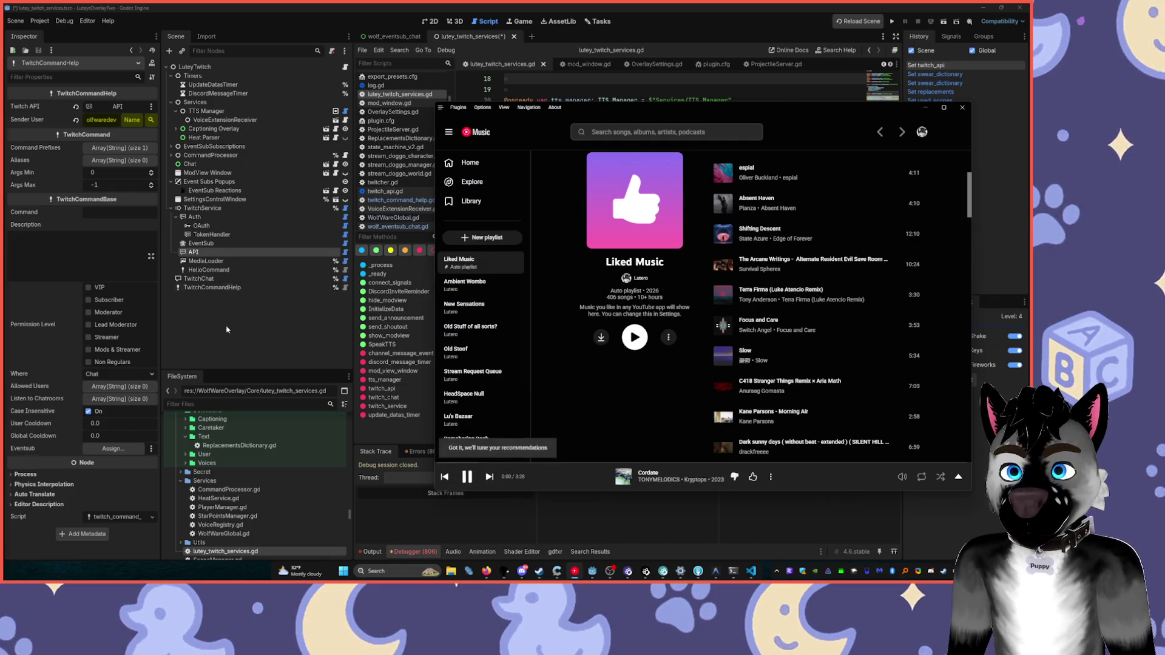
{"action": "left_click", "coordinate": [304, 328]}
- Move TwitchService to sit directly under the LuteyTwitch root
{"action": "mouse_move", "coordinate": [188, 210]}
{"action": "left_mouse_down"}
{"action": "mouse_move", "coordinate": [199, 104]}
{"action": "mouse_move", "coordinate": [186, 75]}
{"action": "left_mouse_up"}
{"action": "left_click", "coordinate": [171, 146]}
{"action": "left_click", "coordinate": [171, 155]}
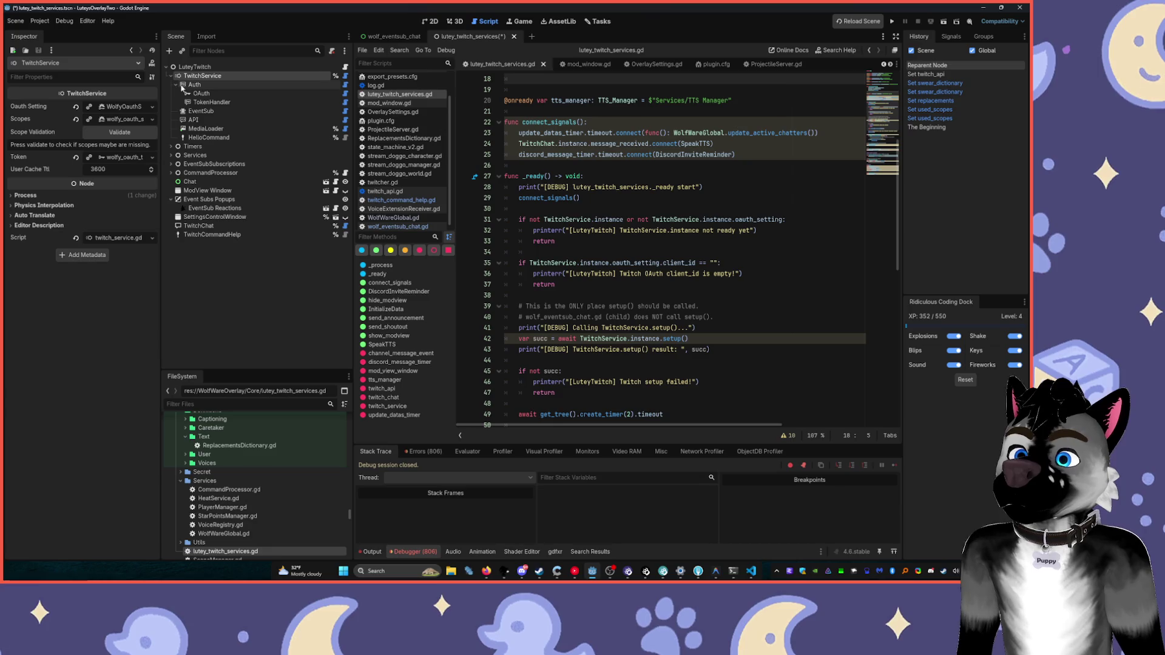
- Move TwitchCommandHelp under TwitchService after HelloCommand and assign EventSub to its Eventsub property
{"action": "left_click", "coordinate": [191, 85]}
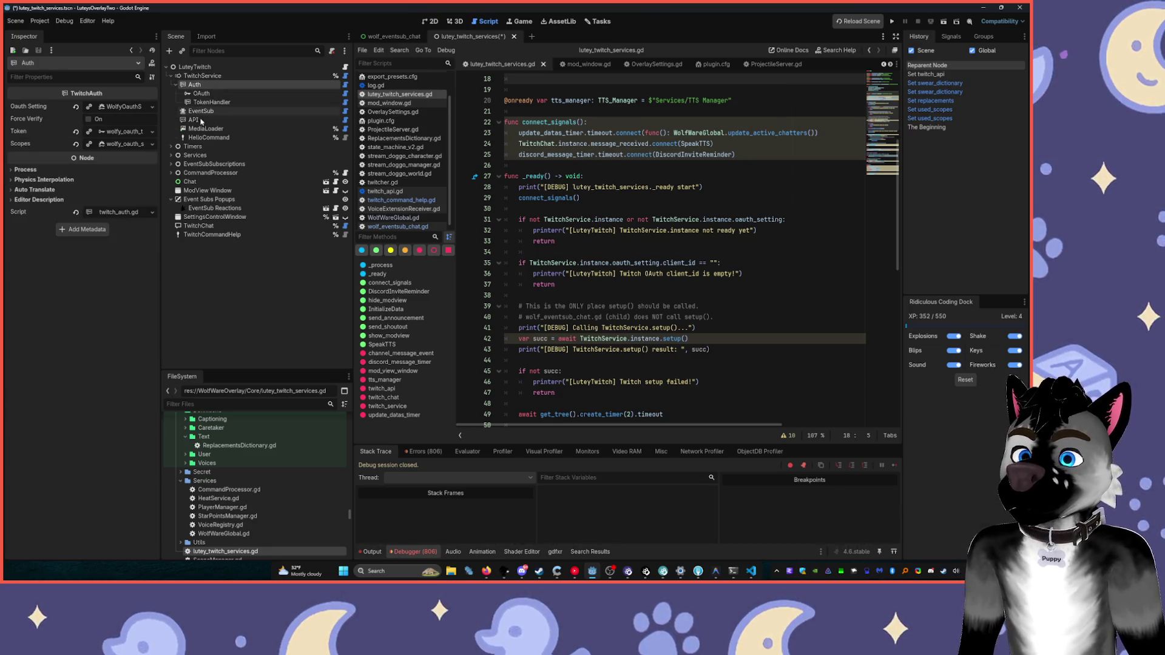
{"action": "left_click", "coordinate": [194, 138]}
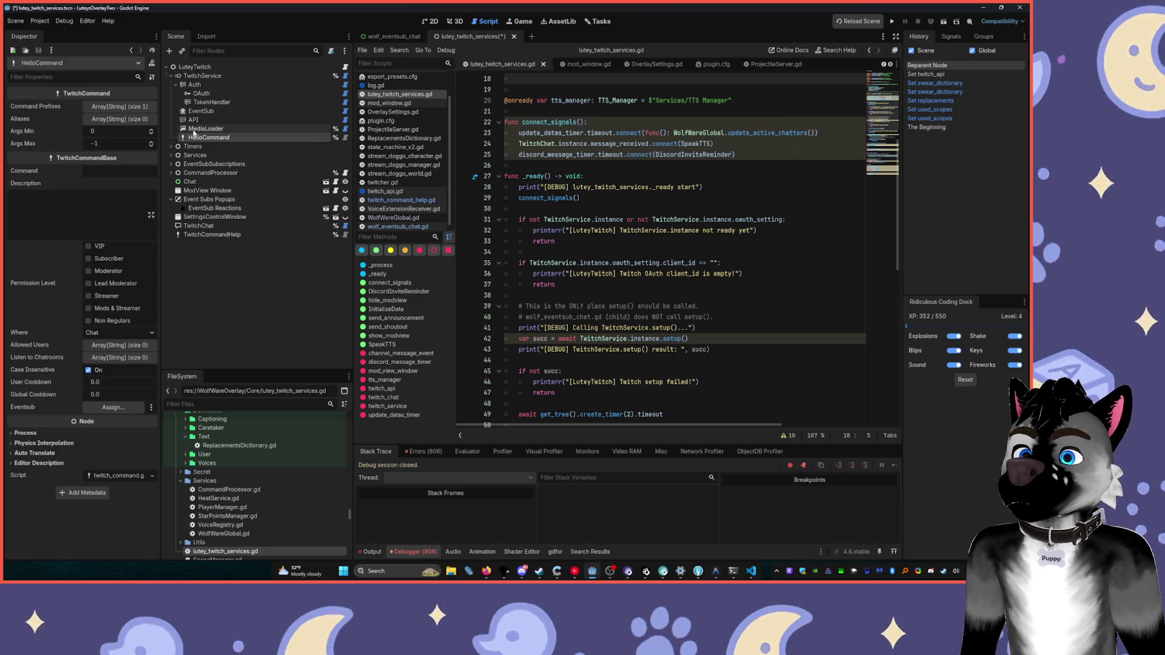
{"action": "left_click_drag", "start_coordinate": [204, 236], "coordinate": [198, 150]}
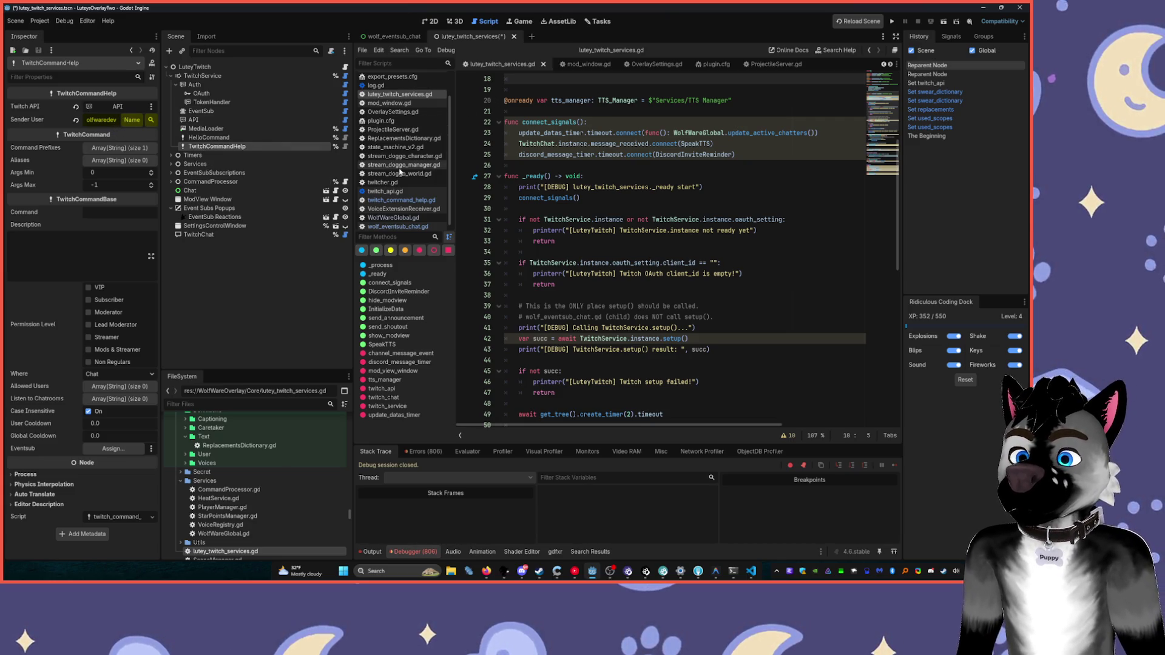
{"action": "mouse_move", "coordinate": [192, 120]}
{"action": "left_mouse_down"}
{"action": "mouse_move", "coordinate": [206, 125]}
{"action": "mouse_move", "coordinate": [115, 107]}
{"action": "mouse_move", "coordinate": [194, 121]}
{"action": "mouse_move", "coordinate": [111, 452]}
{"action": "left_mouse_up"}
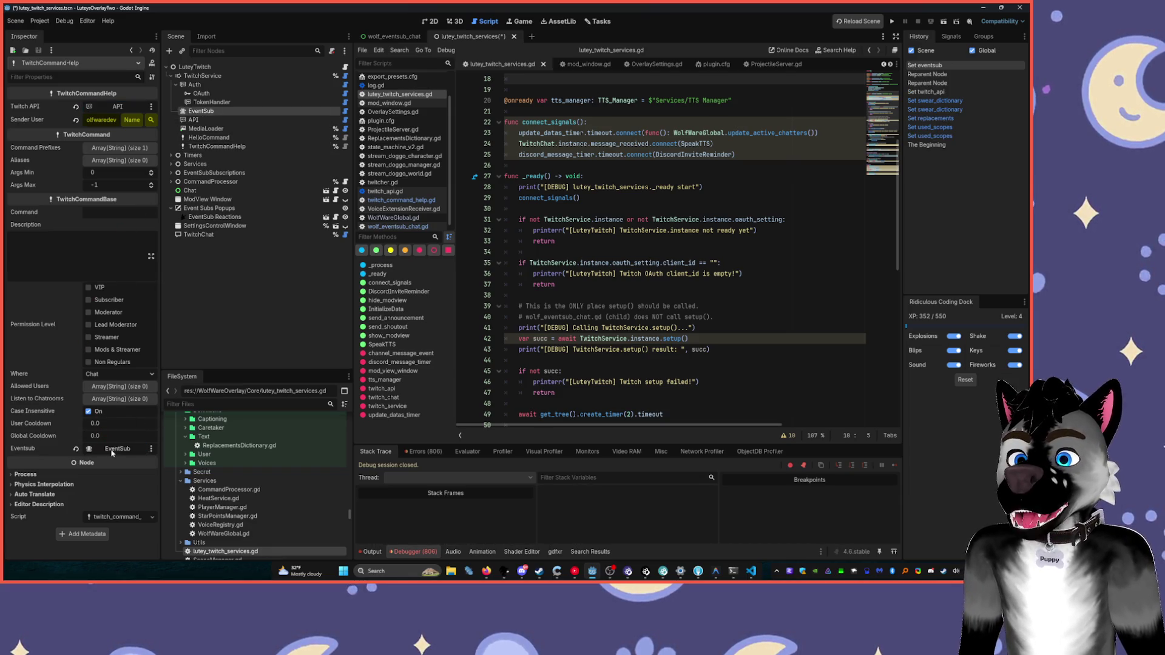
{"action": "left_click", "coordinate": [890, 23]}
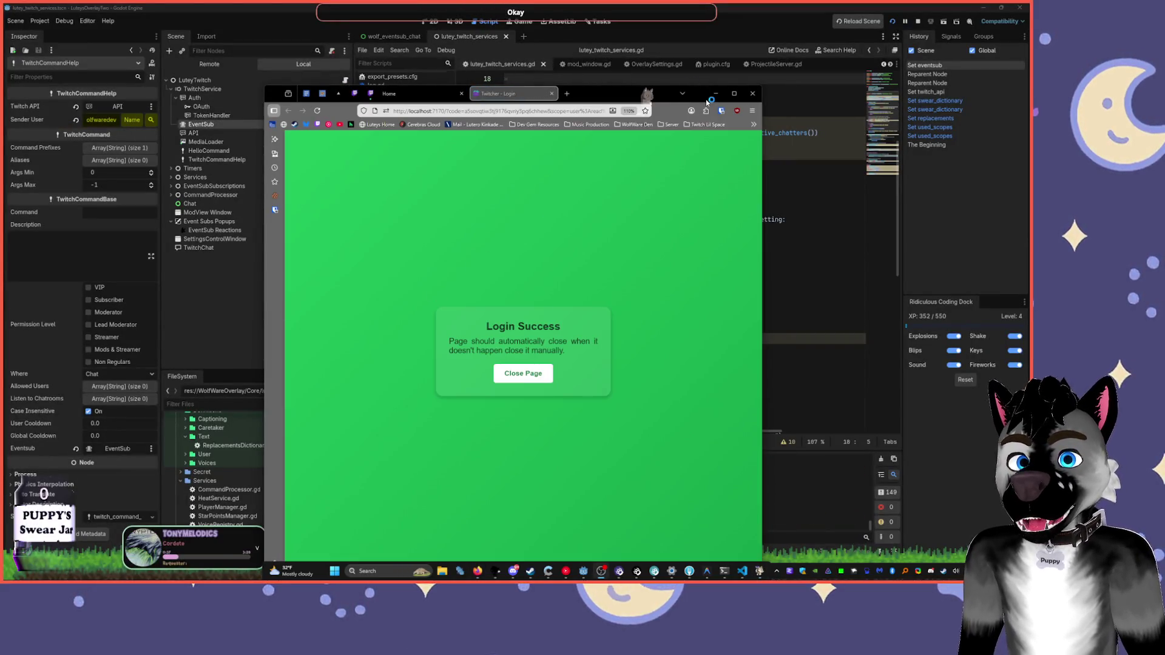
- Stop the running overlay with F8 after the Twitch login and test chat messages
{"action": "key", "text": "super+n"}
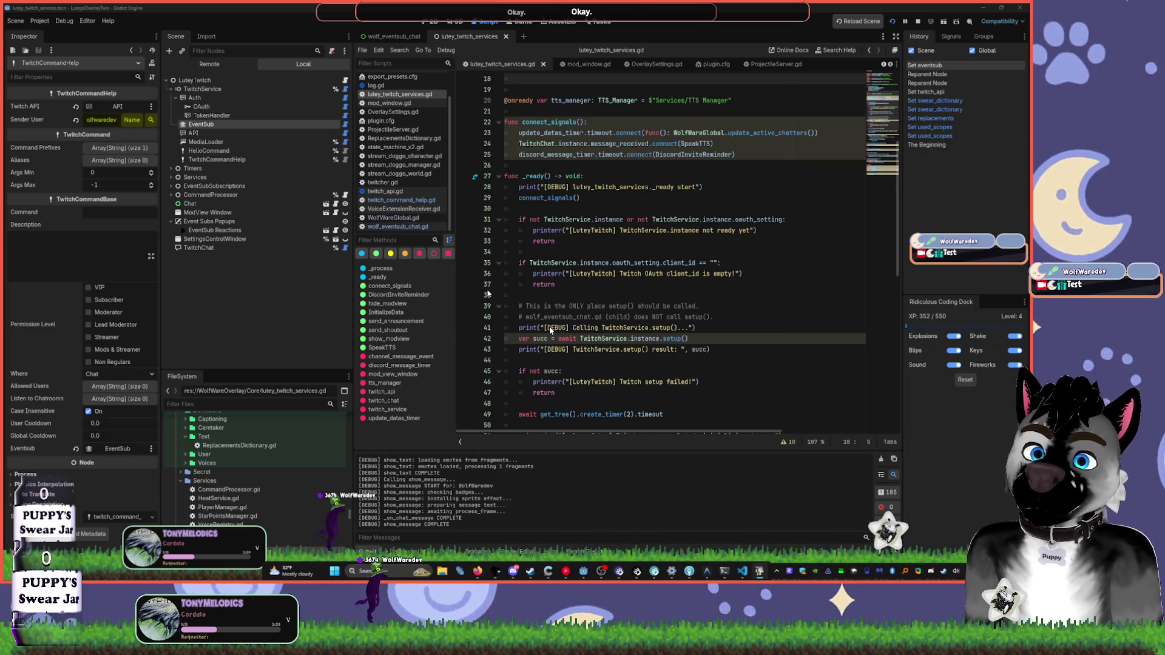
{"action": "key", "text": "F8"}
{"action": "left_click", "coordinate": [709, 318]}
{"action": "key", "text": "Down"}
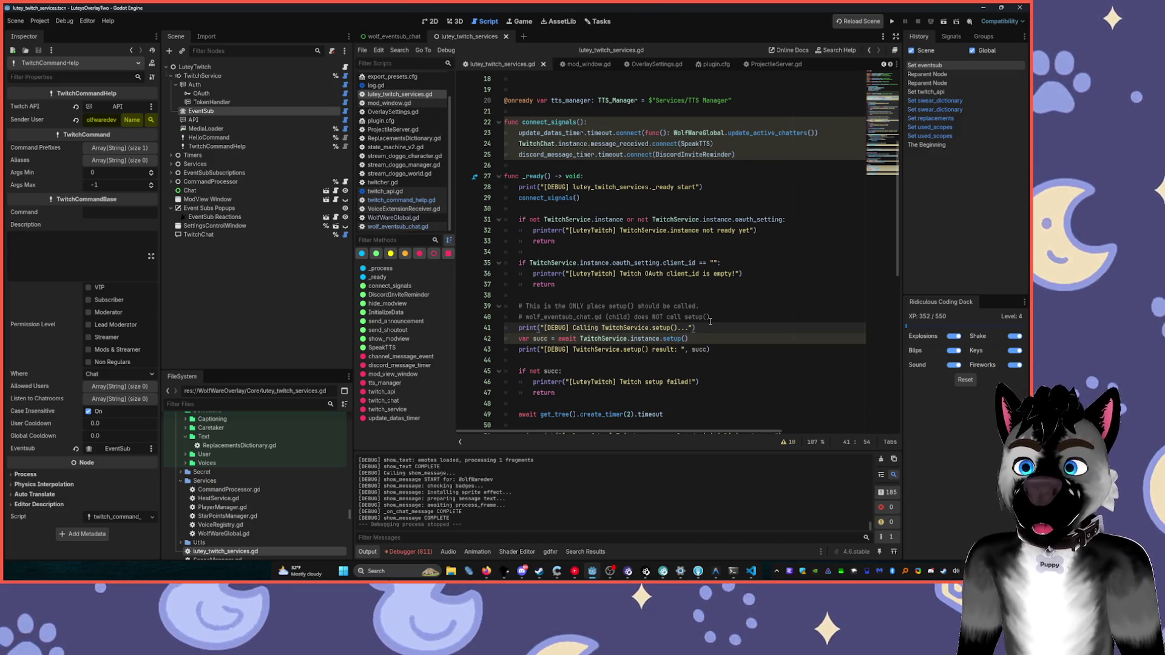
- Expand CommandProcessor to show its command nodes and open CommandProcessor.gd in the Script editor
{"action": "left_click", "coordinate": [319, 65]}
{"action": "scroll", "coordinate": [660, 253], "scroll_direction": "up", "scroll_amount": 3}
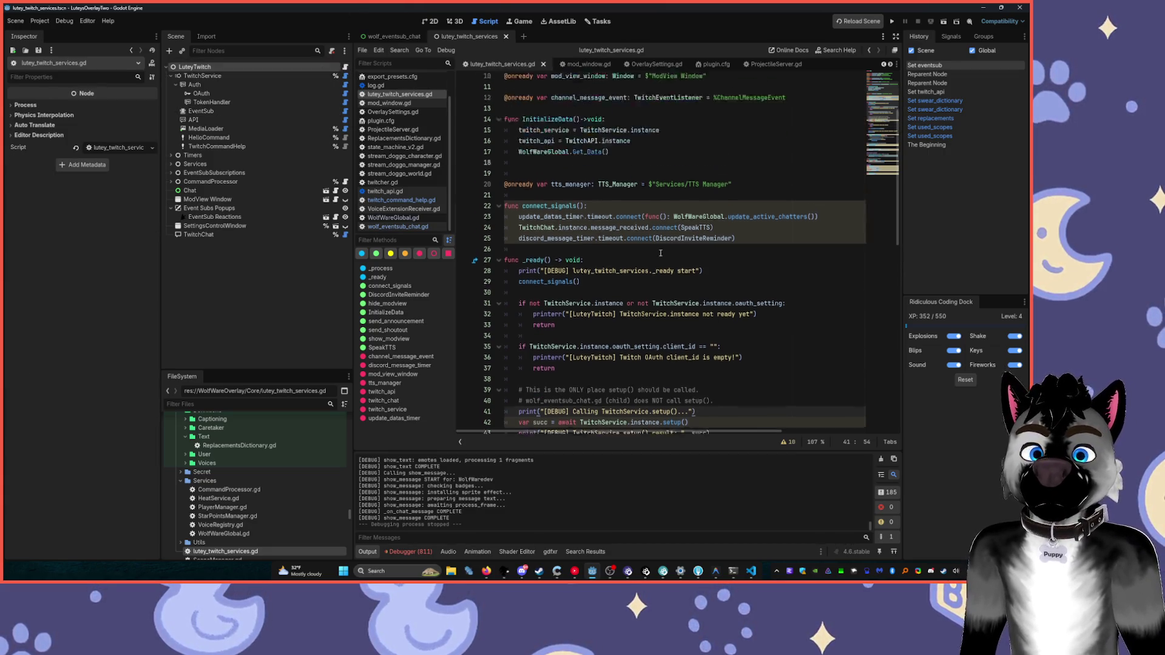
{"action": "scroll", "coordinate": [660, 253], "scroll_direction": "up", "scroll_amount": 3}
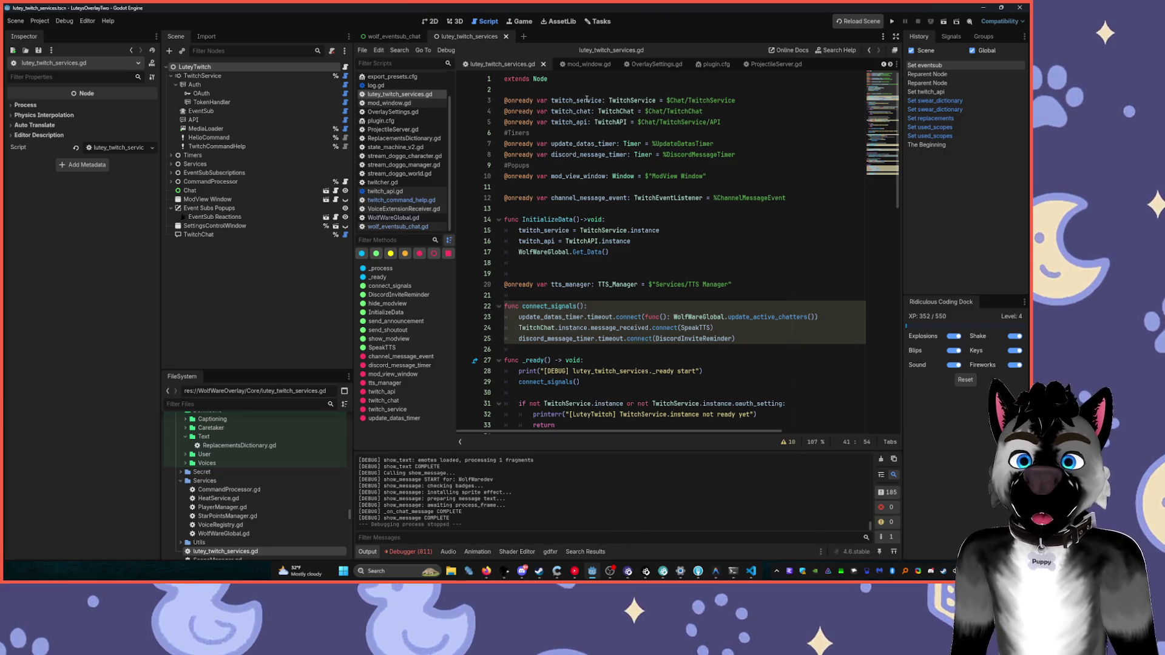
{"action": "left_click", "coordinate": [581, 100]}
{"action": "left_click", "coordinate": [39, 21]}
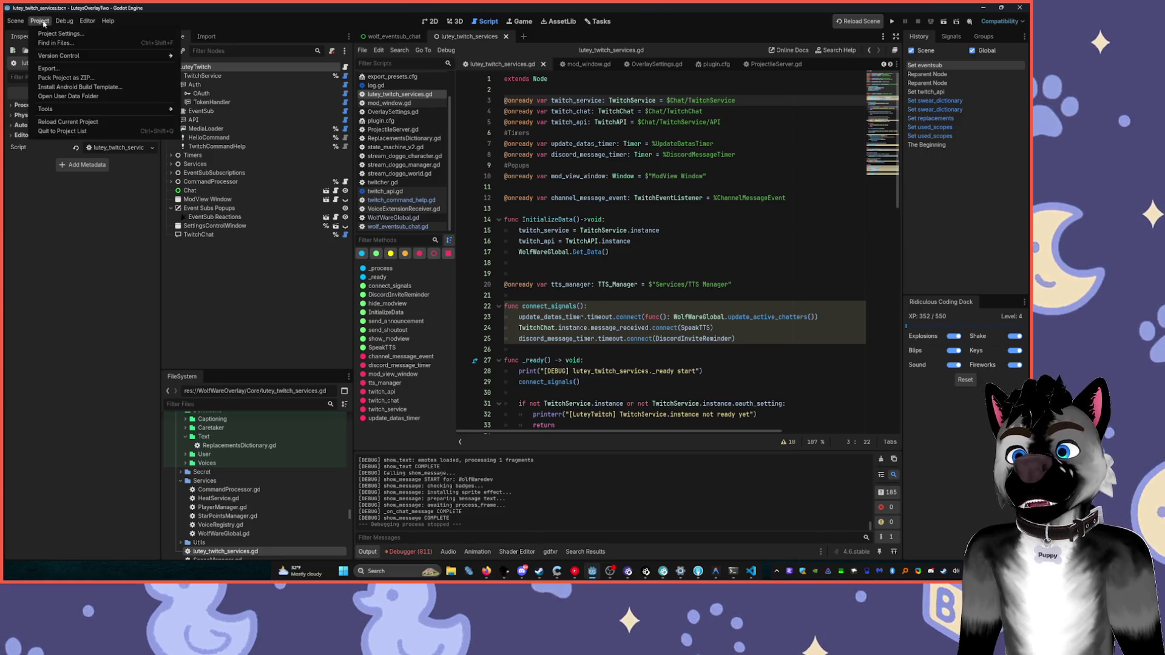
{"action": "left_click", "coordinate": [632, 125]}
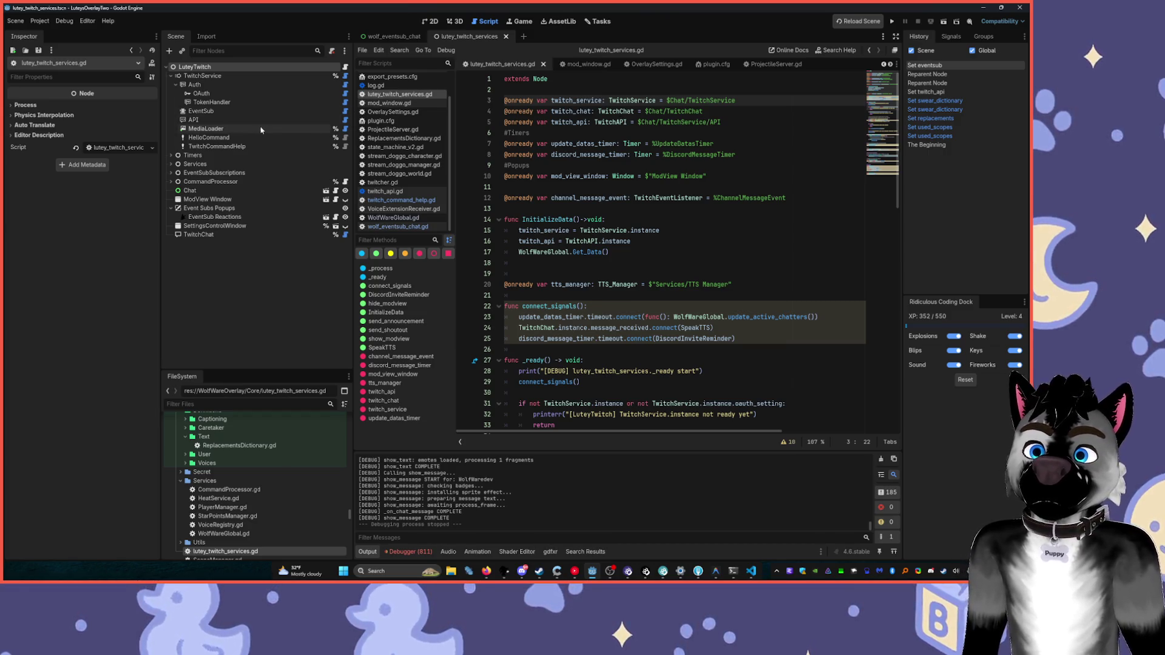
{"action": "left_click", "coordinate": [206, 137]}
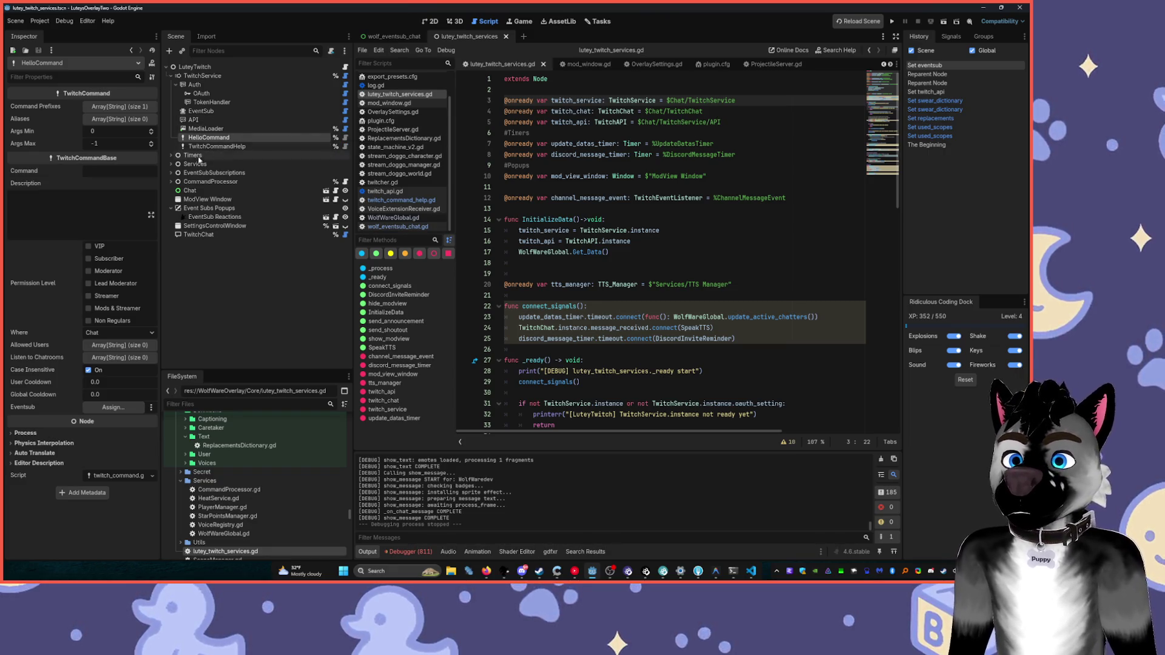
{"action": "left_click", "coordinate": [171, 181]}
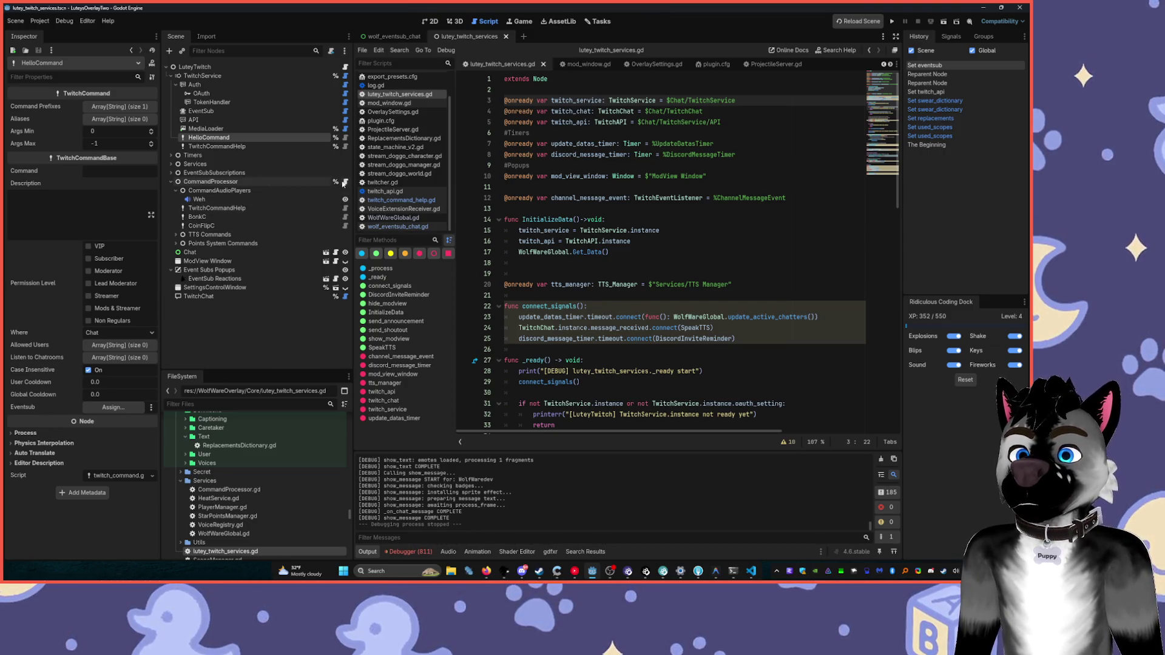
{"action": "left_click", "coordinate": [346, 181]}
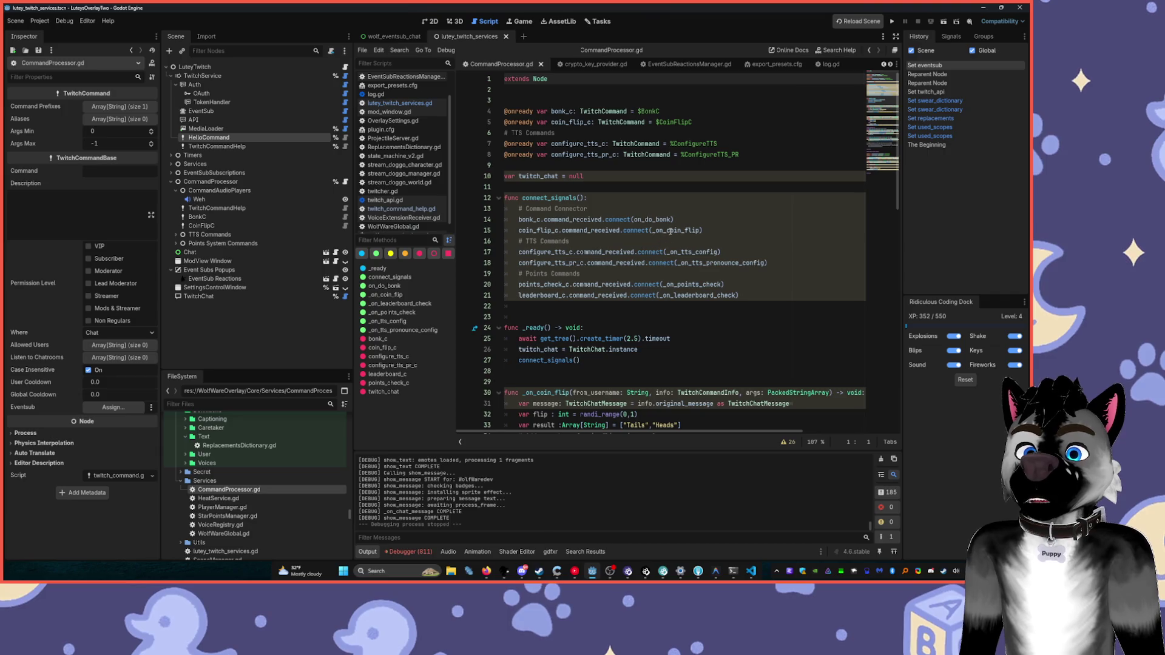
- Inspect the ConfigureTTS command's and the Weh audio player's settings in the Inspector
{"action": "mouse_move", "coordinate": [670, 228]}
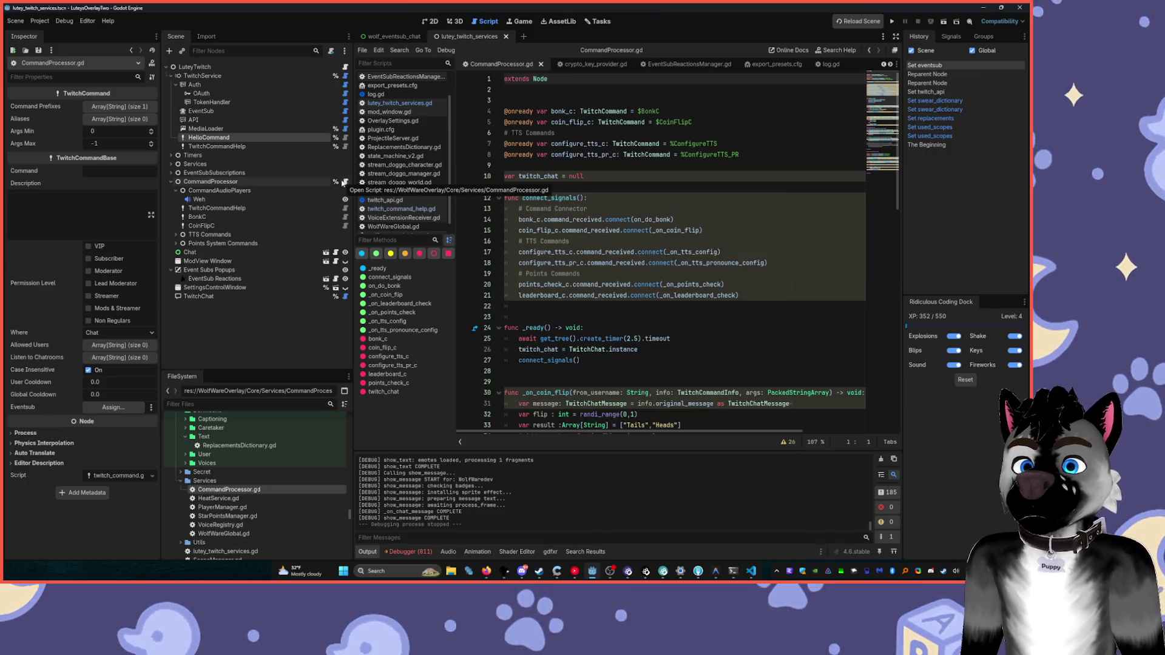
{"action": "left_click", "coordinate": [185, 190]}
{"action": "left_click", "coordinate": [176, 190]}
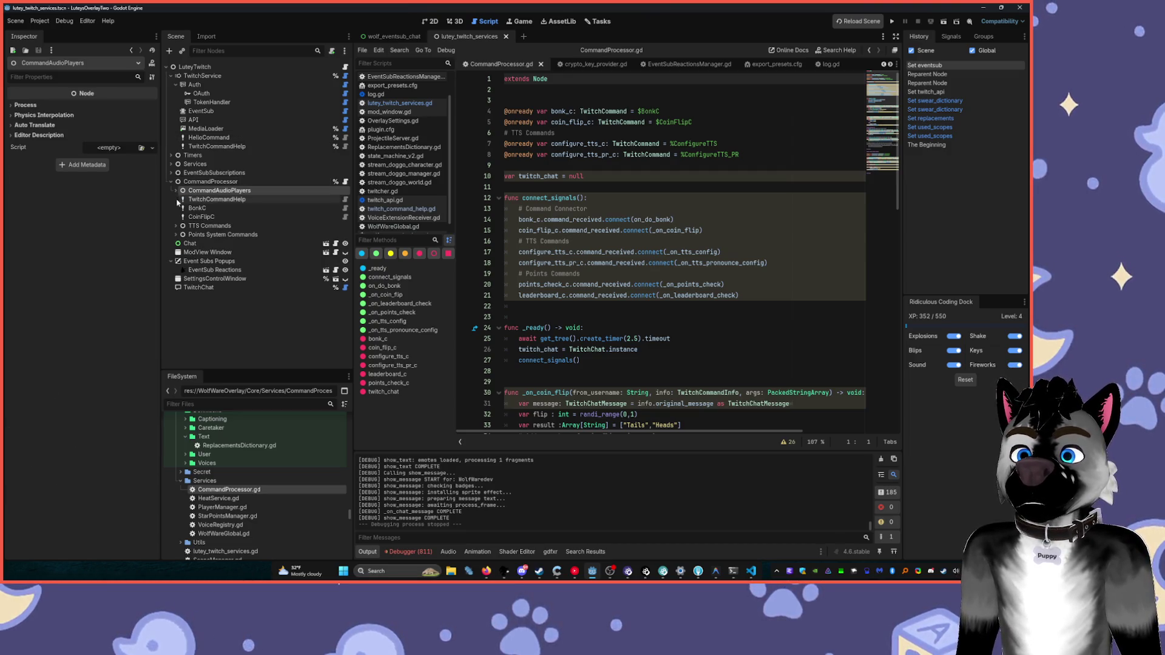
{"action": "left_click", "coordinate": [175, 226]}
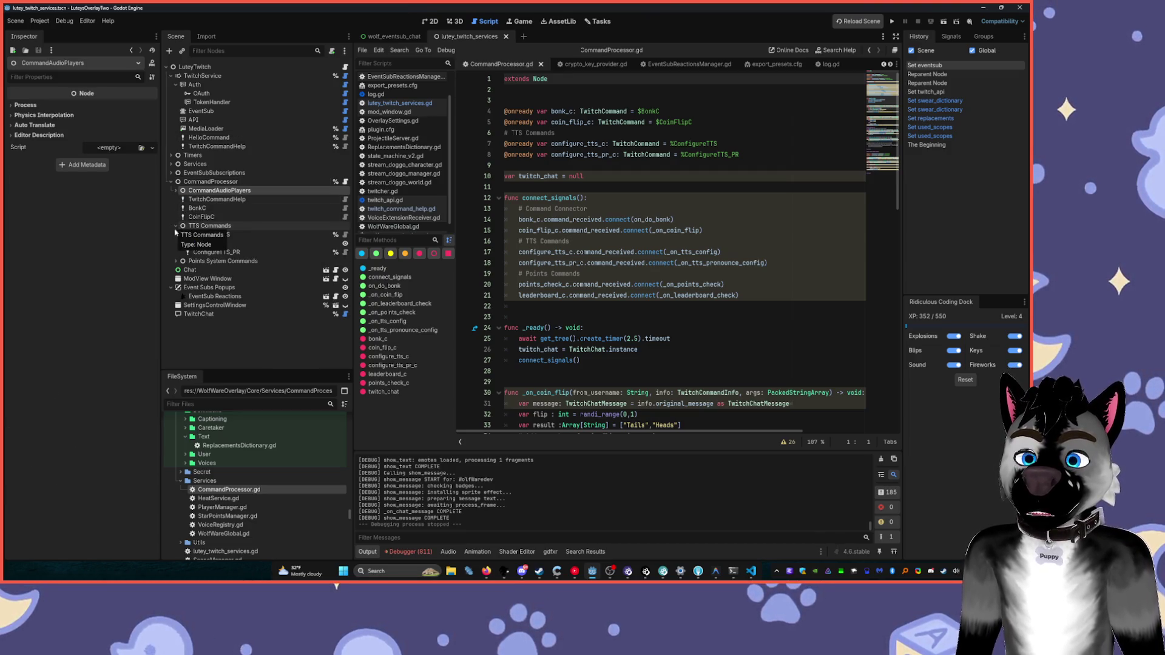
{"action": "left_click", "coordinate": [180, 233]}
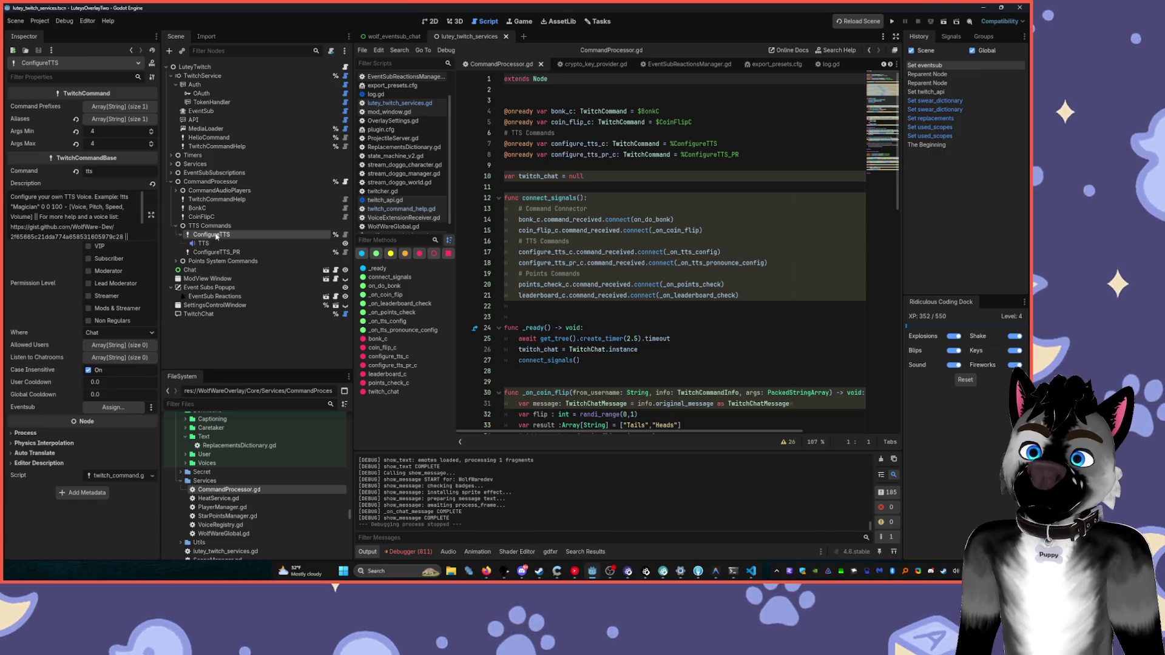
{"action": "left_click", "coordinate": [176, 226]}
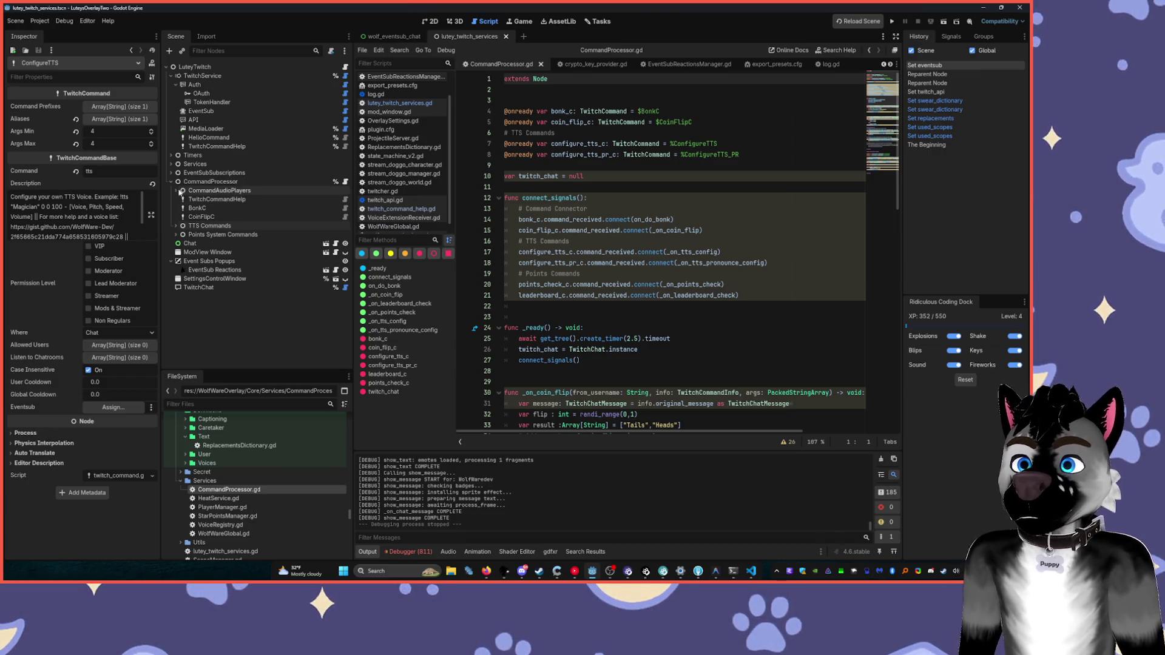
{"action": "left_click", "coordinate": [176, 191]}
{"action": "left_click", "coordinate": [193, 200]}
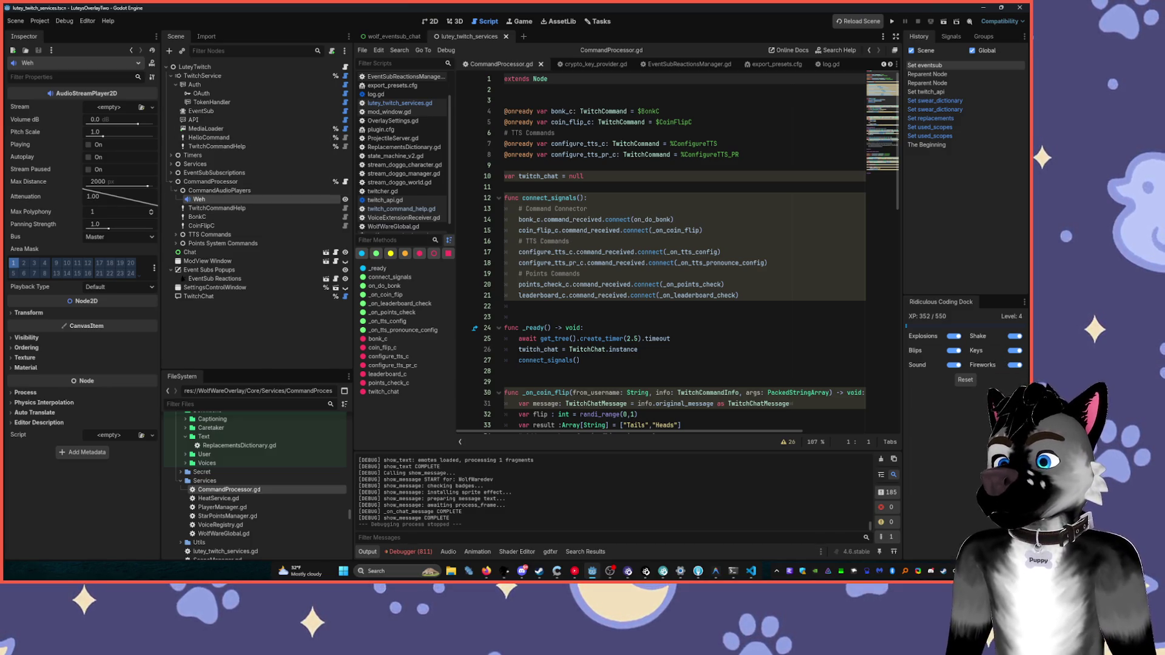
- Check PointsCheckC's properties, then run the overlay to test the points command
{"action": "key", "text": "alt+Tab"}
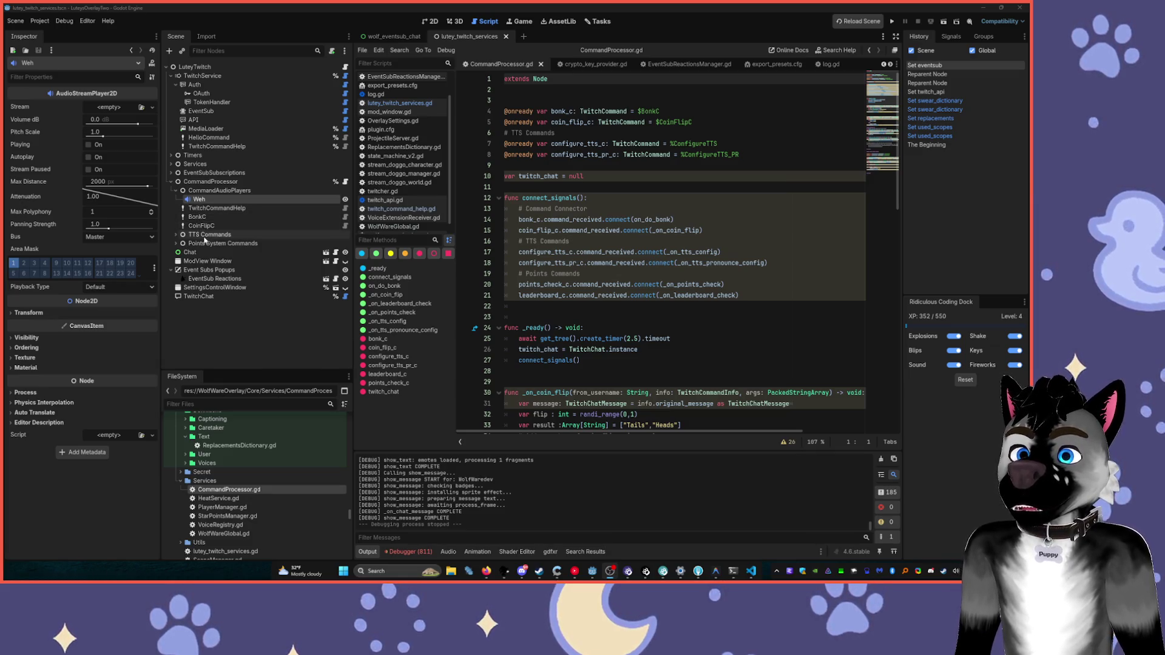
{"action": "left_click", "coordinate": [176, 244]}
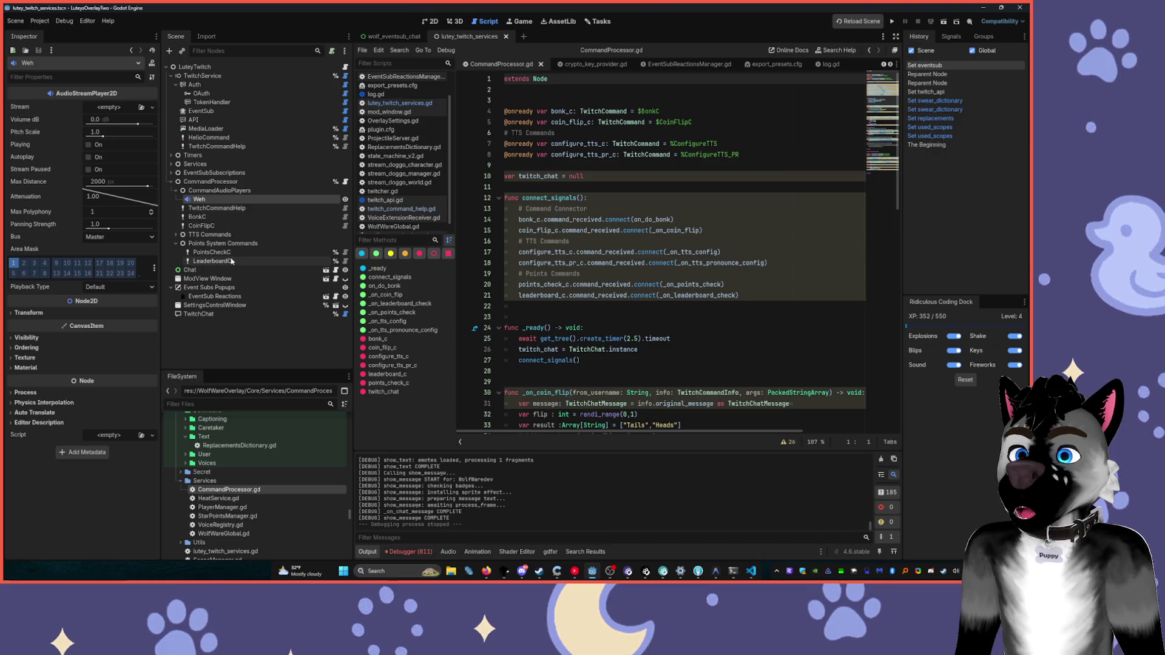
{"action": "left_click", "coordinate": [193, 252]}
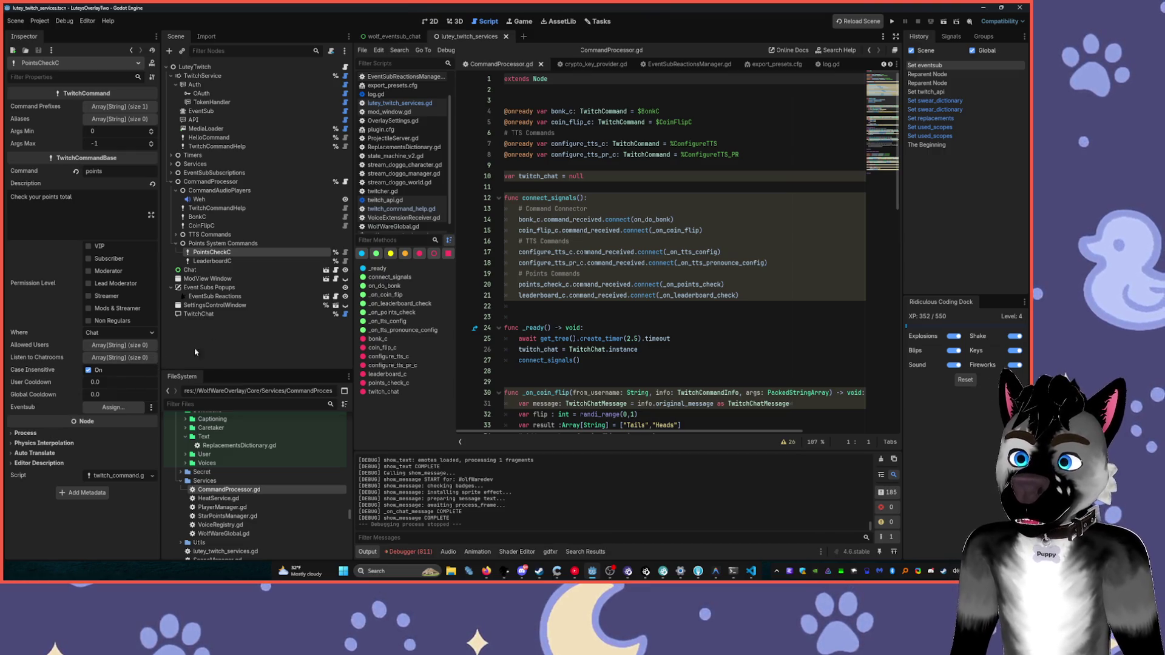
{"action": "left_click", "coordinate": [892, 22]}
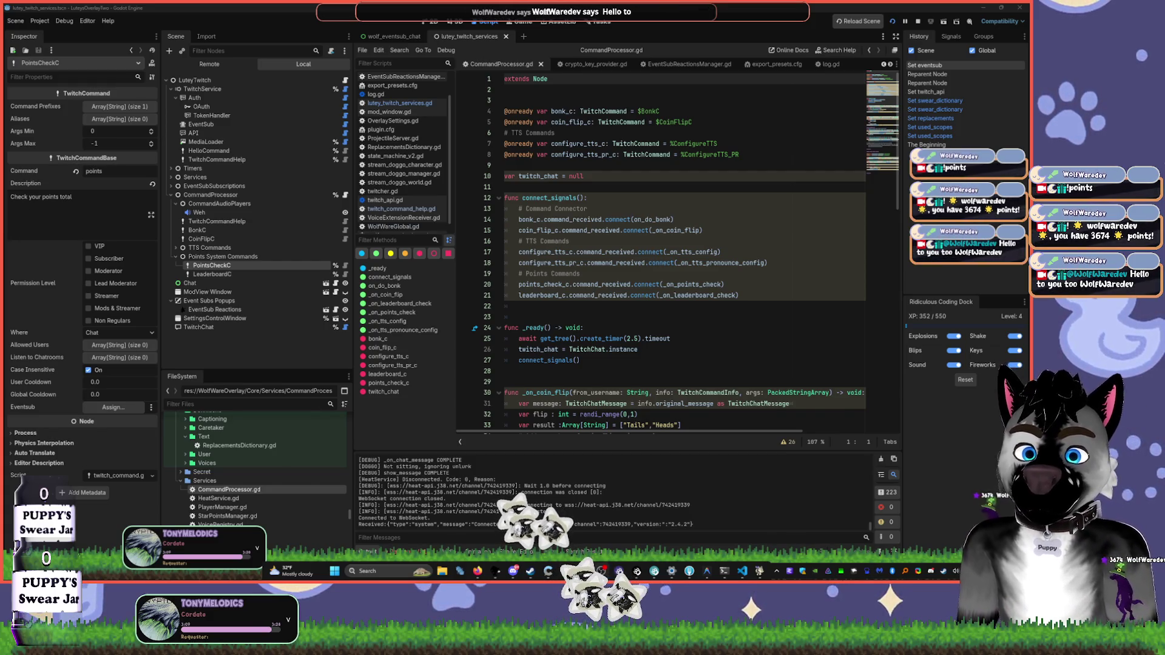
- Search all project files for the hello reply text, finding matches in eventsub_chat.gd and wolf_eventsub_chat.gd
{"action": "mouse_move", "coordinate": [602, 572]}
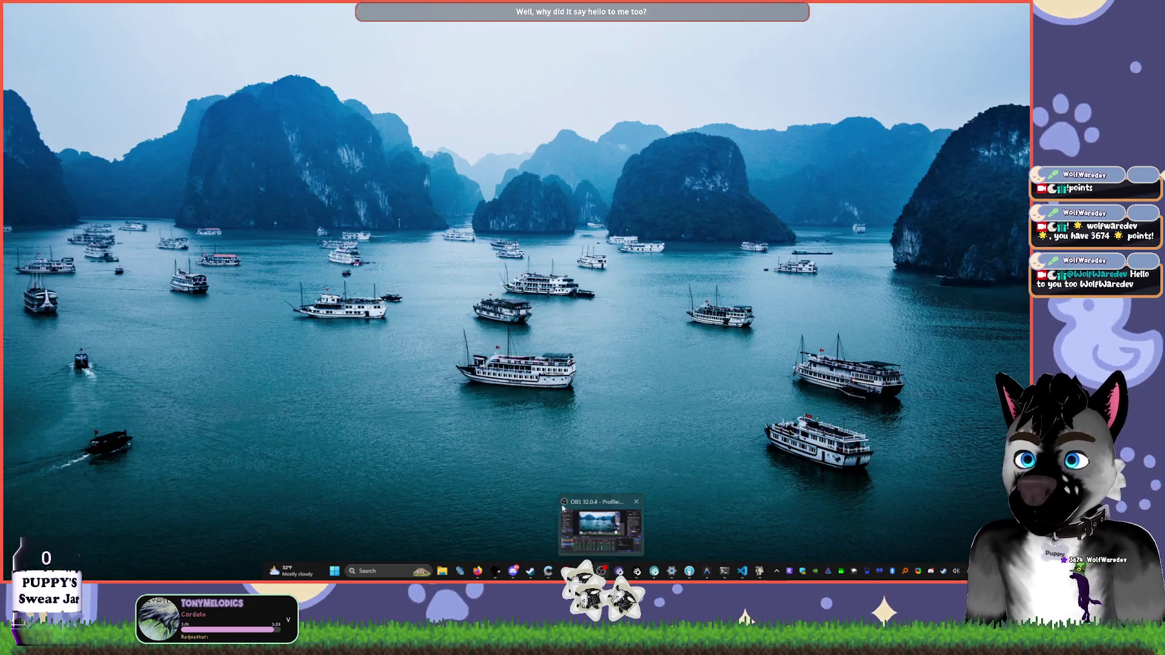
{"action": "left_click", "coordinate": [563, 509]}
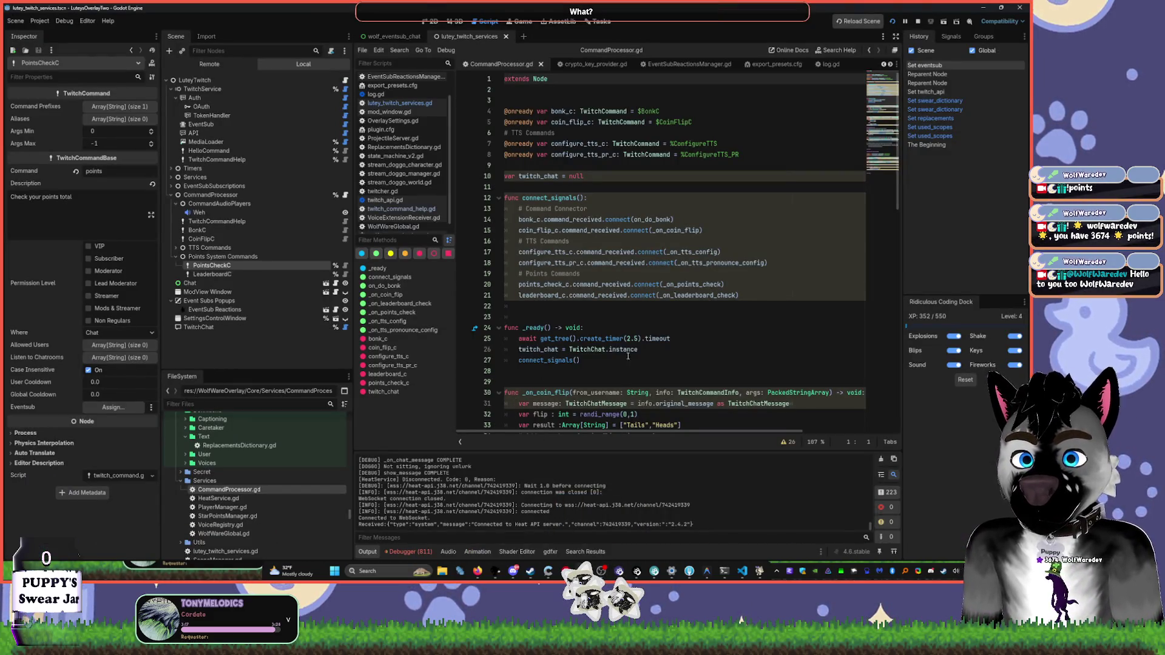
{"action": "left_click", "coordinate": [603, 360]}
{"action": "key", "text": "ctrl+shift+f"}
{"action": "type", "text": "hellow to"}
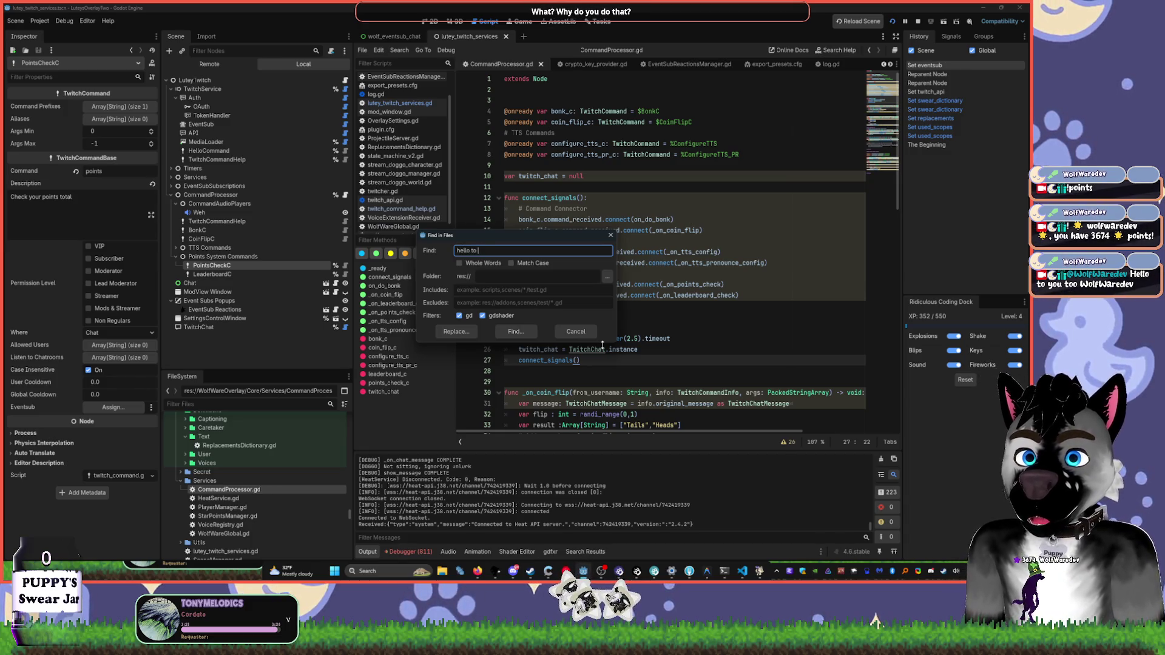
{"action": "type", "text": "you"}
{"action": "key", "text": "Return"}
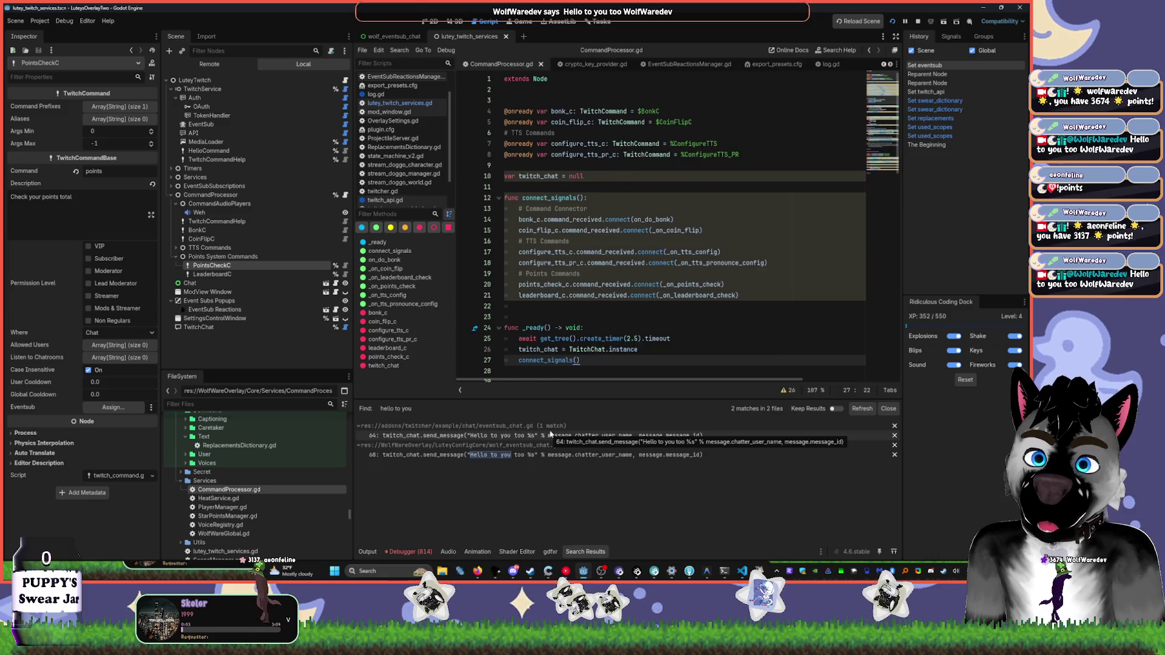
- Replace line 64's 'Hello to you too' with 'I smell roast code' in eventsub_chat.gd, save, and test-run
{"action": "left_click", "coordinate": [551, 435]}
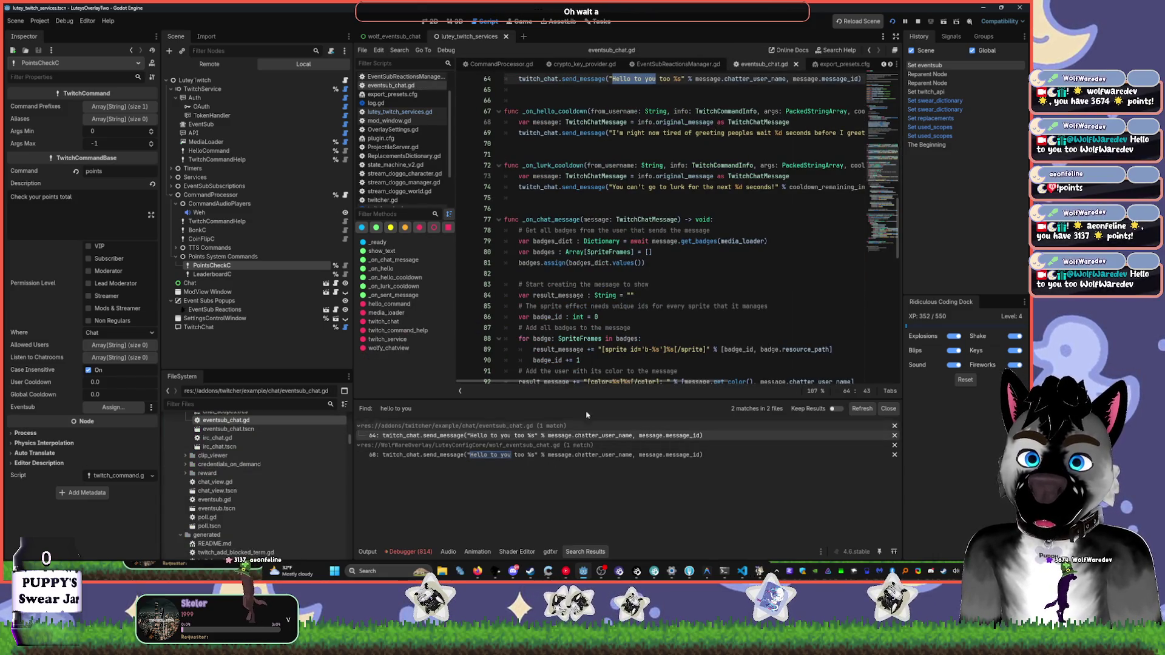
{"action": "left_click", "coordinate": [635, 79]}
{"action": "left_click_drag", "start_coordinate": [670, 79], "coordinate": [613, 79]}
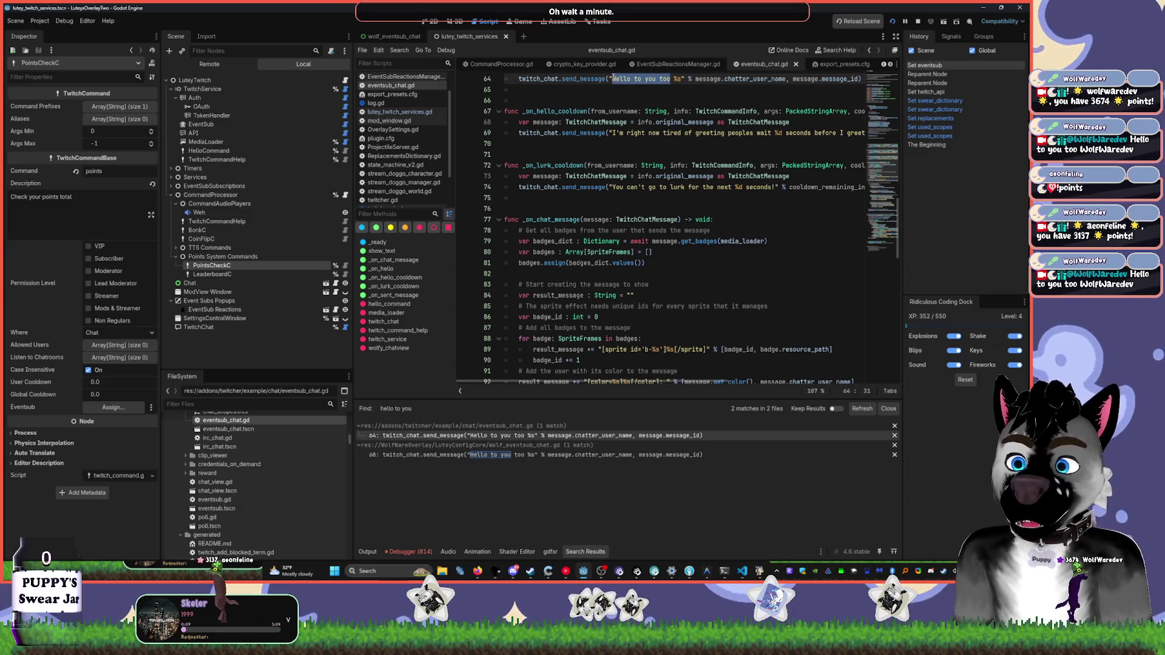
{"action": "type", "text": "I smell roast"}
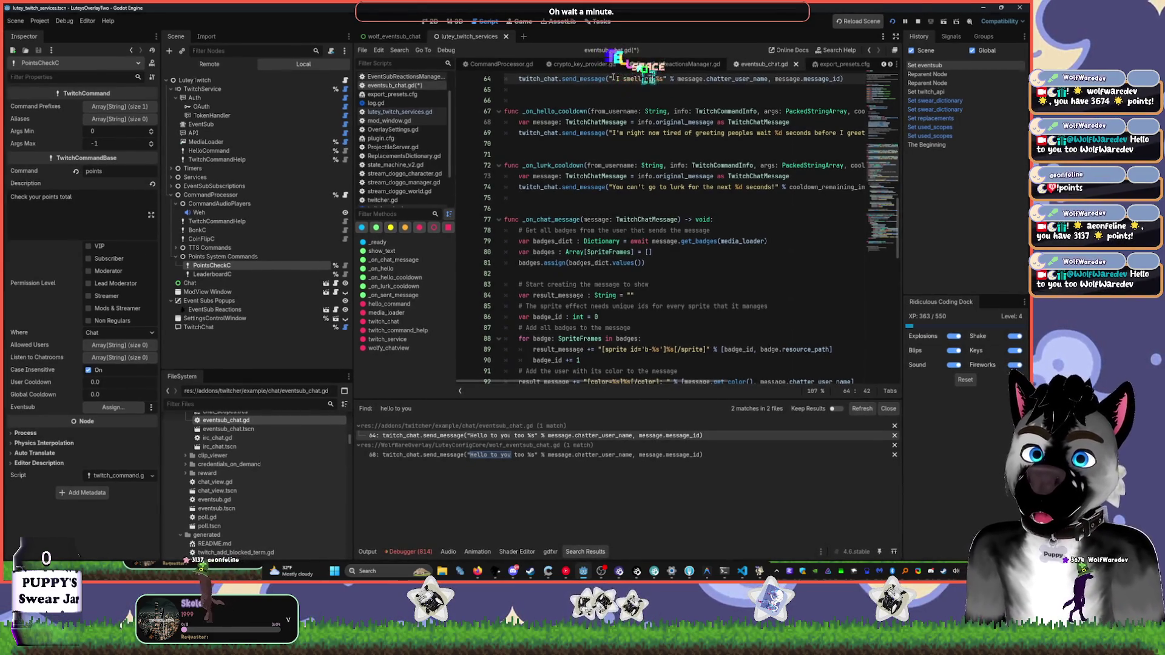
{"action": "type", "text": " be"}
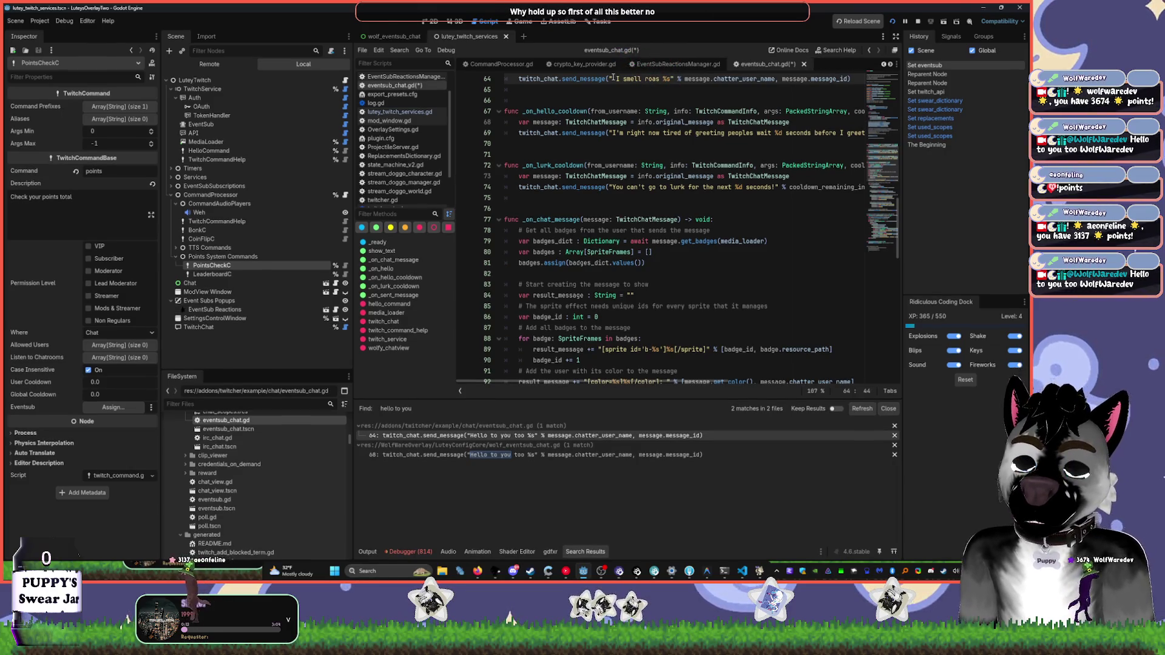
{"action": "key", "text": "BackSpace"}
{"action": "key", "text": "BackSpace"}
{"action": "type", "text": "code"}
{"action": "key", "text": "ctrl+s"}
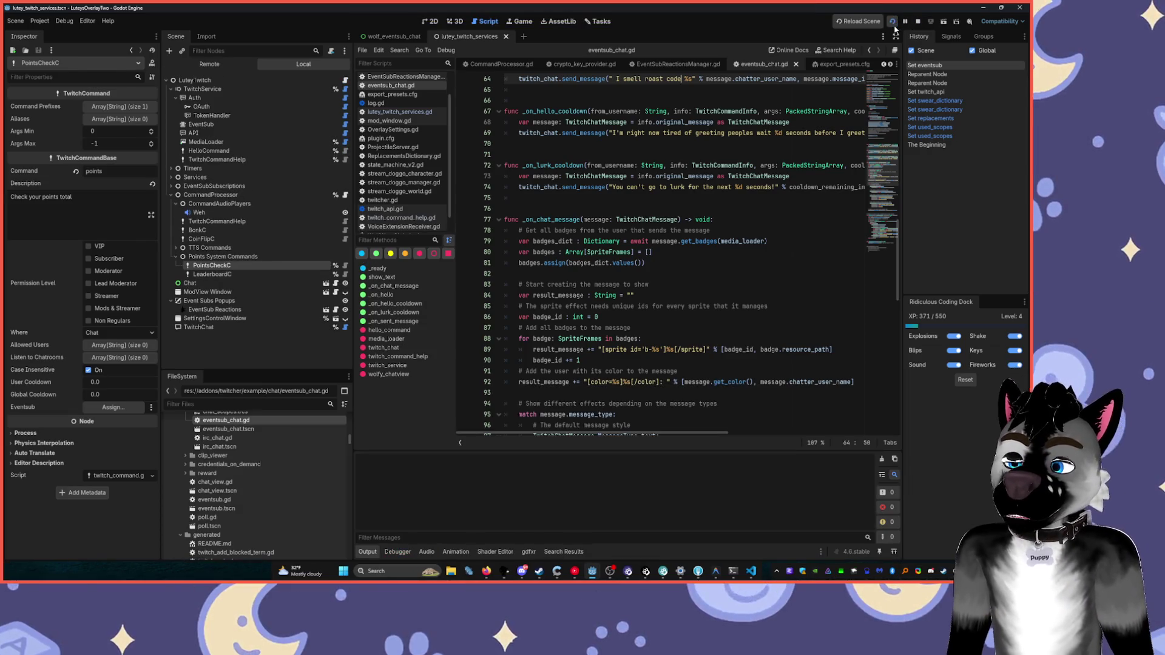
{"action": "left_click", "coordinate": [892, 22]}
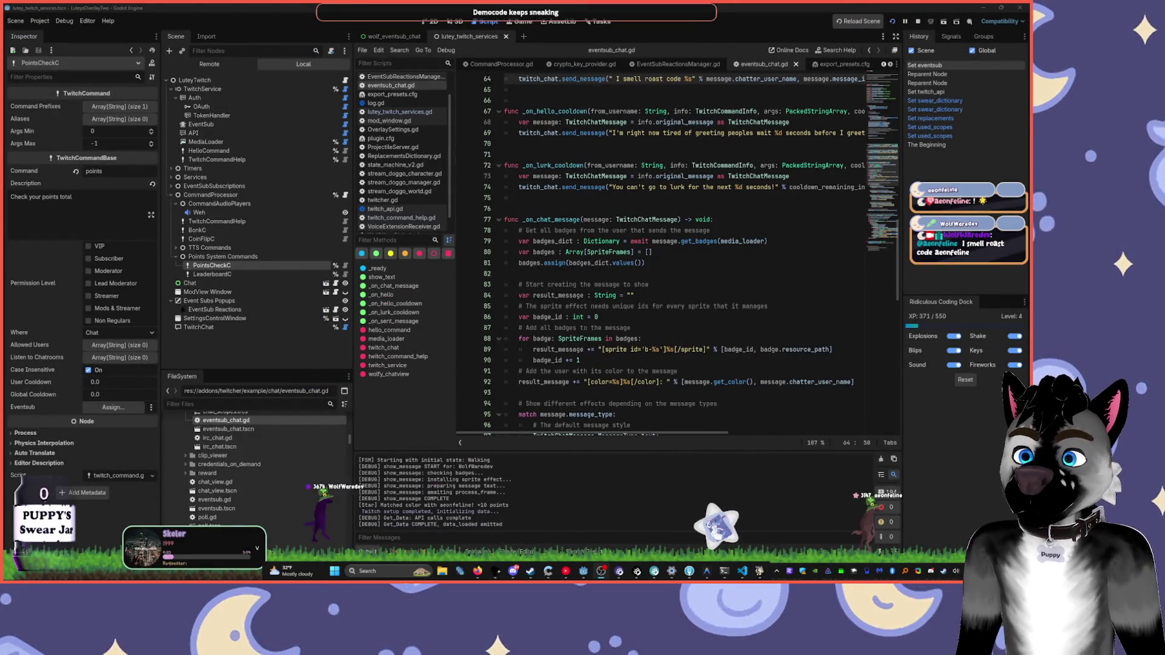
{"action": "key", "text": "F8"}
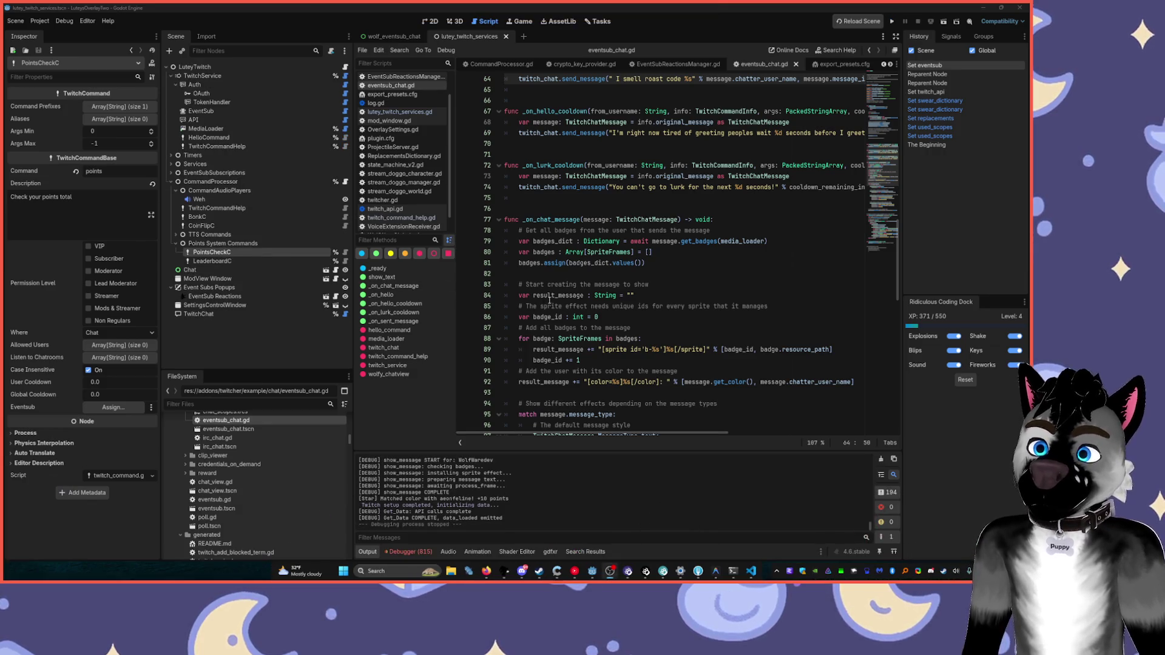
- Review _on_chat_message and show_text in eventsub_chat.gd, then run the overlay again
{"action": "scroll", "coordinate": [625, 185], "scroll_direction": "up", "scroll_amount": 4}
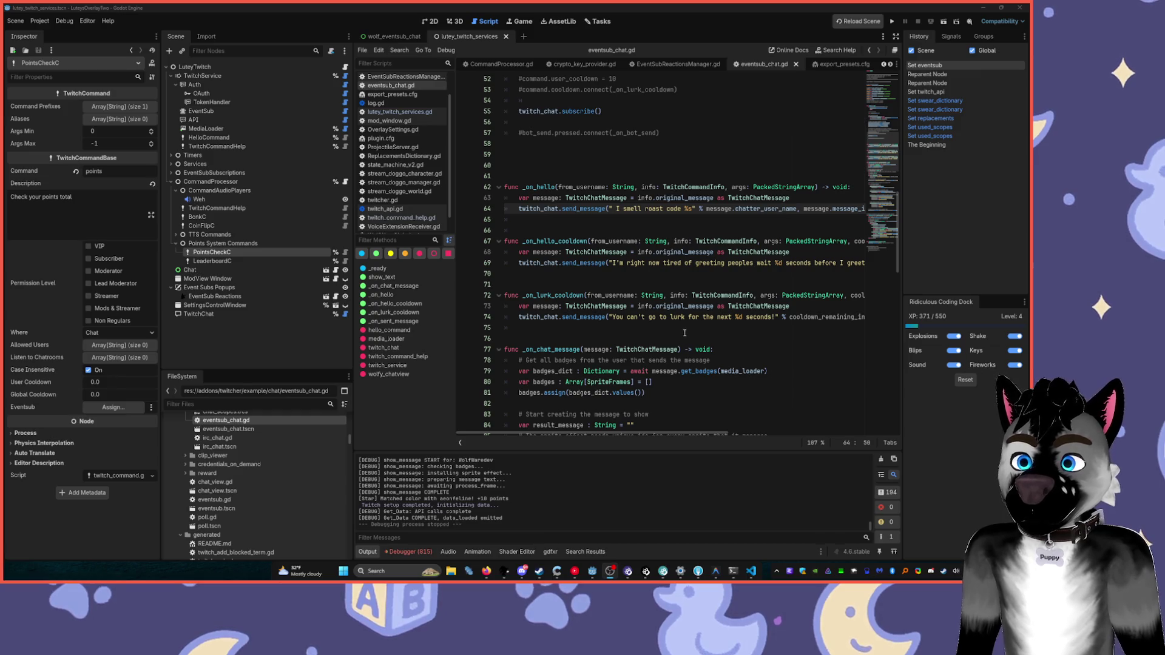
{"action": "scroll", "coordinate": [612, 336], "scroll_direction": "down", "scroll_amount": 4}
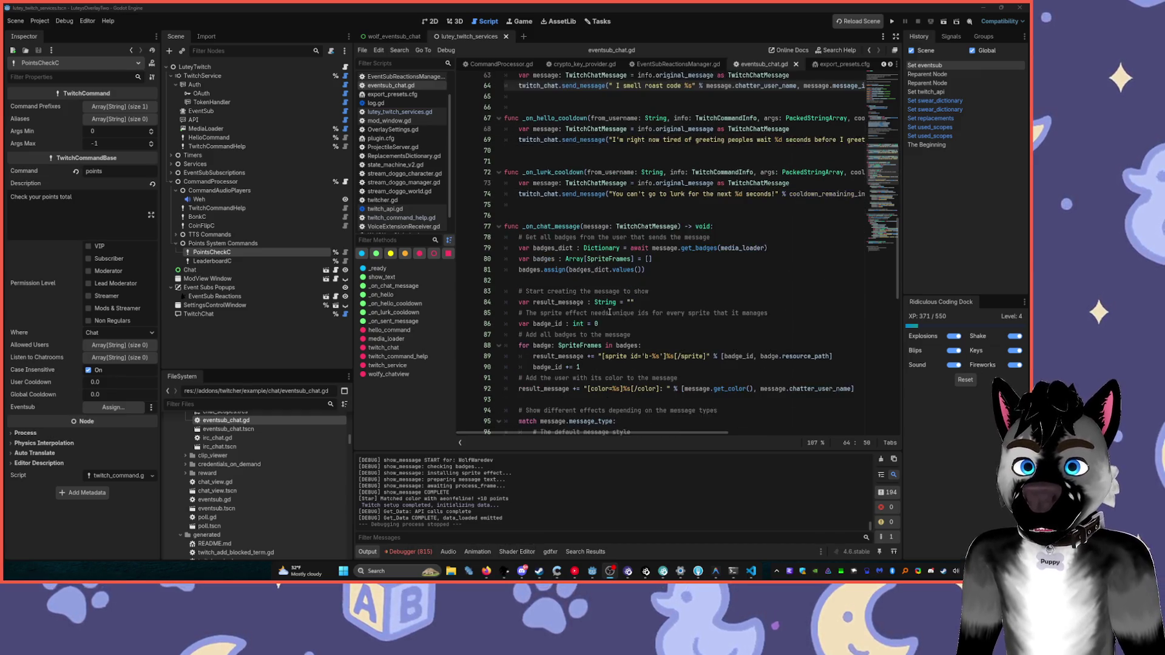
{"action": "left_click", "coordinate": [640, 280]}
{"action": "scroll", "coordinate": [643, 278], "scroll_direction": "down", "scroll_amount": 5}
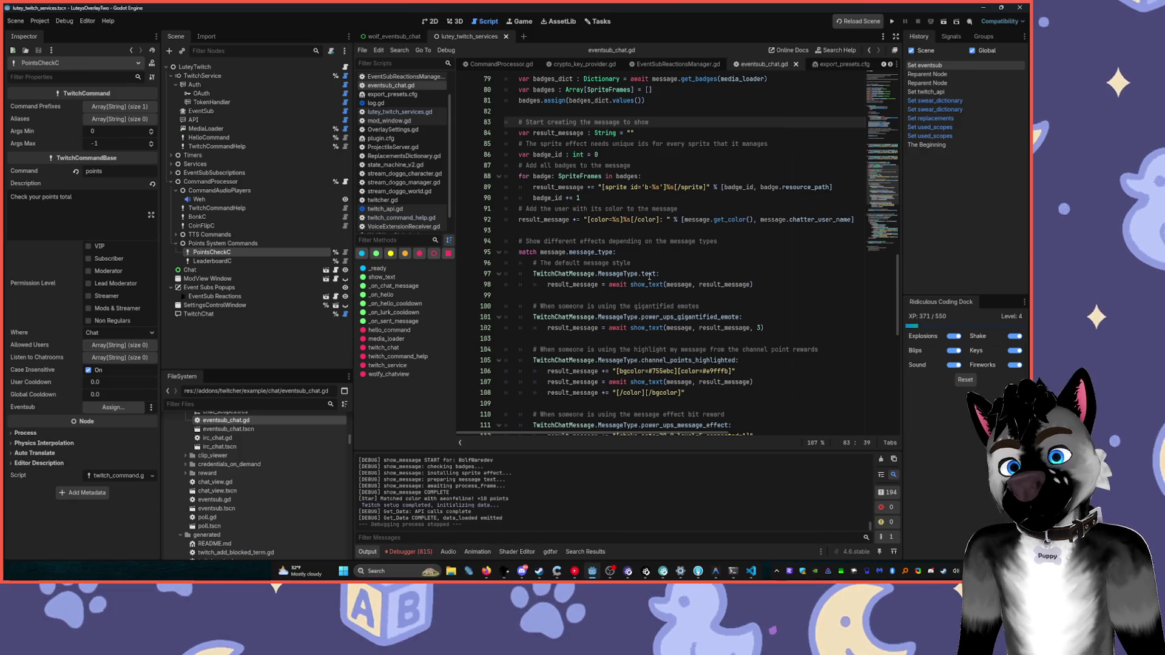
{"action": "scroll", "coordinate": [649, 277], "scroll_direction": "down", "scroll_amount": 7}
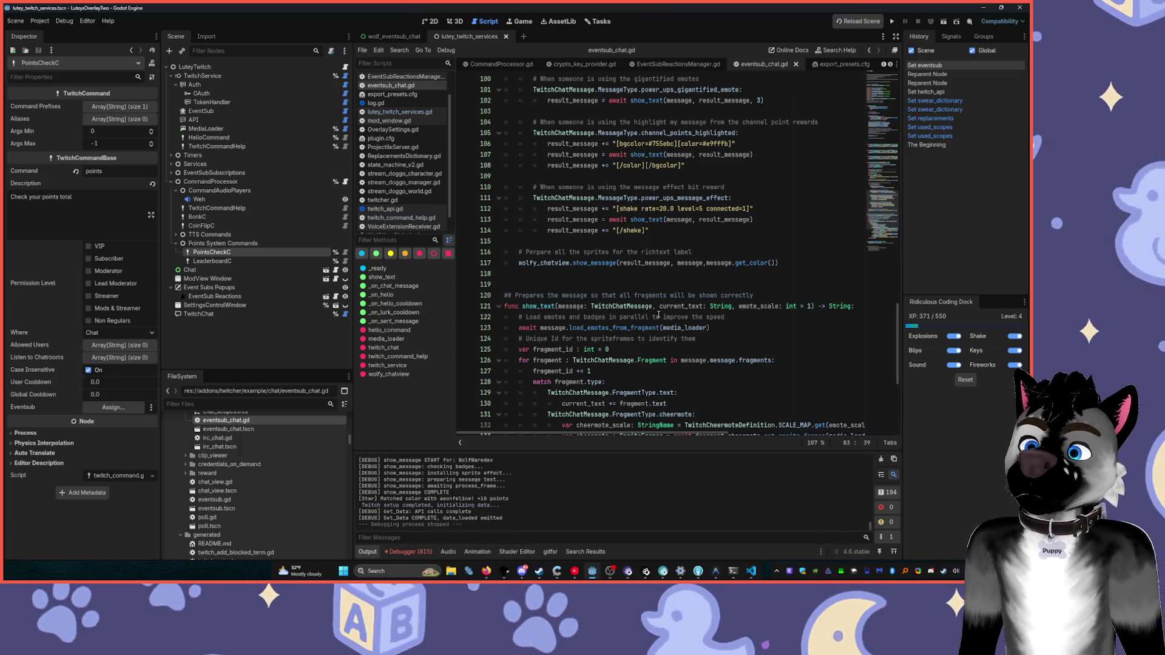
{"action": "mouse_move", "coordinate": [659, 324]}
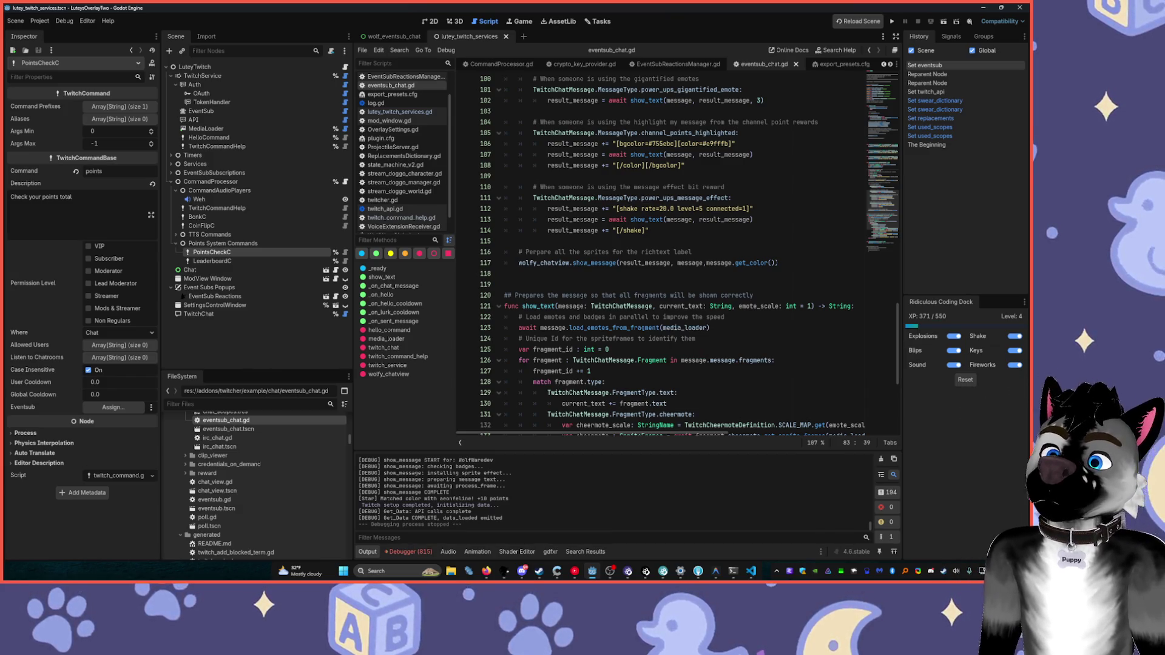
{"action": "left_click", "coordinate": [610, 571]}
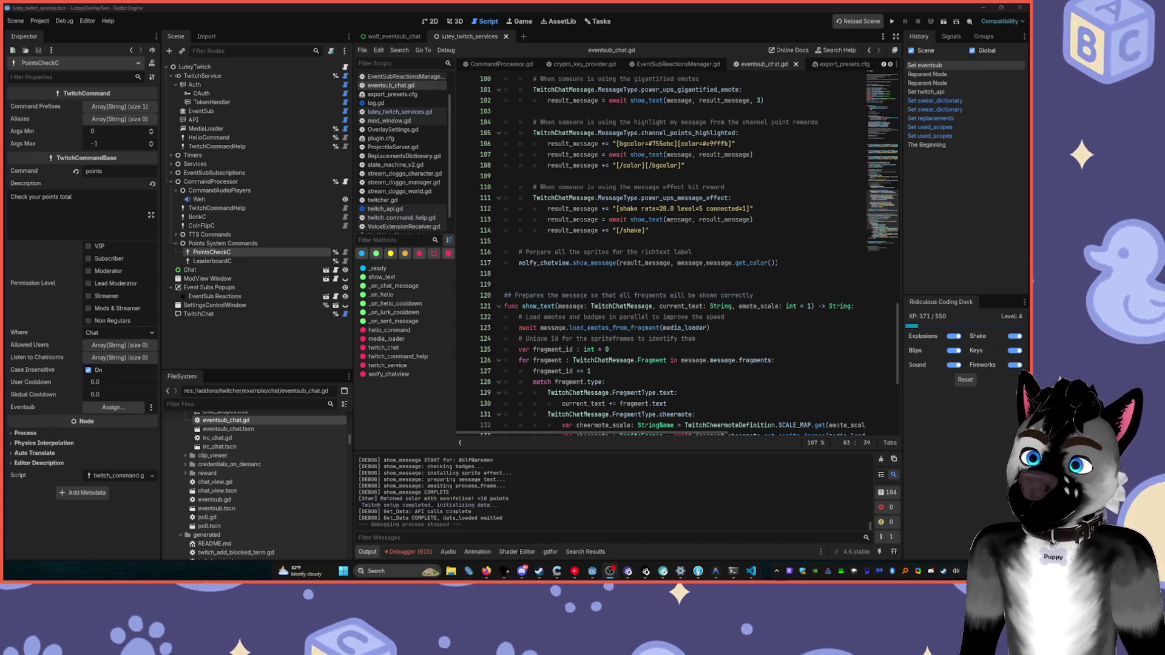
{"action": "left_click", "coordinate": [892, 21]}
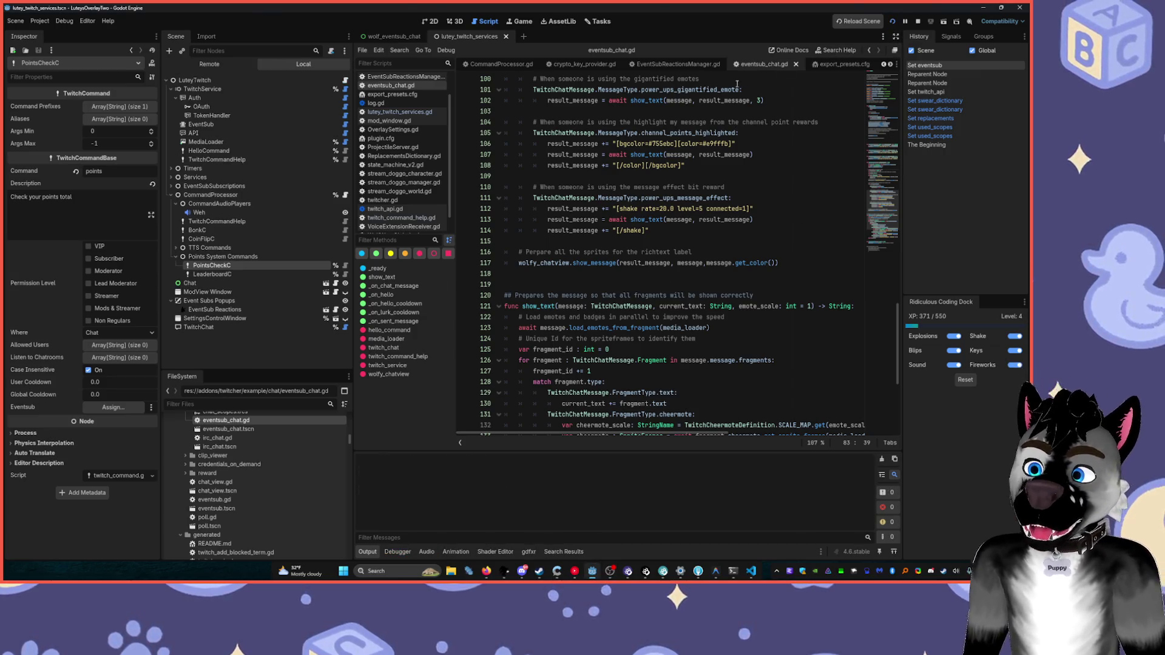
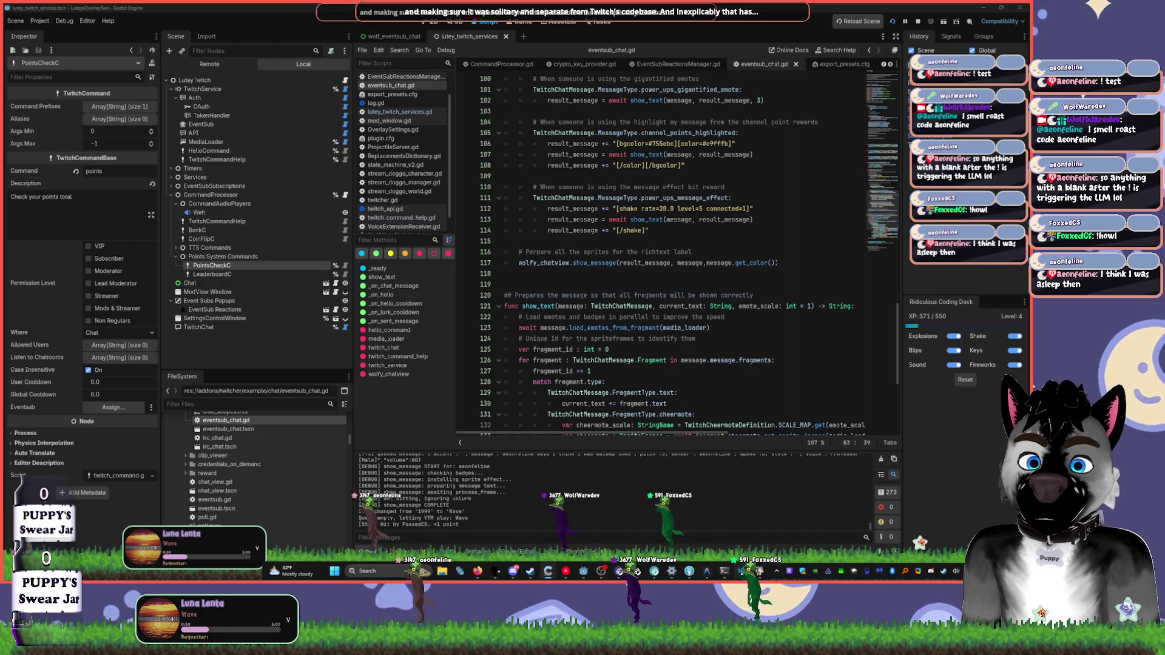
- Glance at the VS Code project, then return to the eventsub_chat.gd script in Godot
{"action": "key", "text": "alt+Tab"}
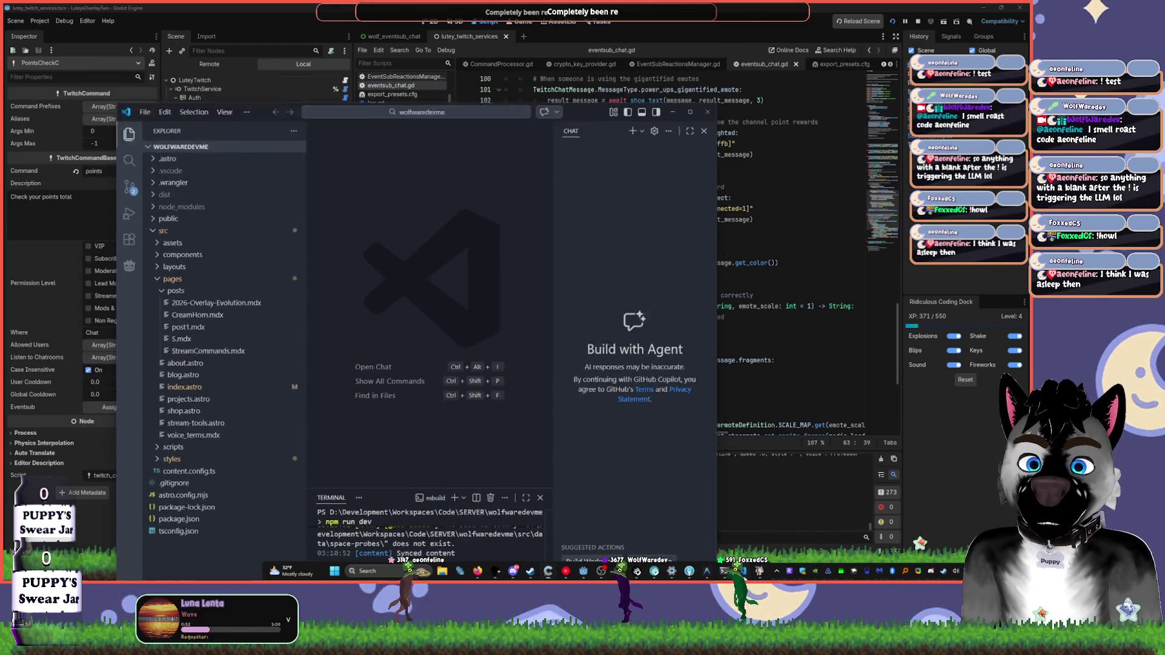
{"action": "key", "text": "alt+Tab"}
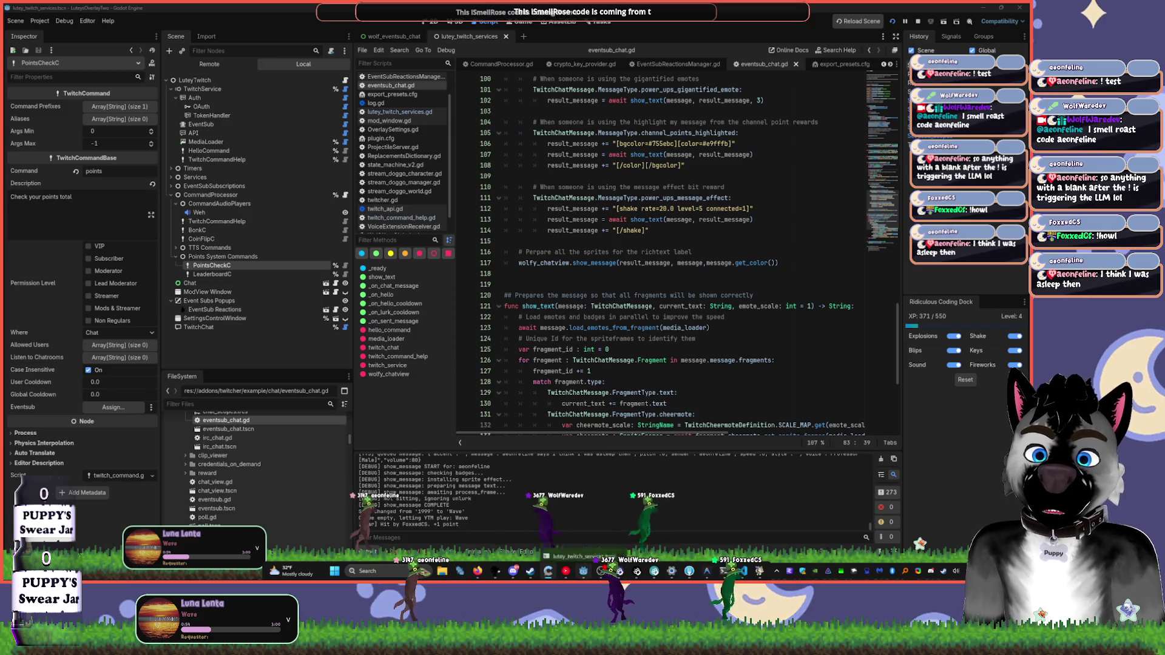
{"action": "mouse_move", "coordinate": [584, 573]}
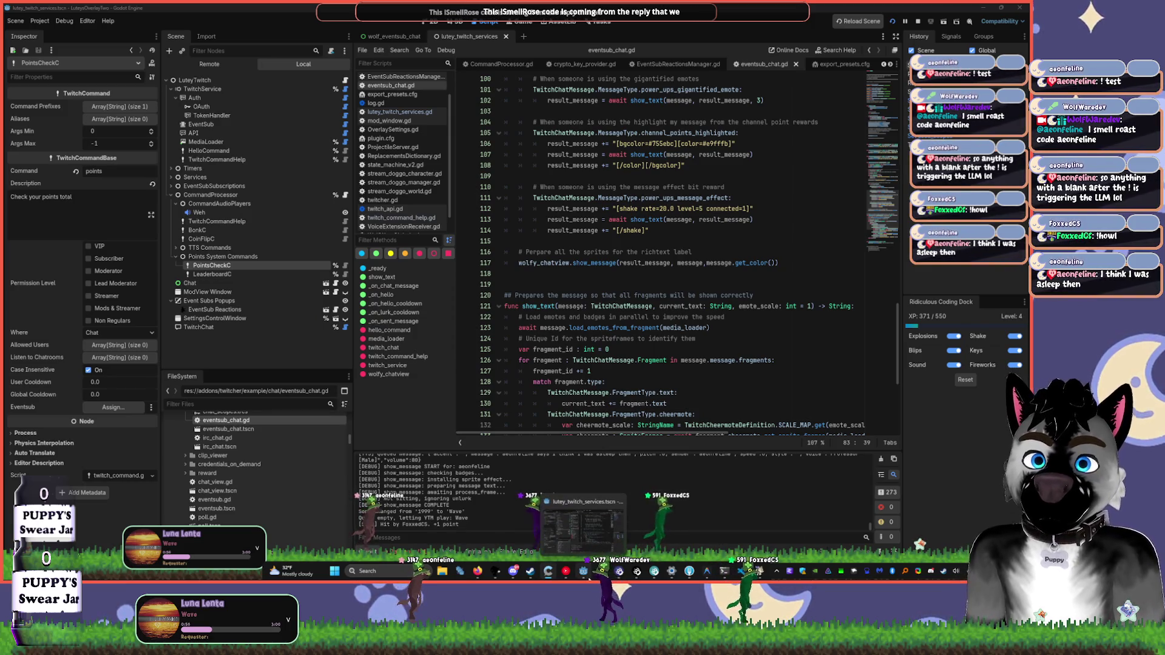
{"action": "mouse_move", "coordinate": [742, 572]}
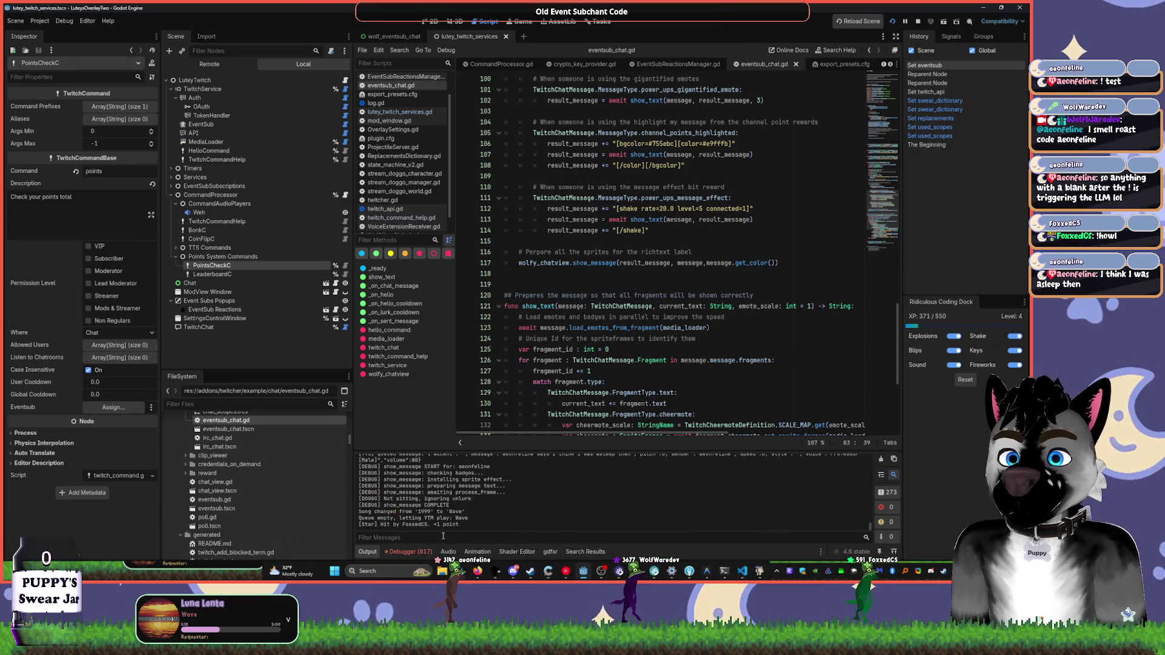
{"action": "left_click", "coordinate": [682, 305]}
- Search the whole project for 'roast' with Find in Files (Ctrl+Shift+F)
{"action": "key", "text": "ctrl+shift+f"}
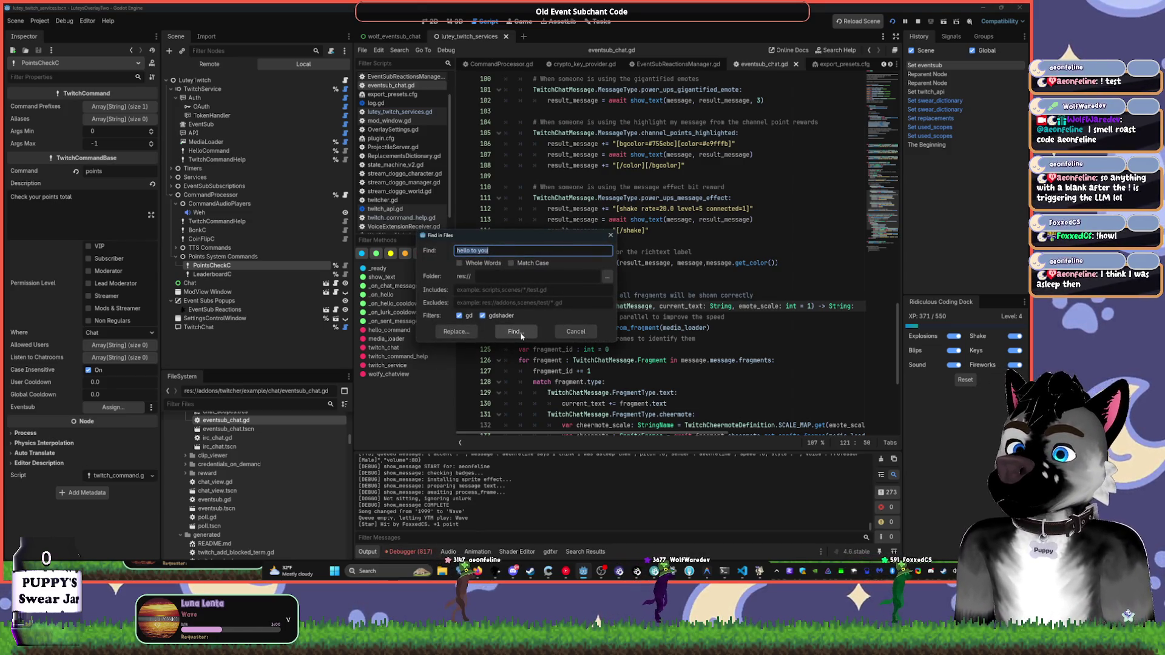
{"action": "left_click", "coordinate": [573, 335]}
{"action": "scroll", "coordinate": [672, 325], "scroll_direction": "up", "scroll_amount": 1}
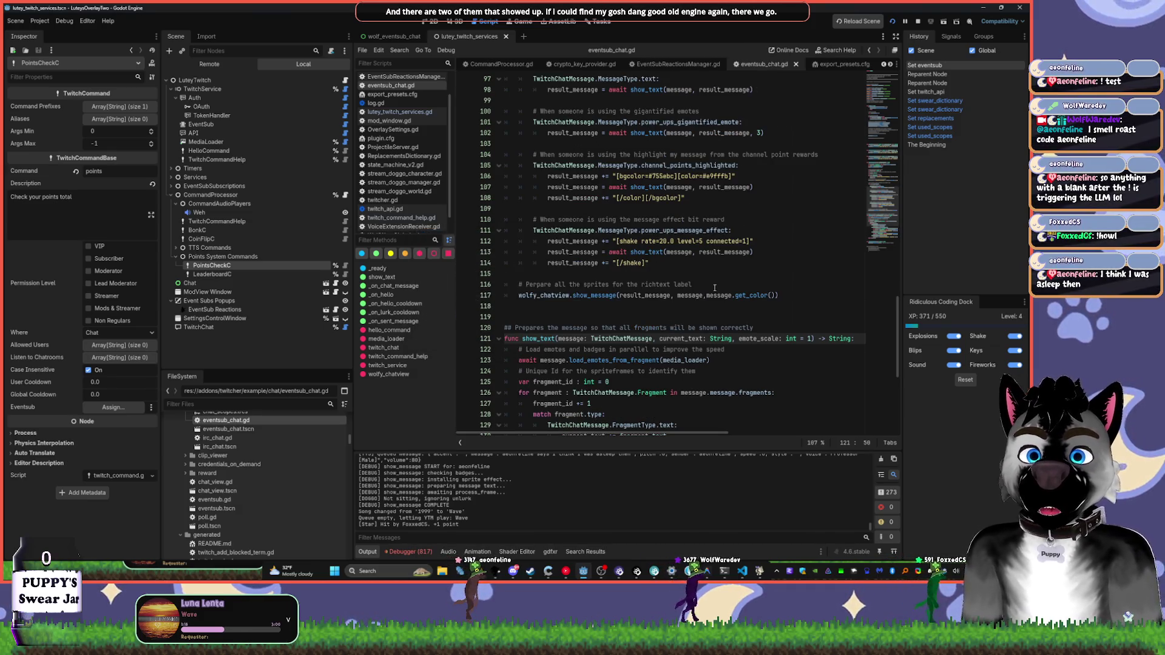
{"action": "key", "text": "ctrl+shift+f"}
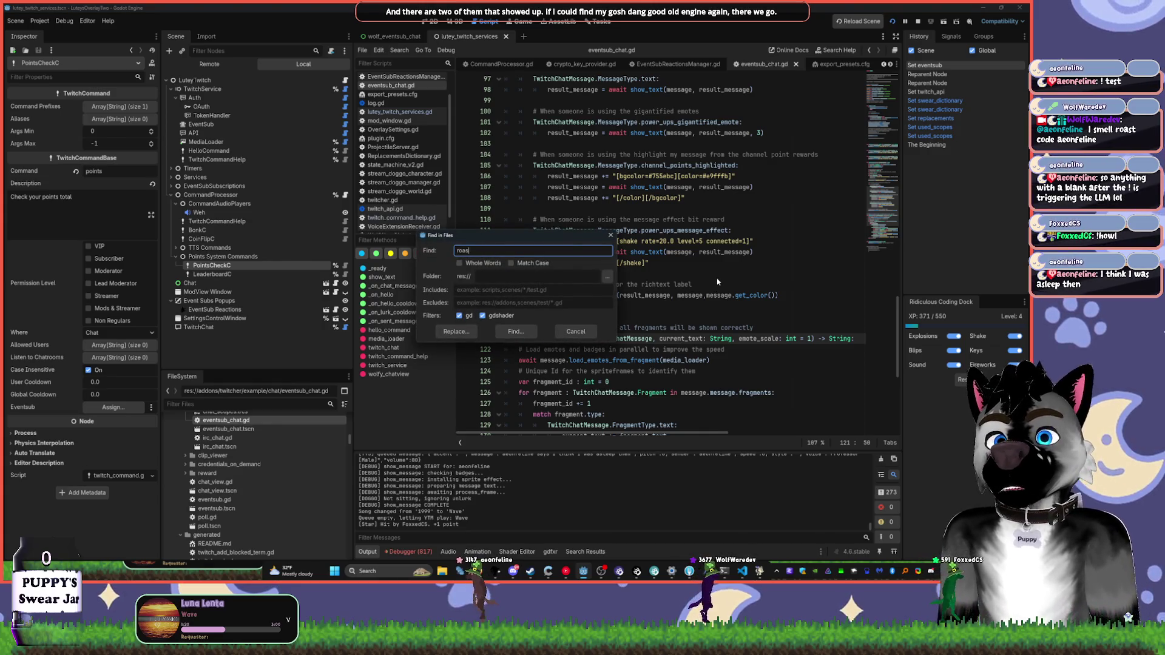
{"action": "key", "text": "Return"}
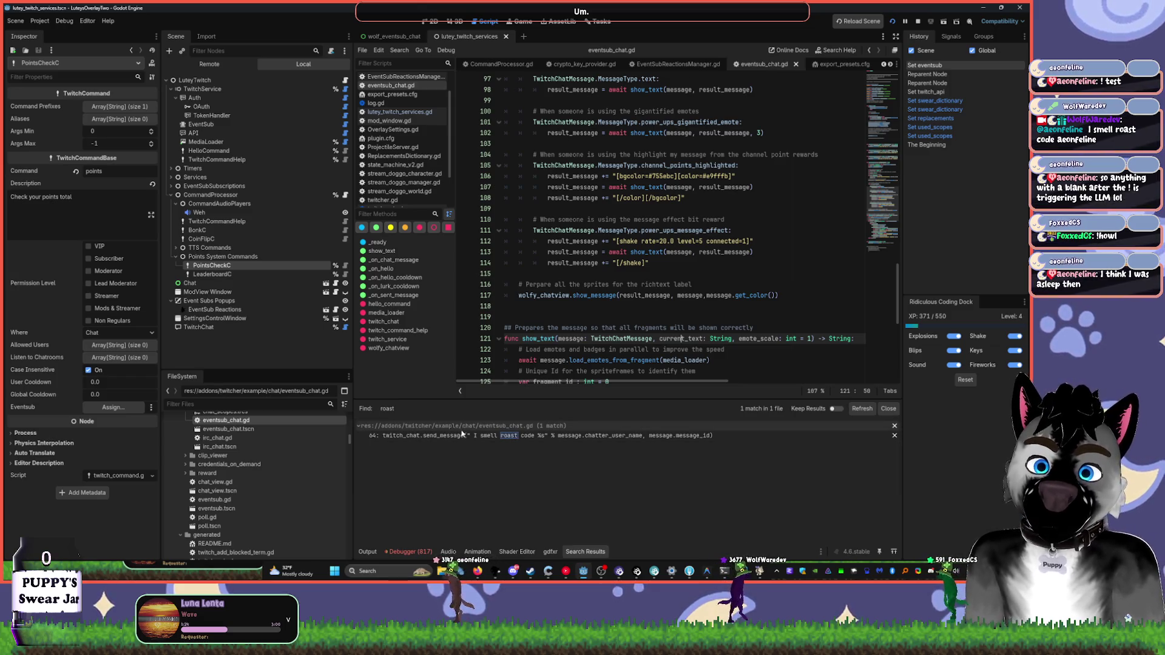
- Jump to the roast match on line 64, then view the owner scenes of eventsub_chat.gd
{"action": "left_click", "coordinate": [499, 436]}
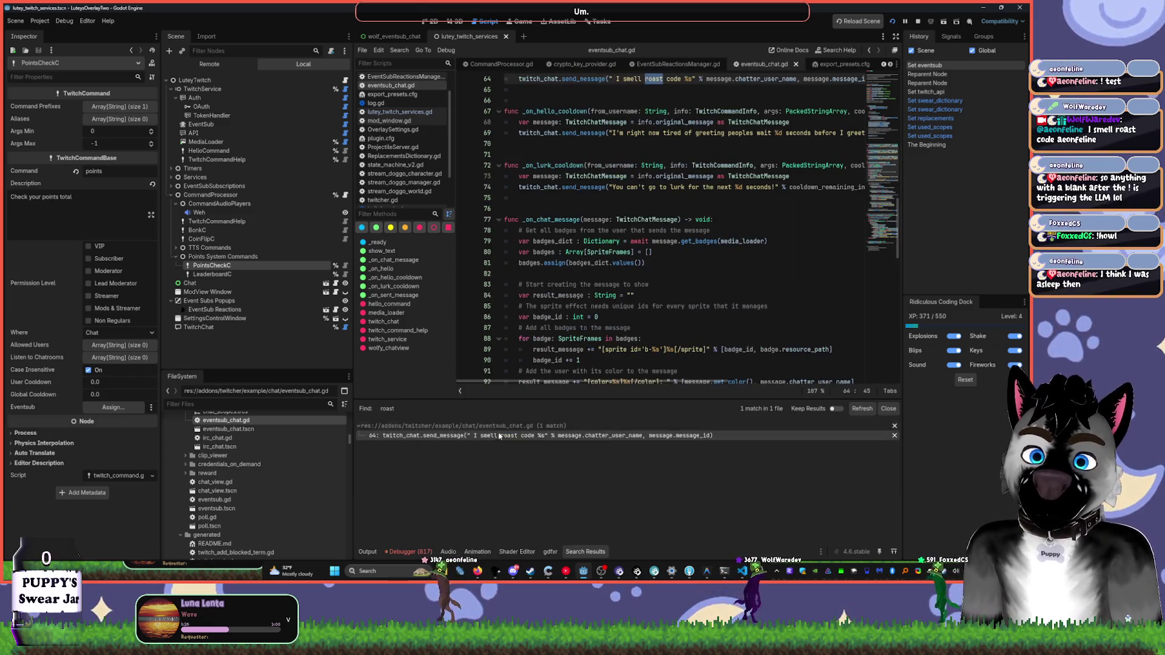
{"action": "right_click", "coordinate": [423, 89]}
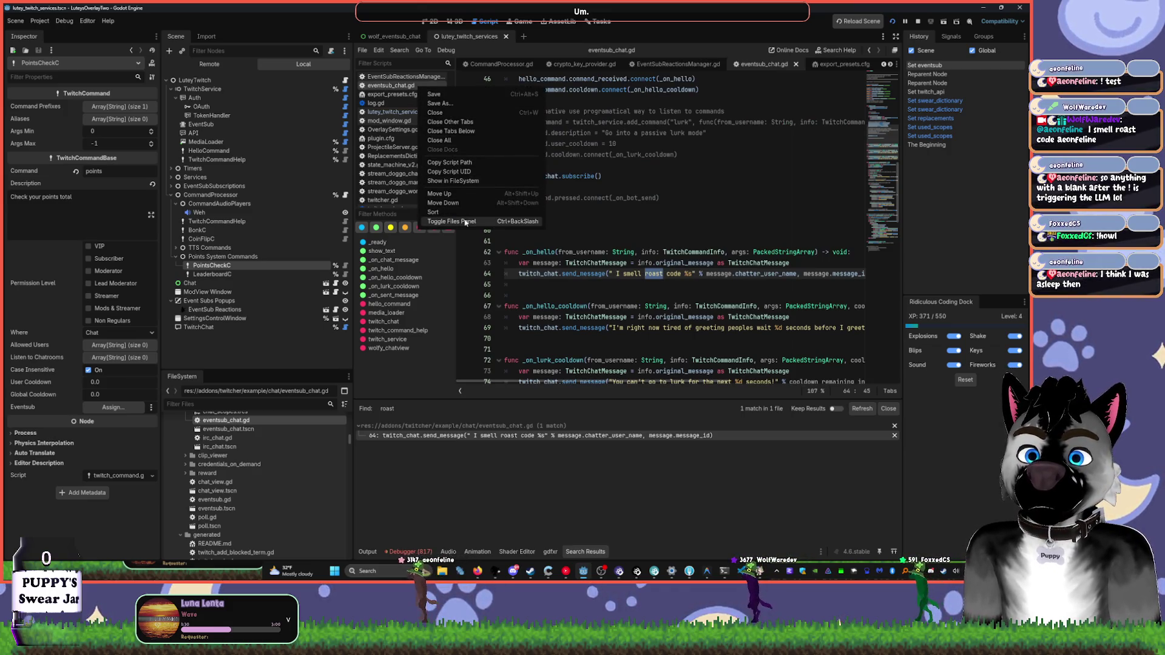
{"action": "left_click", "coordinate": [466, 182]}
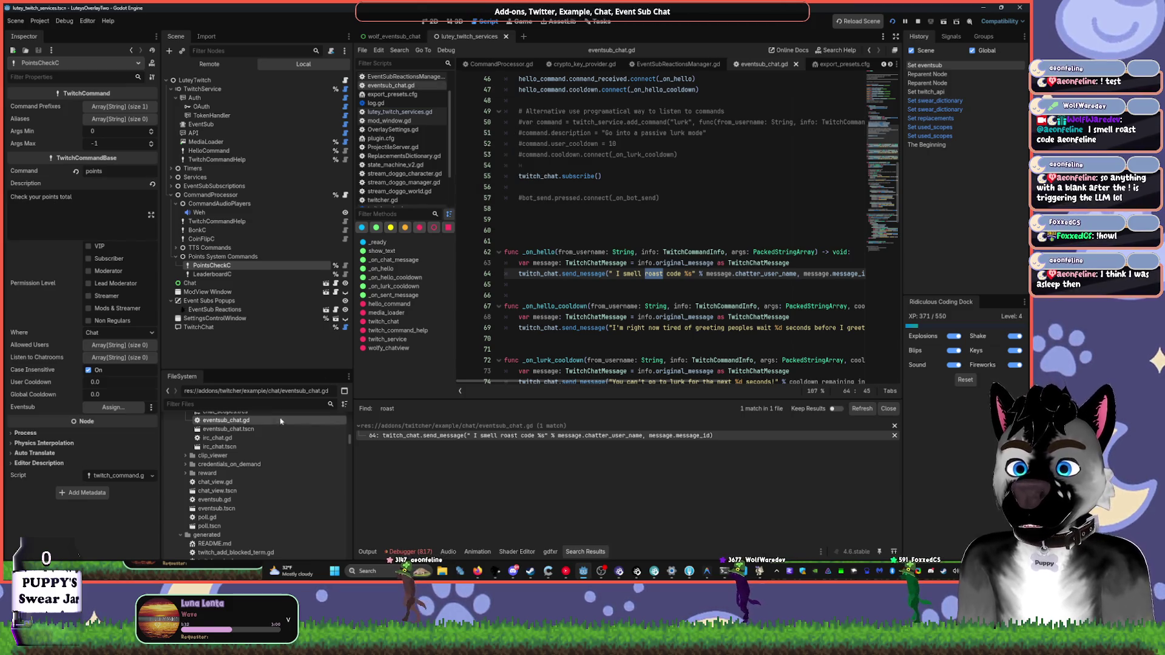
{"action": "right_click", "coordinate": [267, 420]}
{"action": "left_click", "coordinate": [305, 431]}
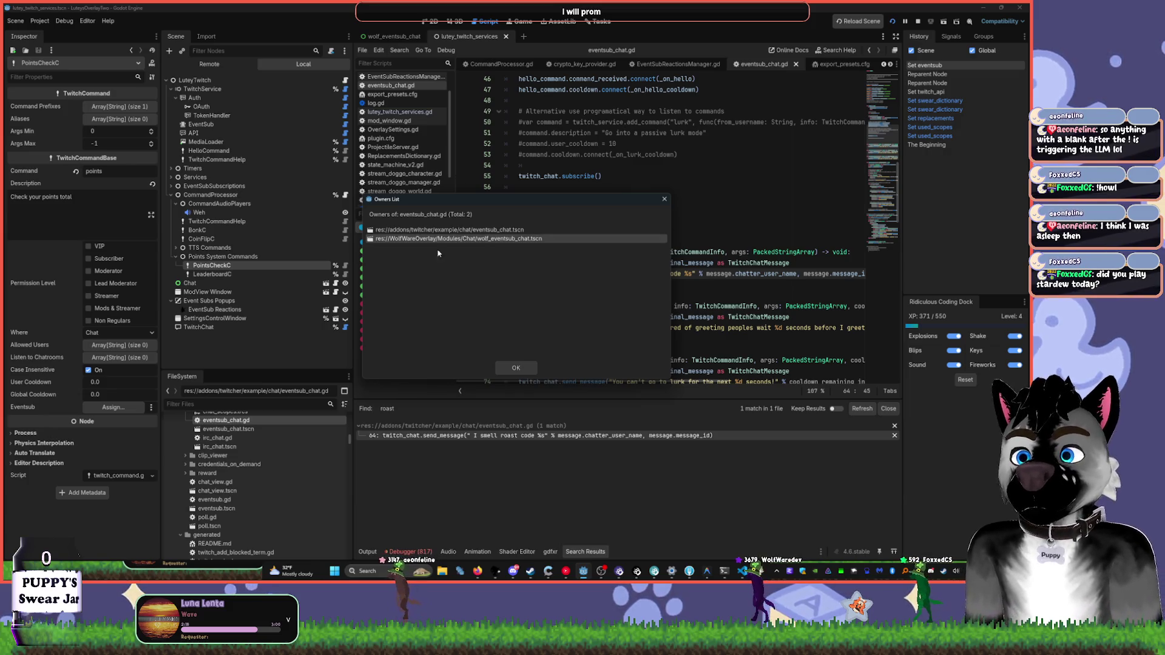
- Dismiss the Owners List and put the caret on the _on_hello line of eventsub_chat.gd
{"action": "key", "text": "alt+Tab"}
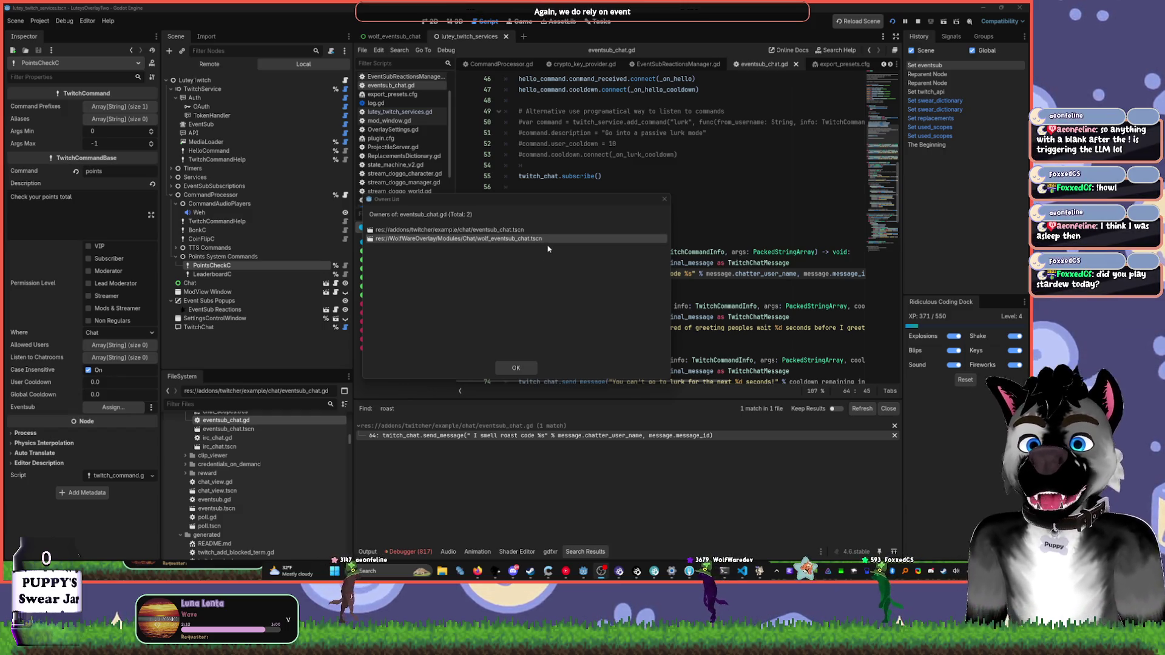
{"action": "left_click", "coordinate": [516, 368]}
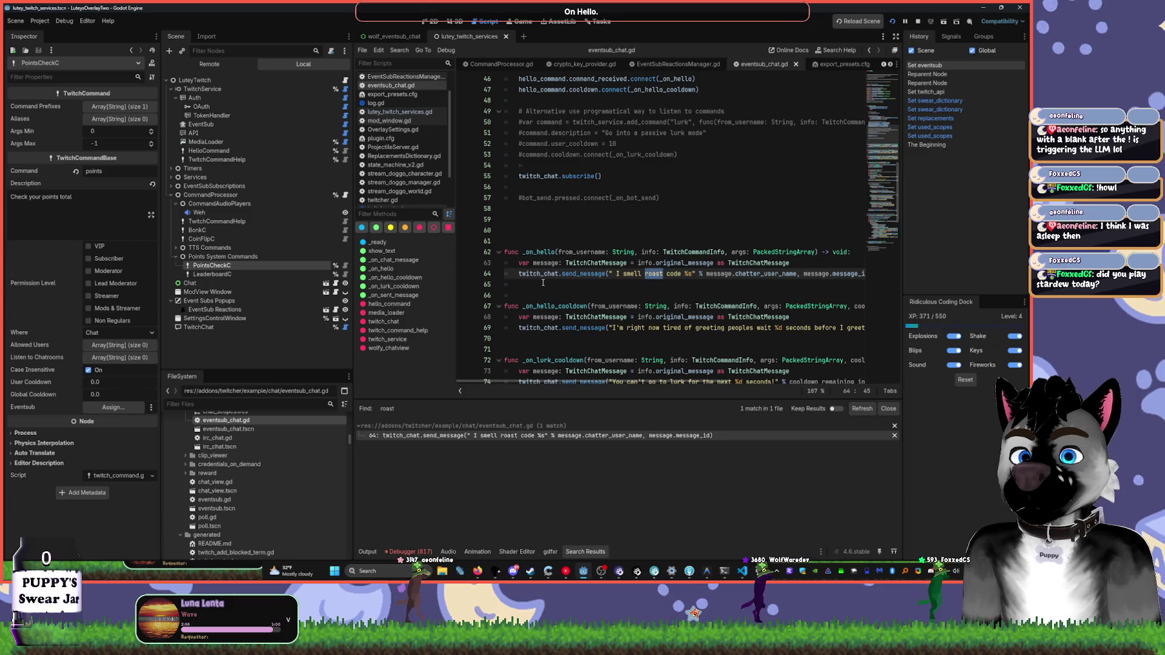
{"action": "left_click", "coordinate": [541, 254]}
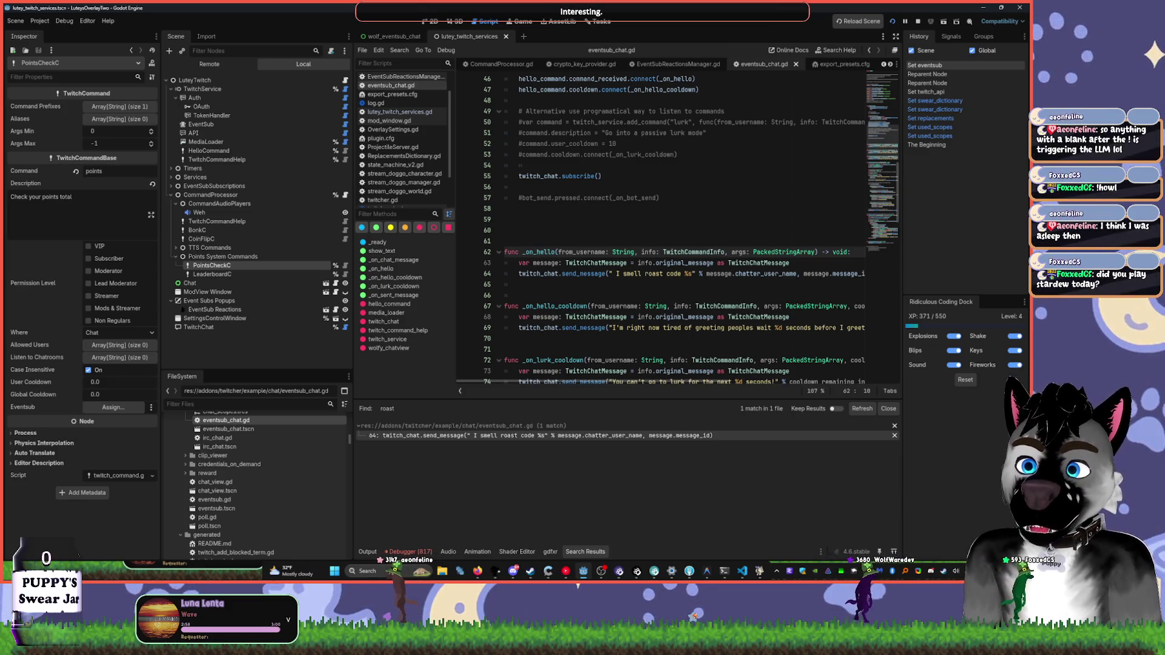
- Trace _on_hello back to the hello_command connect line, then select the HelloCommand node
{"action": "left_click", "coordinate": [590, 232]}
{"action": "double_click", "coordinate": [544, 252]}
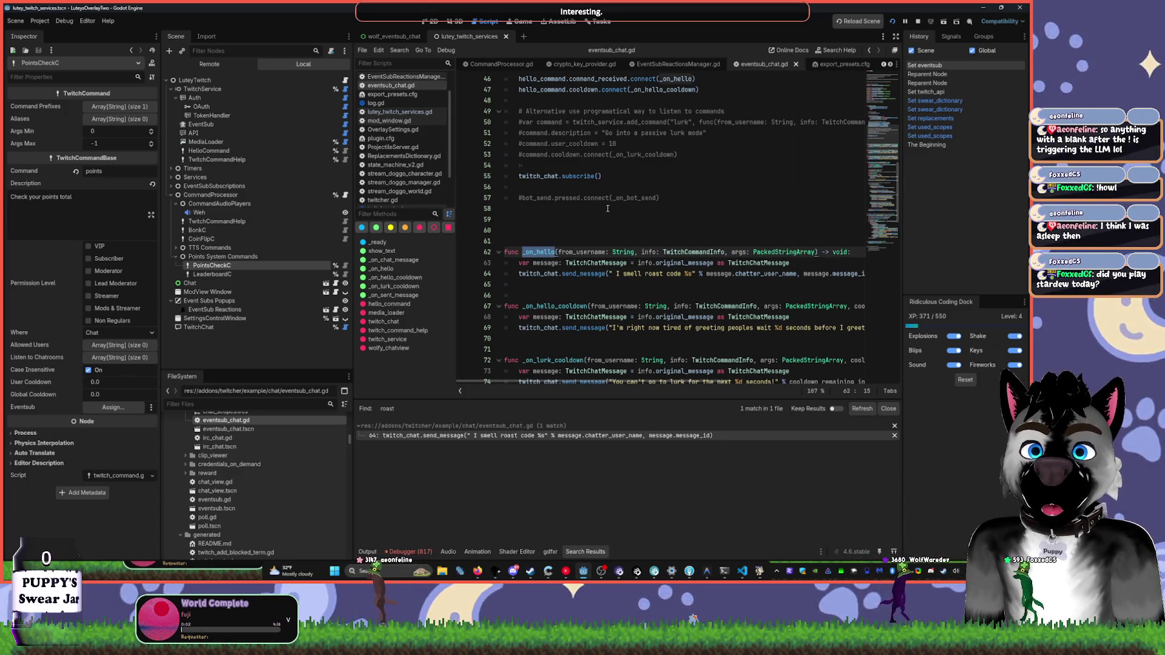
{"action": "scroll", "coordinate": [616, 193], "scroll_direction": "up", "scroll_amount": 1}
{"action": "left_click", "coordinate": [552, 111]}
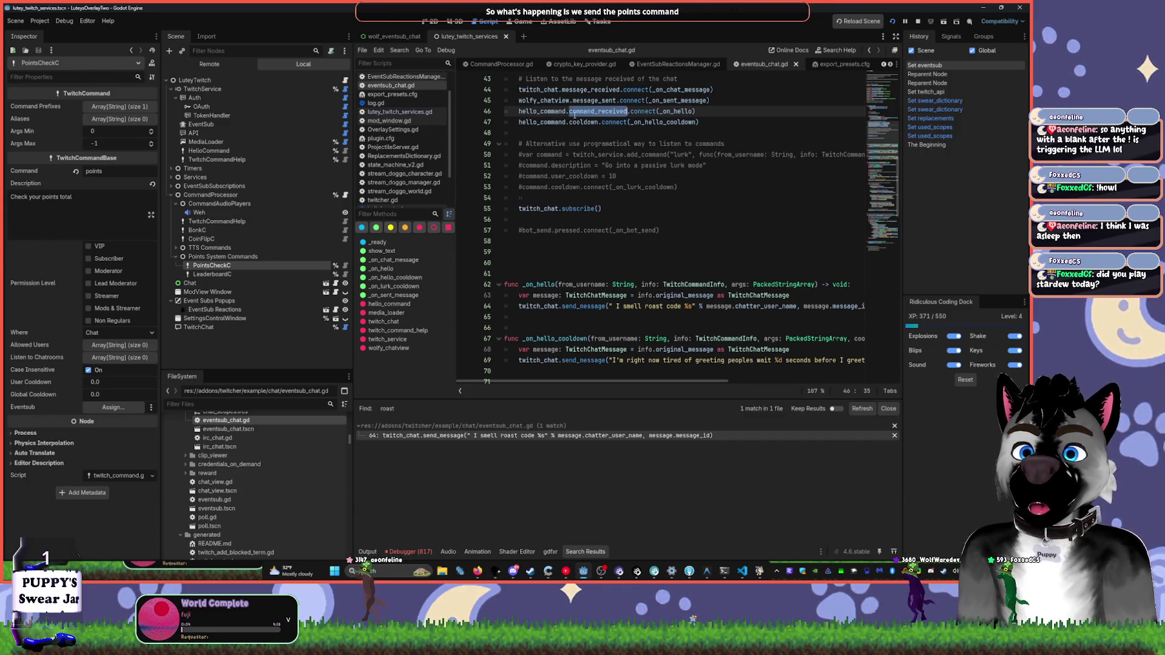
{"action": "double_click", "coordinate": [552, 111]}
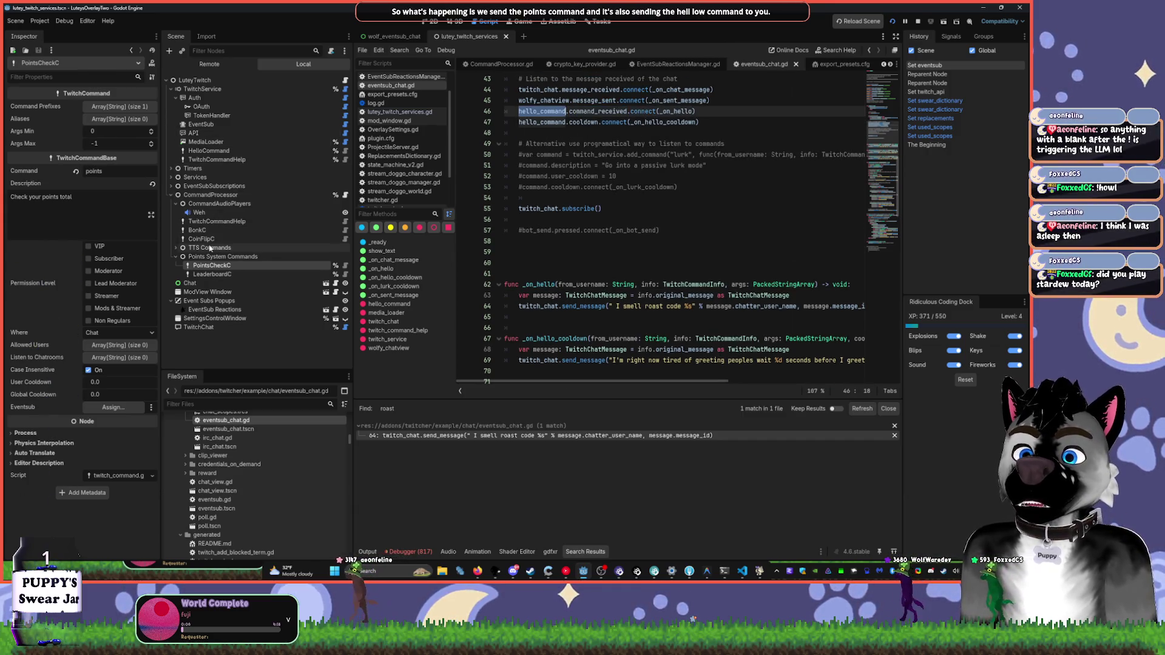
{"action": "left_click", "coordinate": [218, 152]}
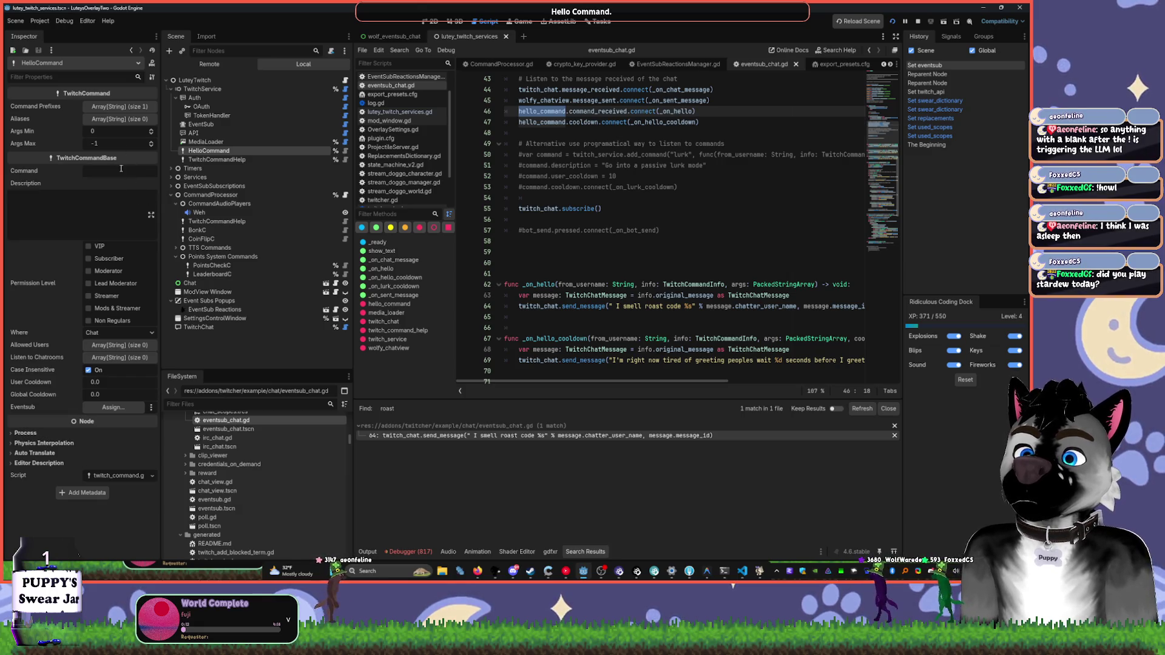
- Delete the HelloCommand node, its two hello_command connect lines, and the _on_hello function
{"action": "left_click", "coordinate": [217, 160]}
{"action": "key", "text": "Delete"}
{"action": "key", "text": "Return"}
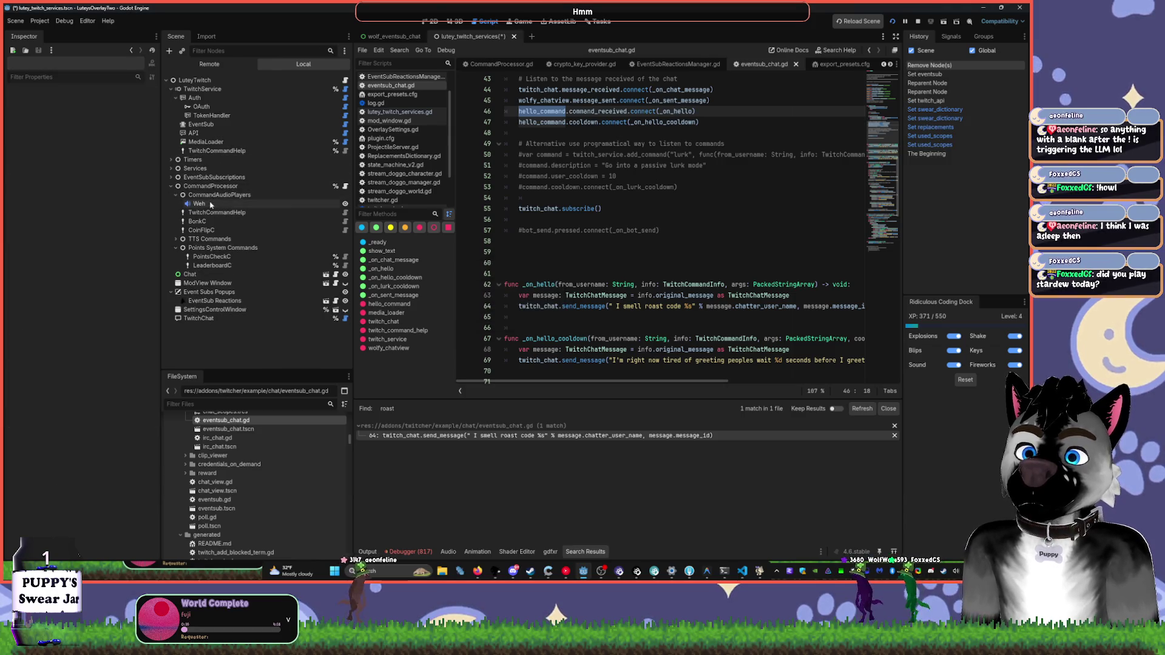
{"action": "left_click_drag", "start_coordinate": [708, 118], "coordinate": [516, 111]}
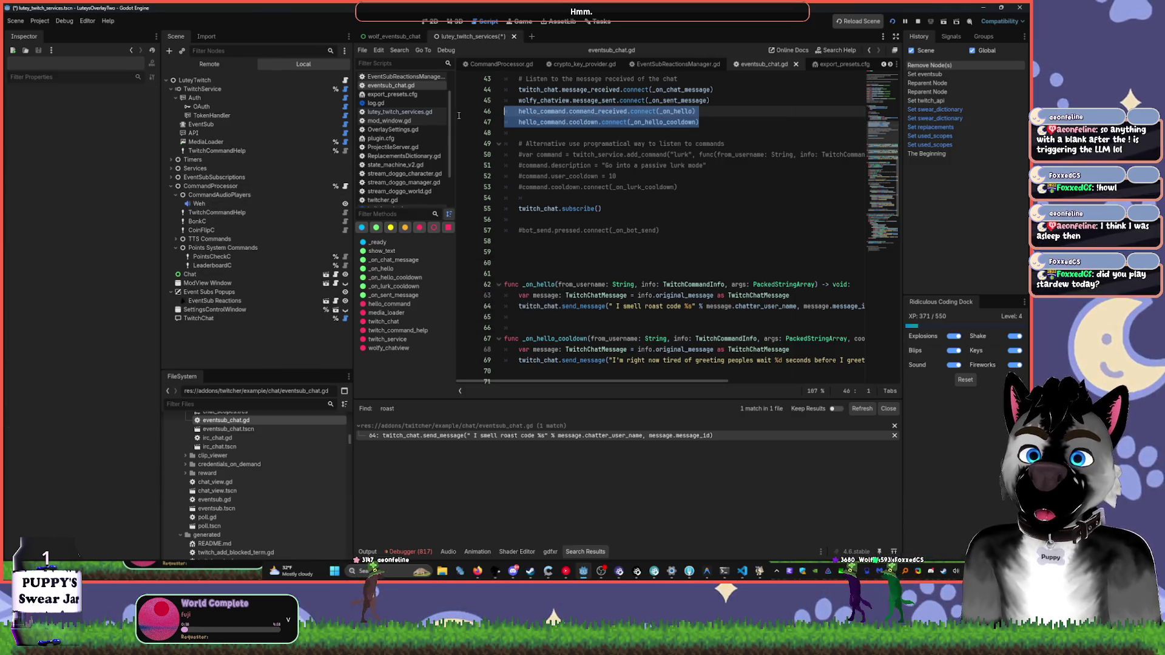
{"action": "key", "text": "Delete"}
{"action": "left_click_drag", "start_coordinate": [504, 317], "coordinate": [504, 274]}
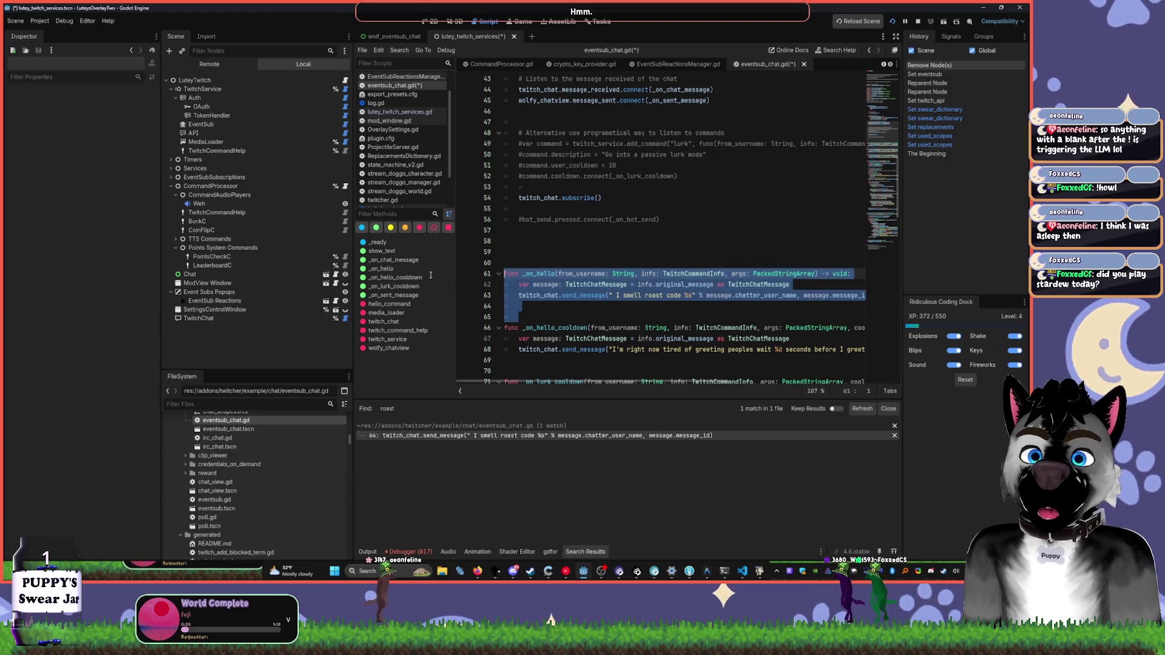
{"action": "key", "text": "Delete"}
- Delete the _on_hello_cooldown function, then undo to restore it
{"action": "key", "text": "Up"}
{"action": "key", "text": "shift+Down"}
{"action": "key", "text": "shift+Down"}
{"action": "key", "text": "shift+Down"}
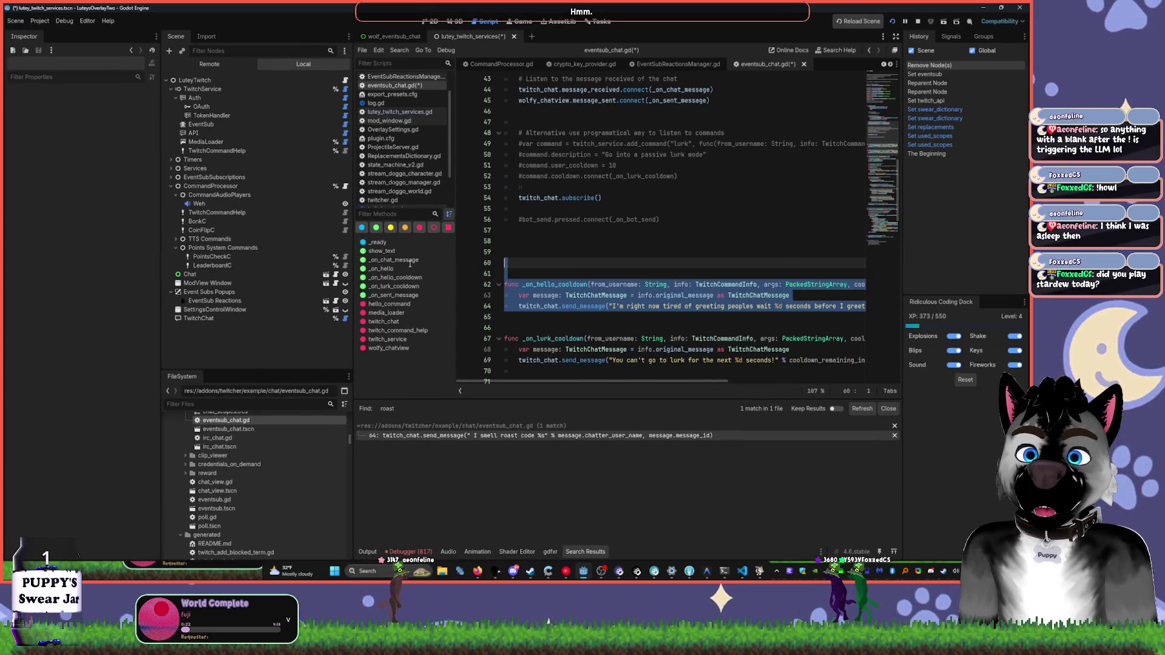
{"action": "key", "text": "Delete"}
{"action": "key", "text": "super"}
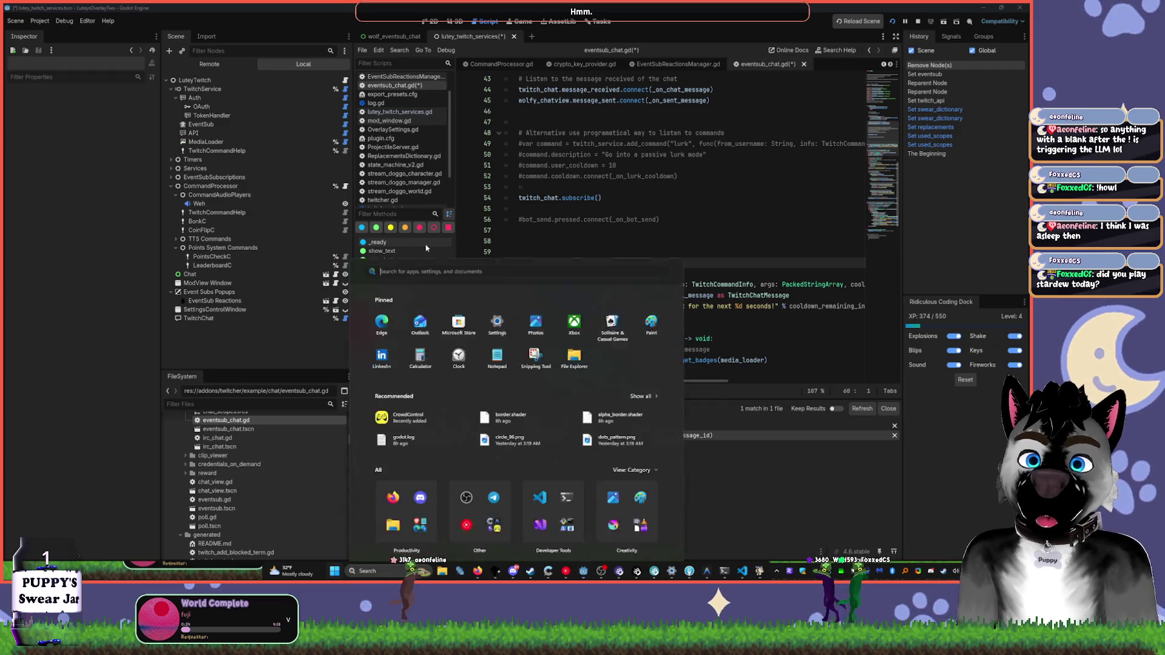
{"action": "left_click", "coordinate": [667, 266]}
{"action": "key", "text": "ctrl+z"}
{"action": "left_click", "coordinate": [677, 244]}
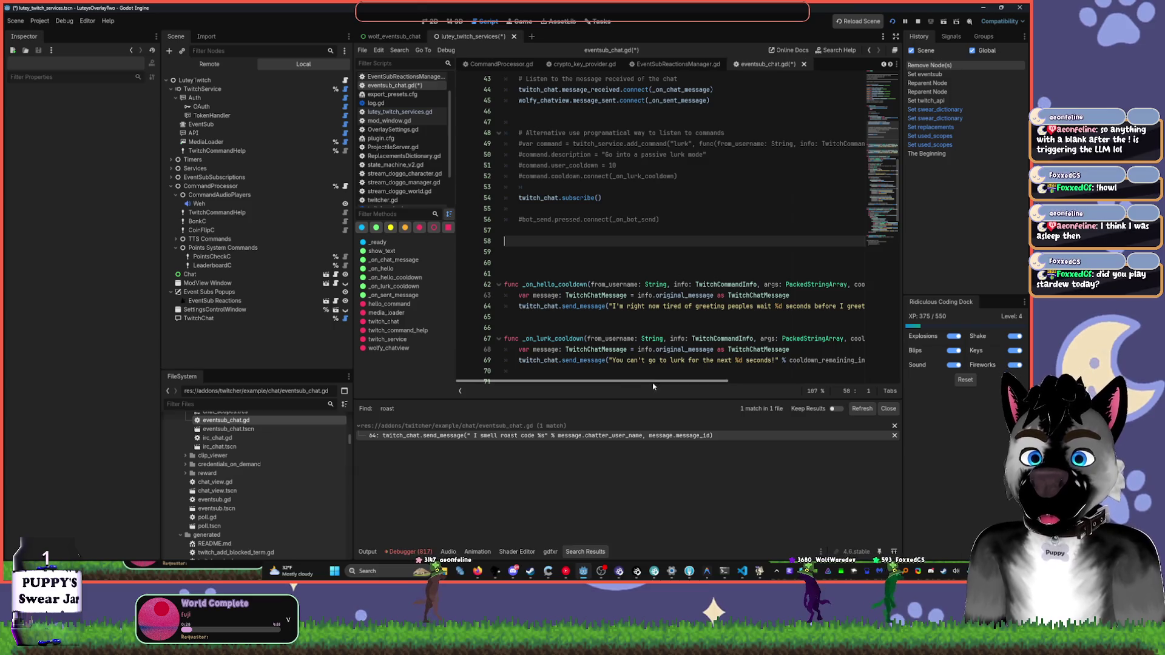
- Widen the code area, comment out _on_hello_cooldown with Ctrl+/, and restart the overlay game
{"action": "left_click_drag", "start_coordinate": [160, 221], "coordinate": [92, 221]}
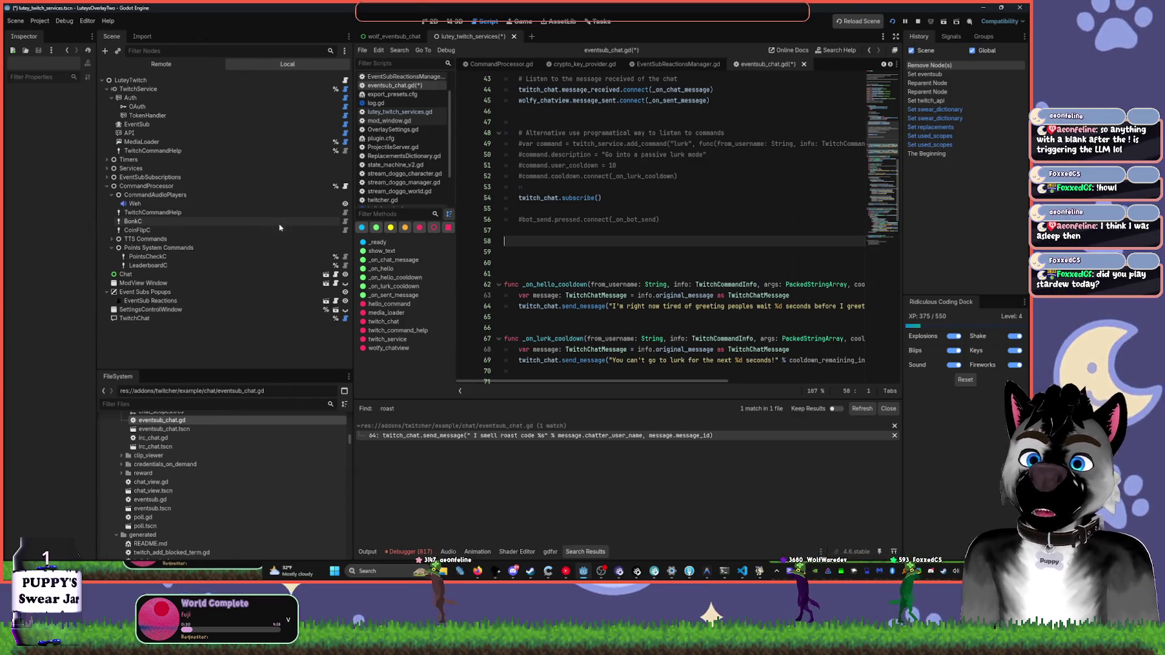
{"action": "left_click_drag", "start_coordinate": [350, 207], "coordinate": [229, 207]}
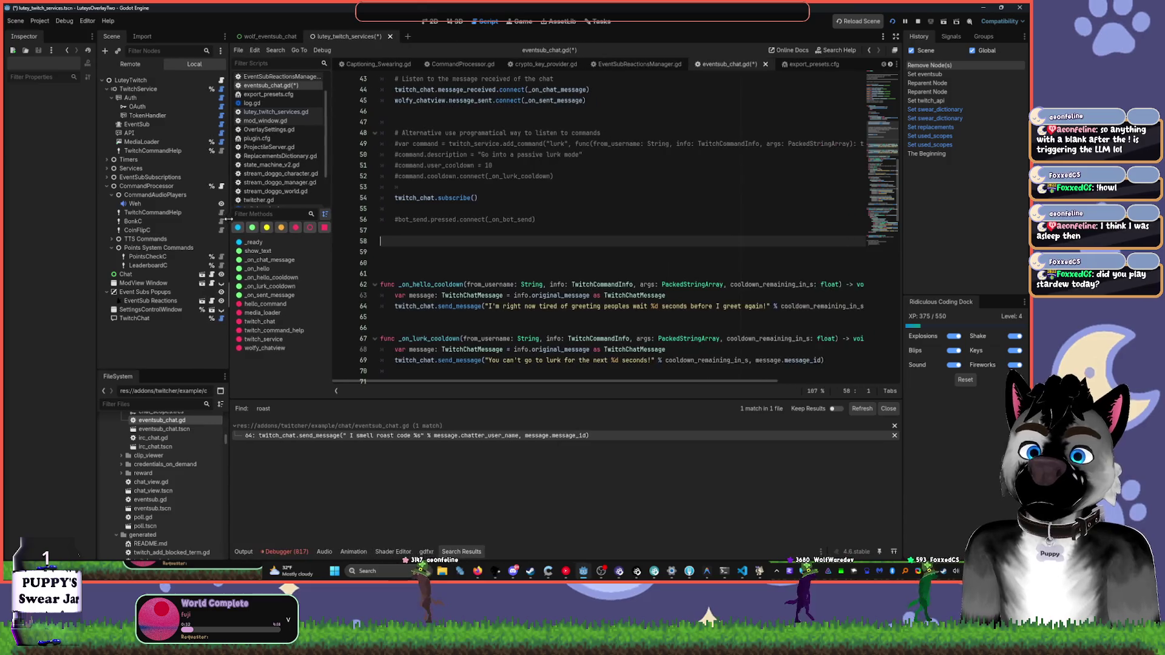
{"action": "mouse_move", "coordinate": [383, 317]}
{"action": "left_mouse_down"}
{"action": "mouse_move", "coordinate": [382, 280]}
{"action": "mouse_move", "coordinate": [298, 249]}
{"action": "left_mouse_up"}
{"action": "key", "text": "ctrl+slash"}
{"action": "left_click", "coordinate": [917, 21]}
{"action": "left_click", "coordinate": [892, 22]}
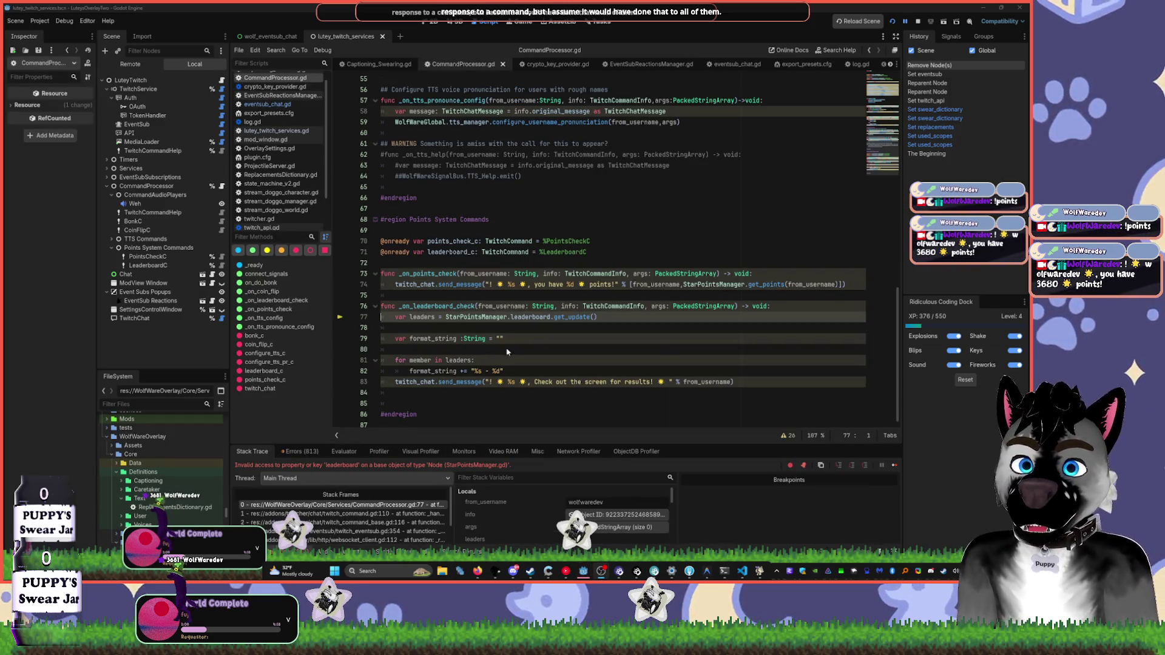
- Hide the game window to read the leaderboard error, then add a new line after line 82
{"action": "left_click", "coordinate": [582, 571]}
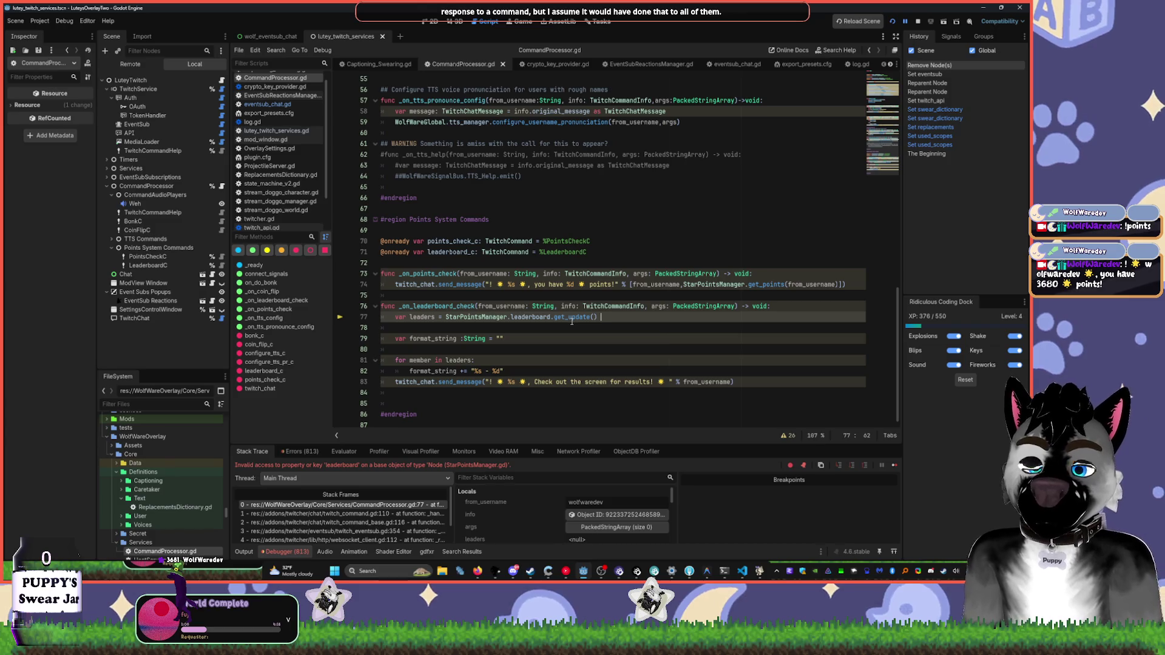
{"action": "left_click", "coordinate": [527, 366]}
{"action": "key", "text": "Return"}
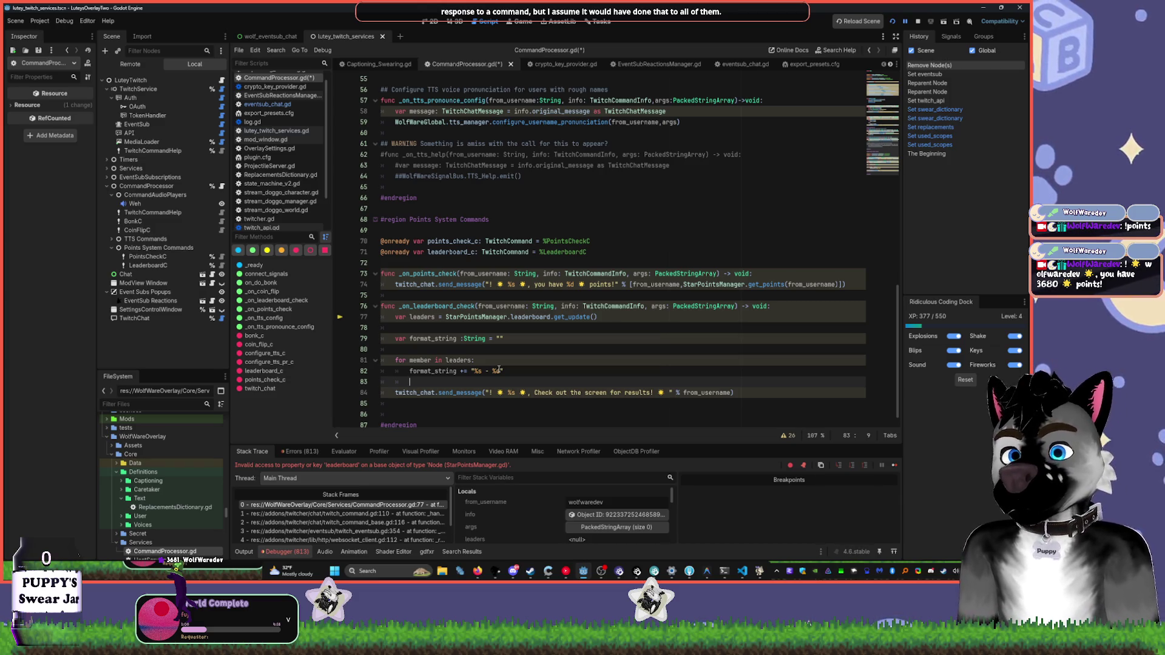
{"action": "left_click", "coordinate": [509, 372]}
{"action": "scroll", "coordinate": [546, 373], "scroll_direction": "down", "scroll_amount": 1}
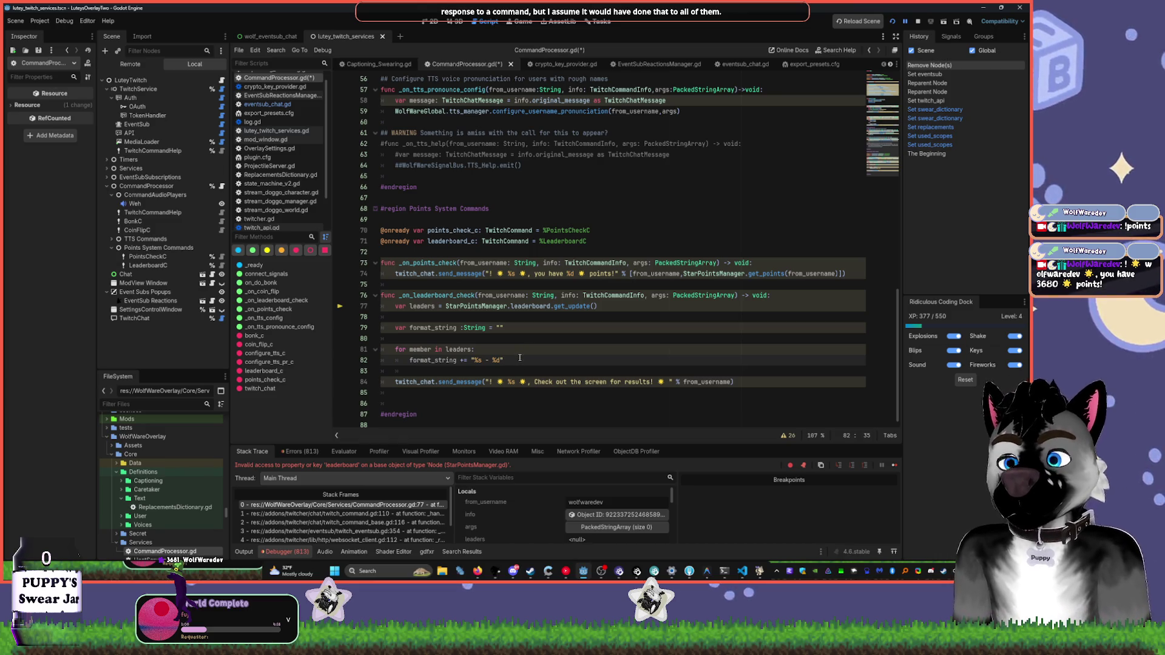
{"action": "left_click", "coordinate": [559, 22]}
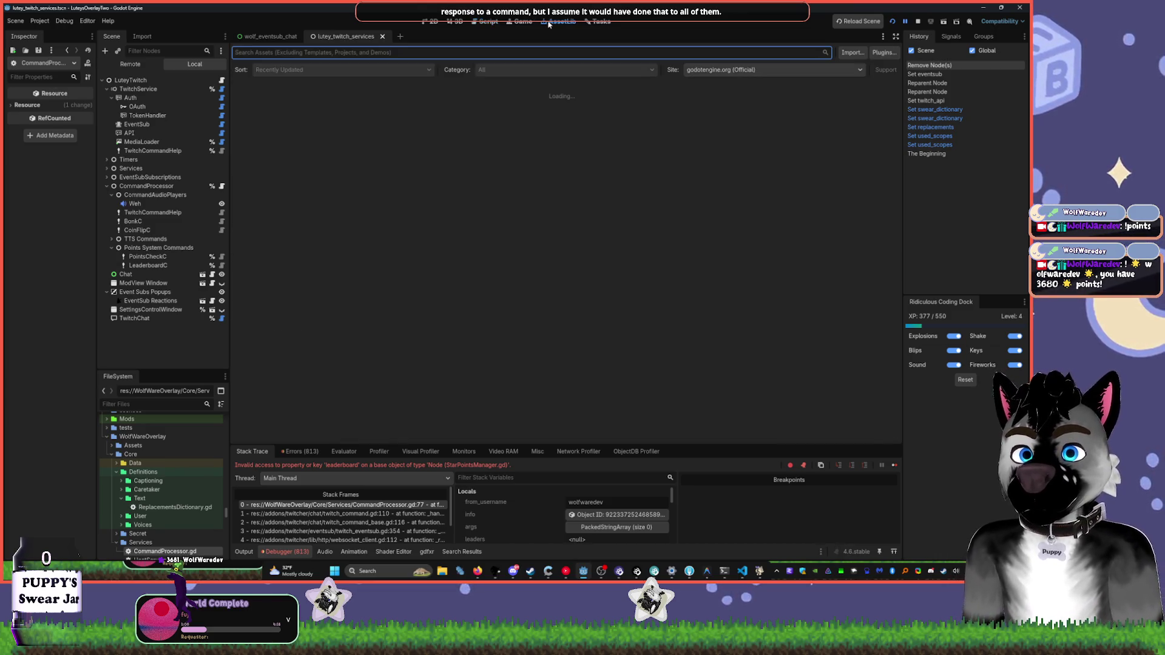
- Switch to the Tasks board and show the card types for a new Todo item
{"action": "left_click", "coordinate": [597, 22]}
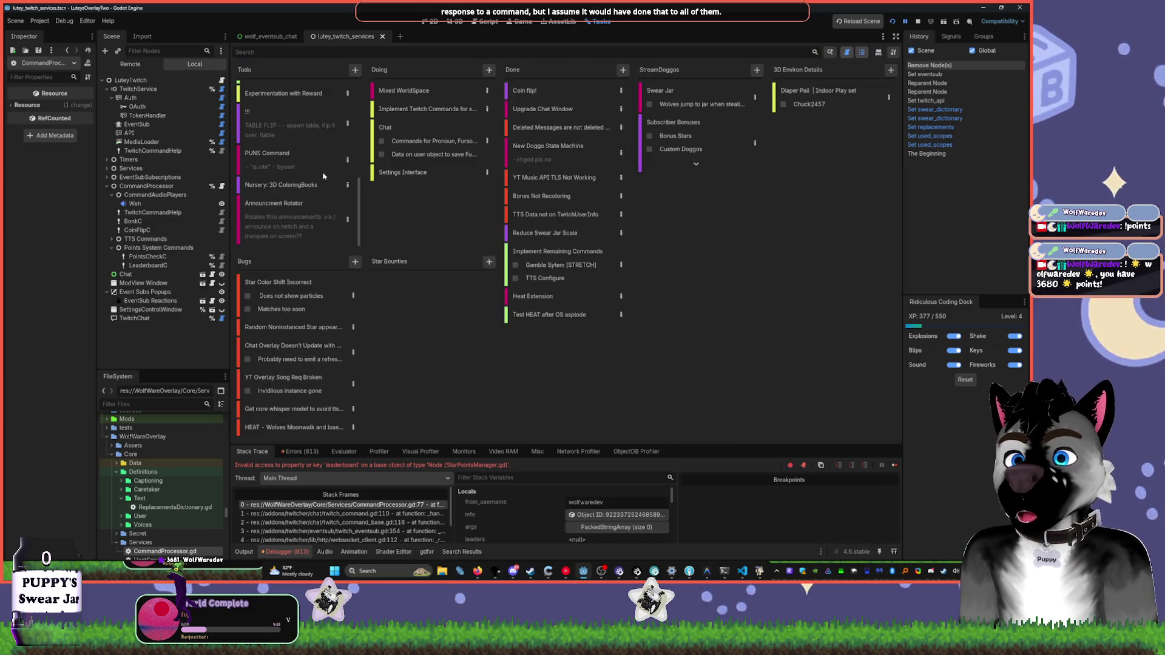
{"action": "scroll", "coordinate": [294, 159], "scroll_direction": "up", "scroll_amount": 5}
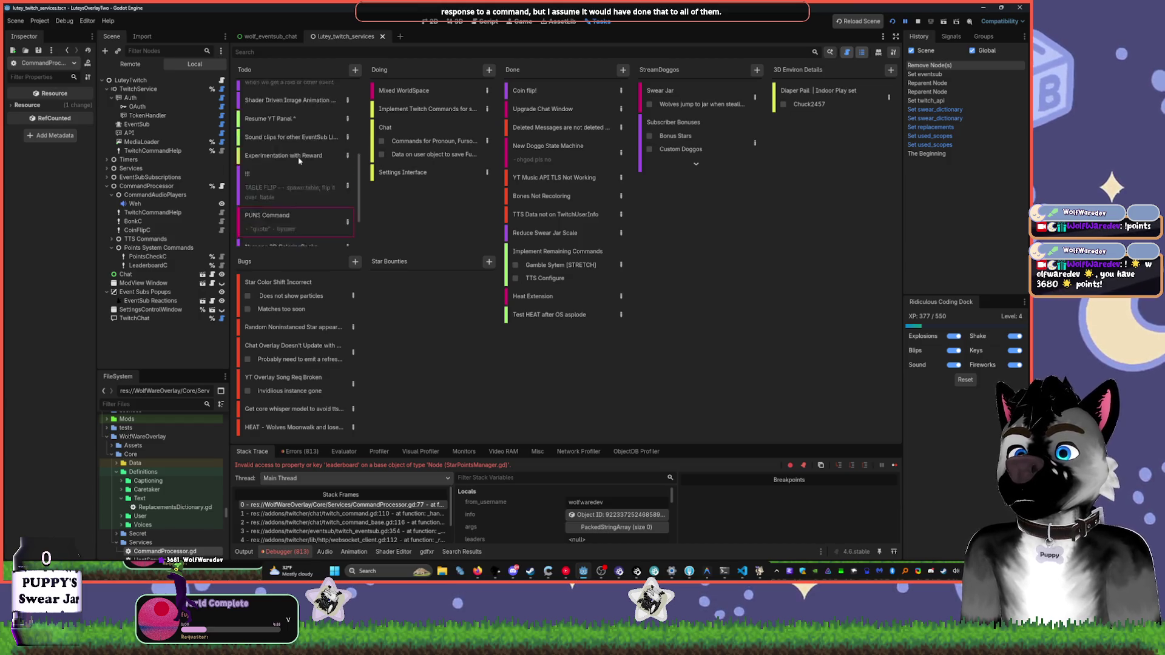
{"action": "scroll", "coordinate": [308, 153], "scroll_direction": "up", "scroll_amount": 5}
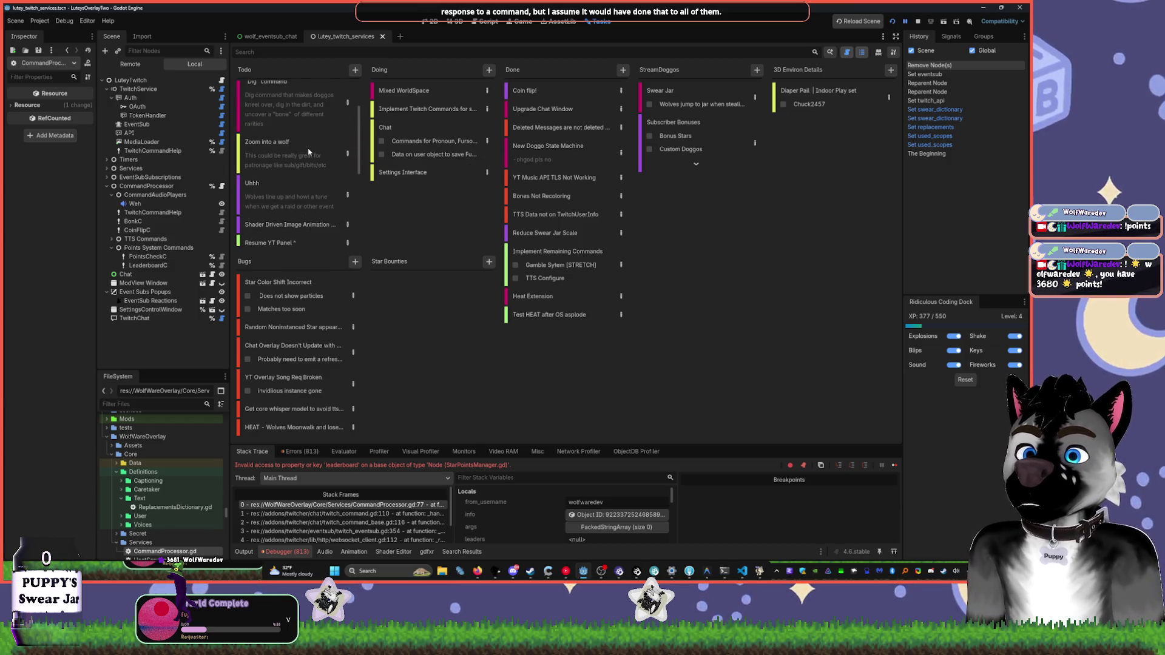
{"action": "left_click", "coordinate": [356, 71]}
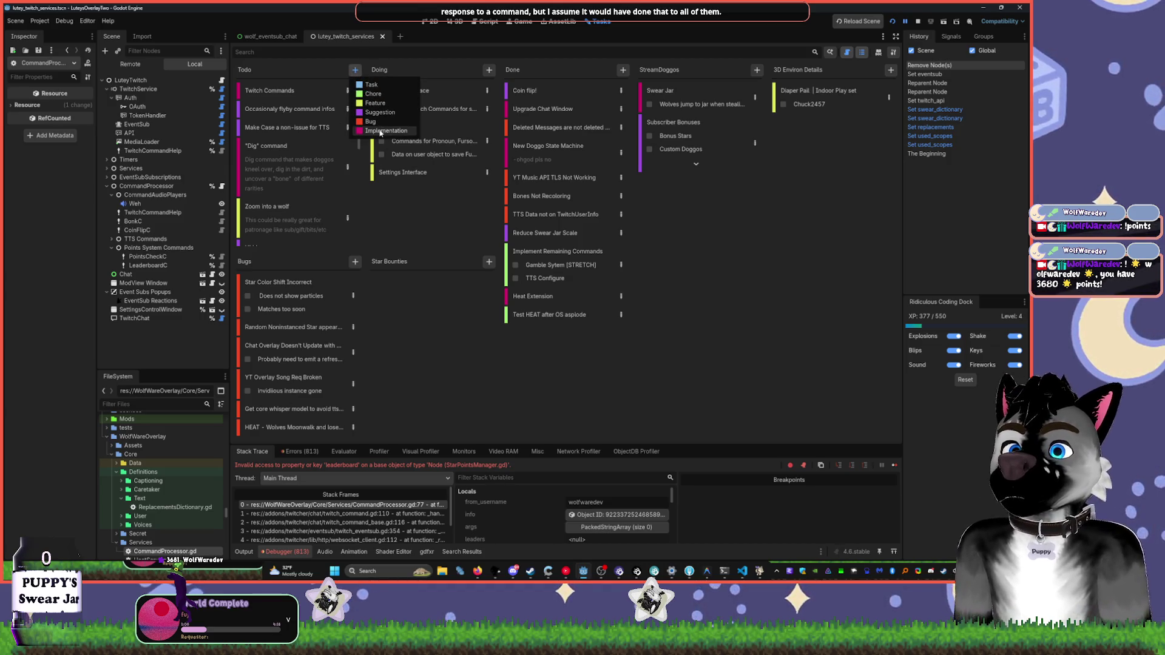
- In the board's Categories settings, add COMMAND with orange colour #e69b0d and apply
{"action": "left_click", "coordinate": [896, 53]}
{"action": "left_click", "coordinate": [895, 53]}
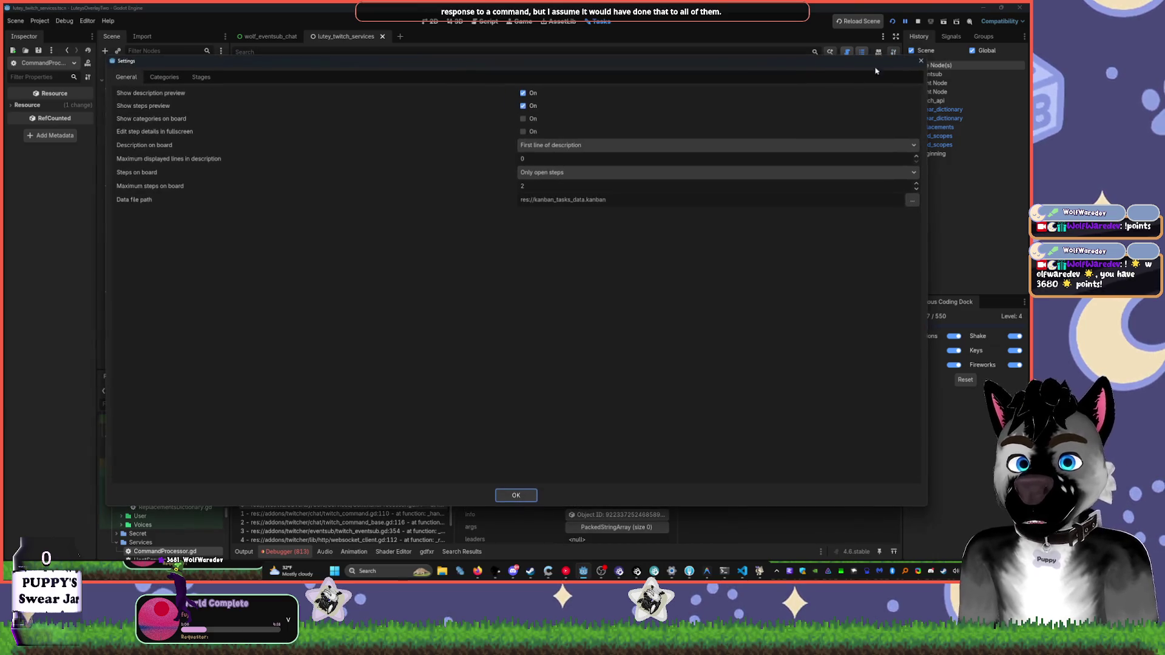
{"action": "key", "text": "ctrl+Tab"}
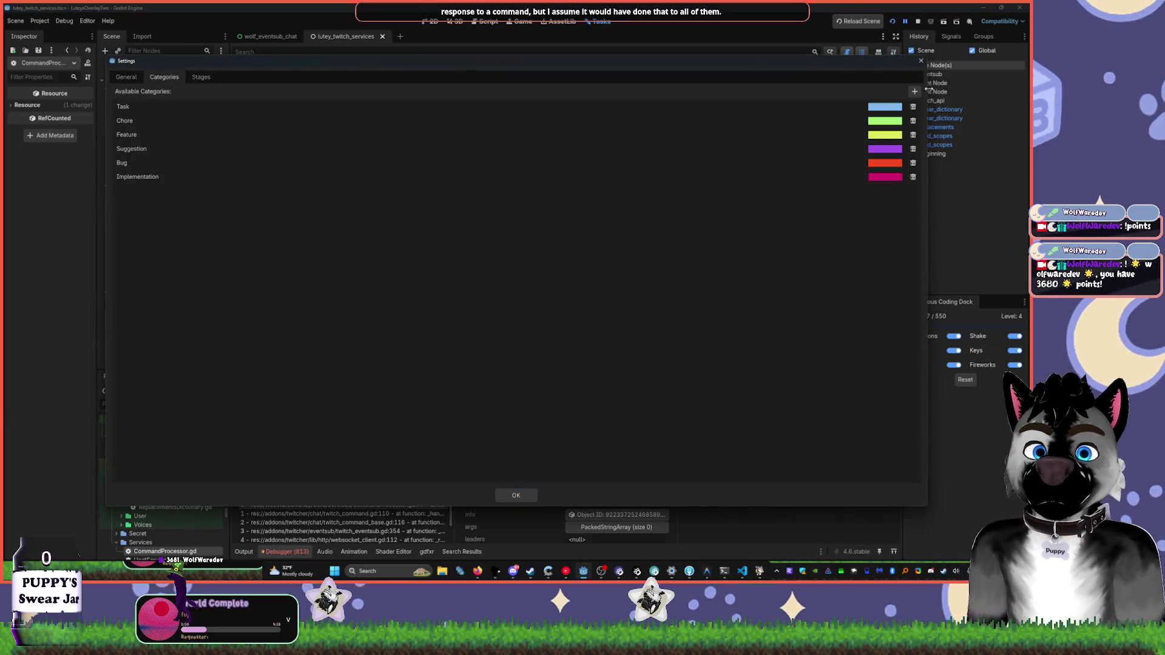
{"action": "left_click", "coordinate": [915, 91]}
{"action": "type", "text": "COMMAND"}
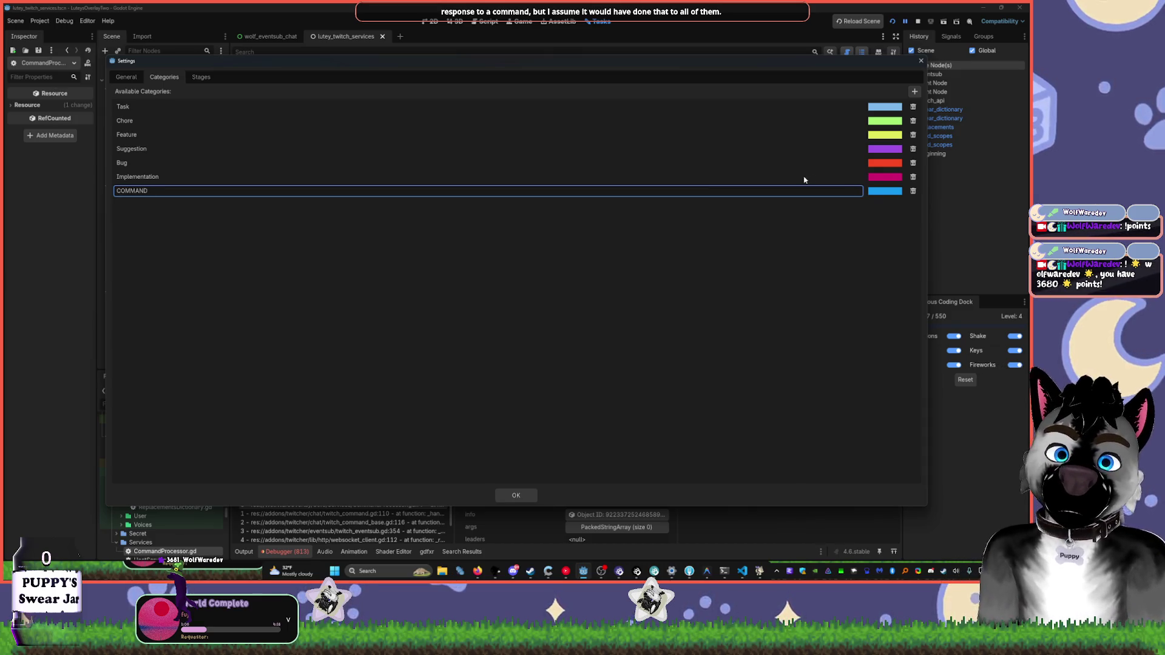
{"action": "key", "text": "Return"}
{"action": "left_click", "coordinate": [885, 191]}
{"action": "left_click", "coordinate": [877, 248]}
{"action": "mouse_move", "coordinate": [937, 269]}
{"action": "left_mouse_down"}
{"action": "mouse_move", "coordinate": [938, 283]}
{"action": "mouse_move", "coordinate": [938, 214]}
{"action": "left_mouse_up"}
{"action": "left_click", "coordinate": [923, 214]}
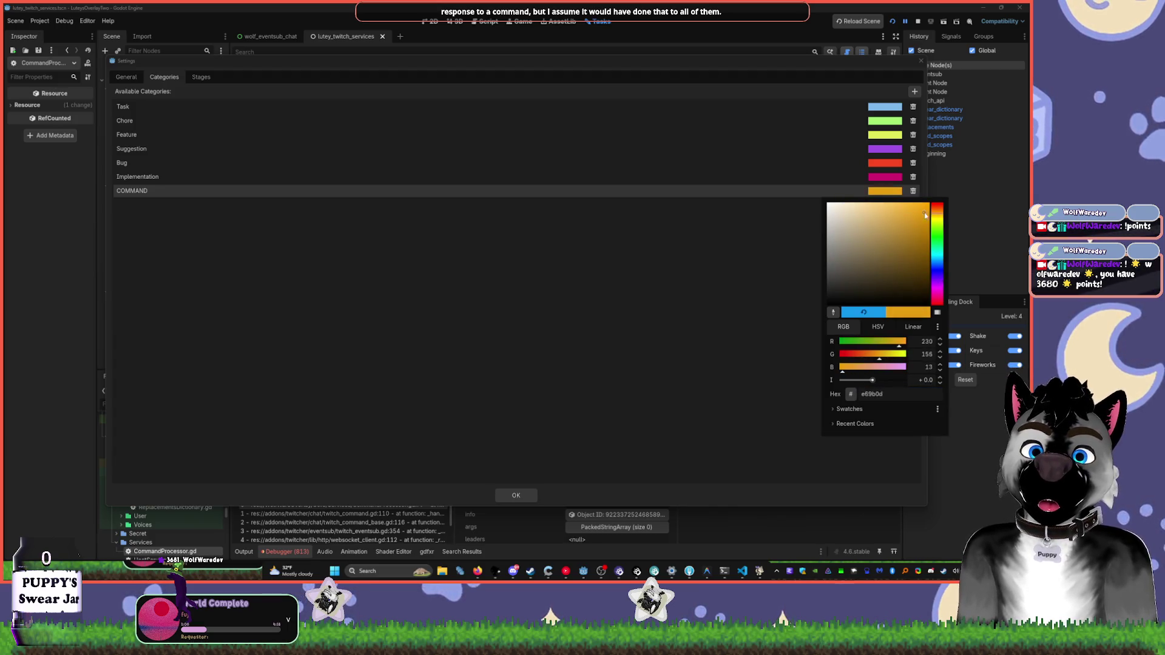
{"action": "left_click", "coordinate": [584, 241]}
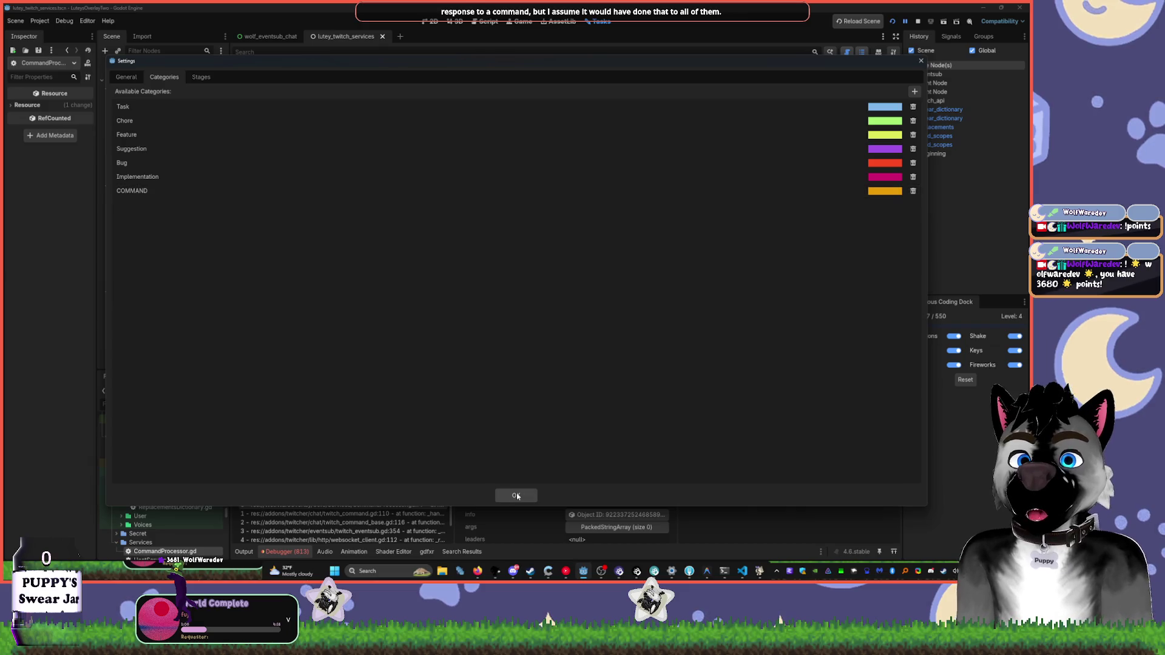
{"action": "left_click", "coordinate": [516, 495]}
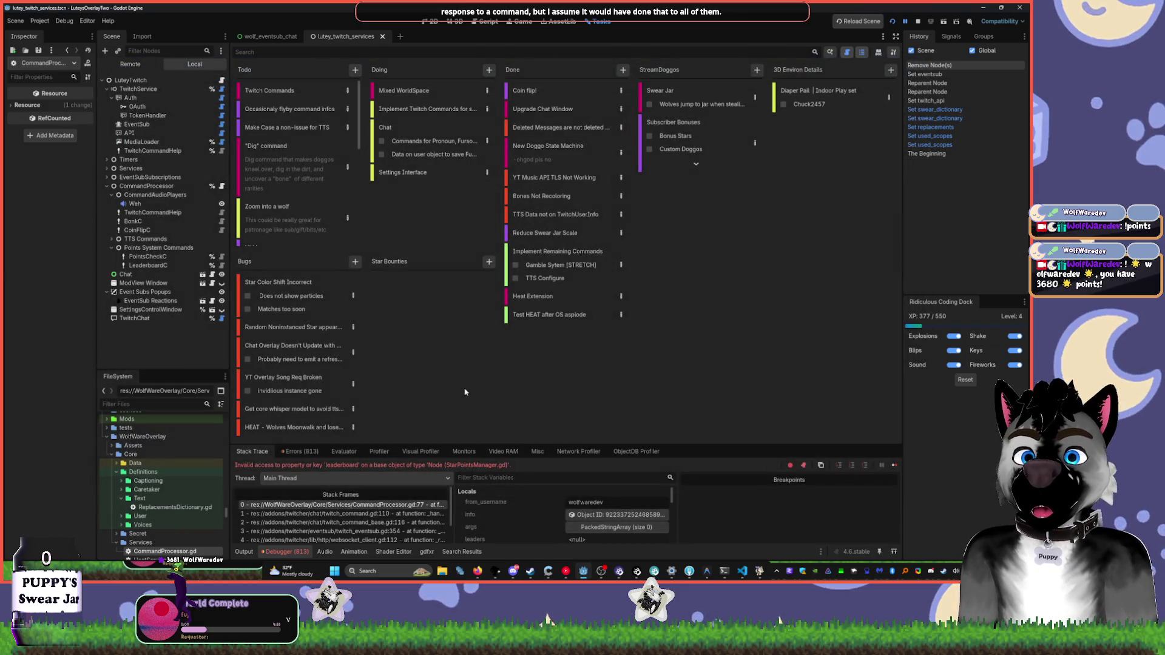
- Add a new SPIN task card to the Todo column
{"action": "right_click", "coordinate": [362, 95]}
{"action": "left_click", "coordinate": [385, 144]}
{"action": "type", "text": "S"}
{"action": "key", "text": "Return"}
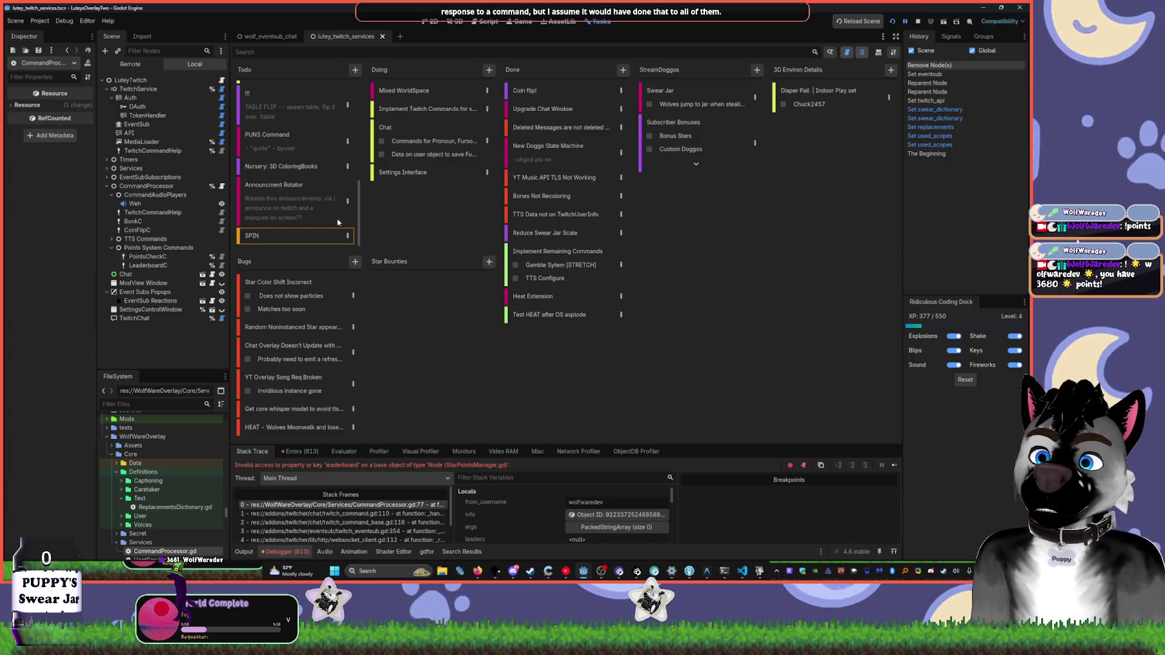
- Restart the running overlay scene and go back to the CommandProcessor.gd script
{"action": "key", "text": "alt+Tab"}
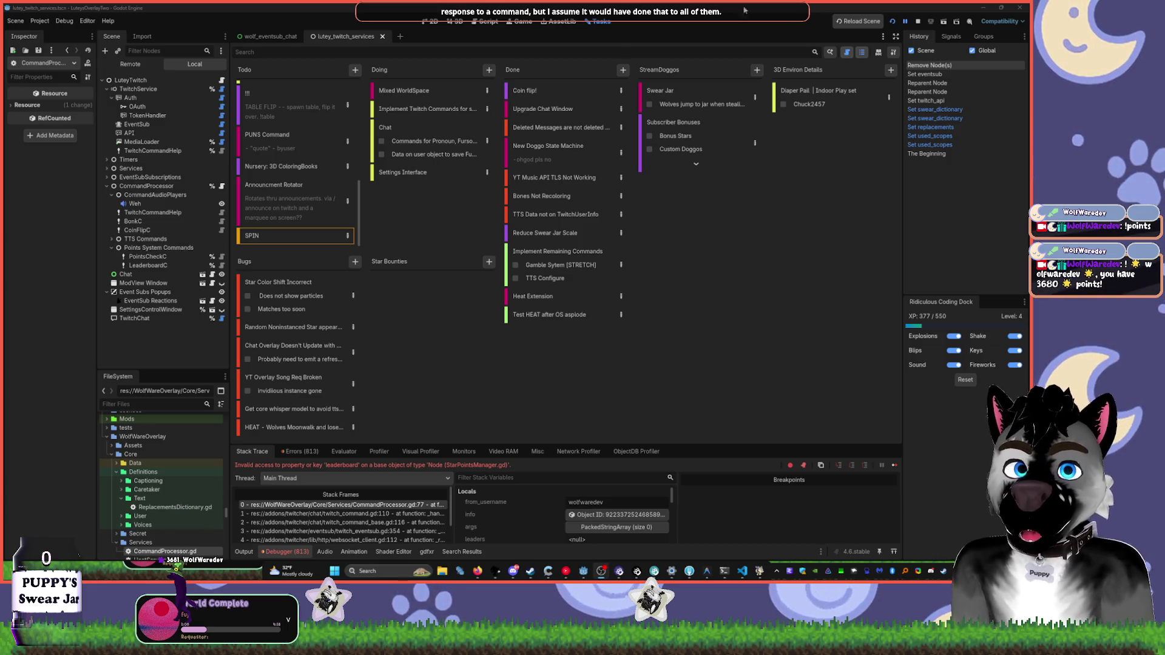
{"action": "left_click", "coordinate": [892, 23]}
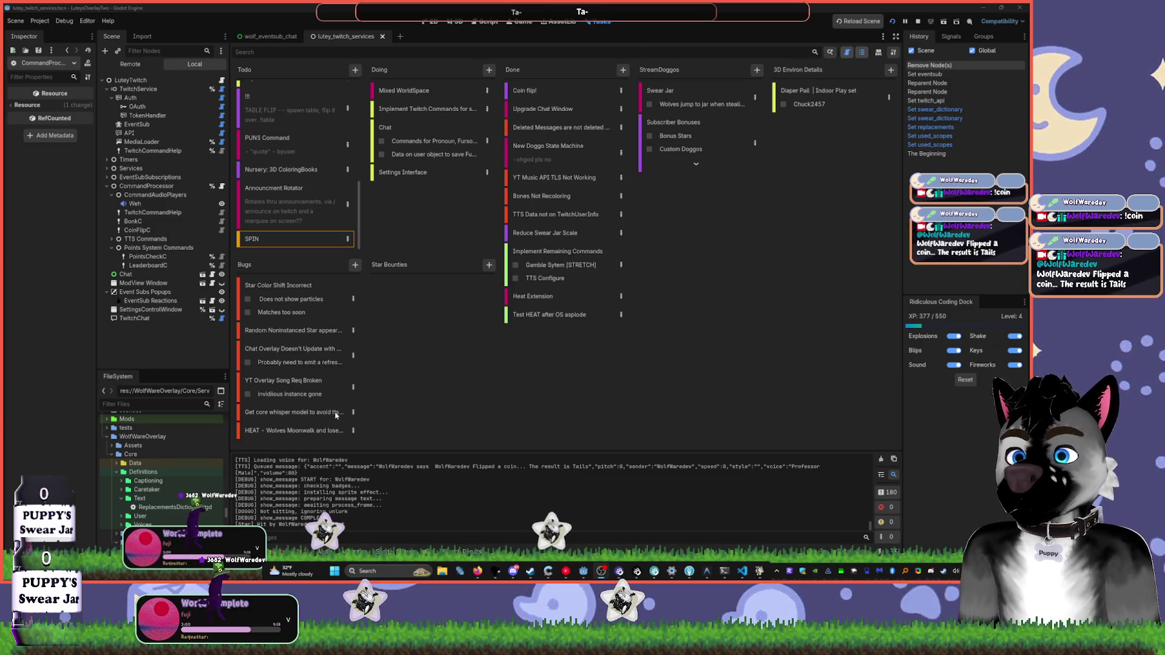
{"action": "mouse_move", "coordinate": [585, 575]}
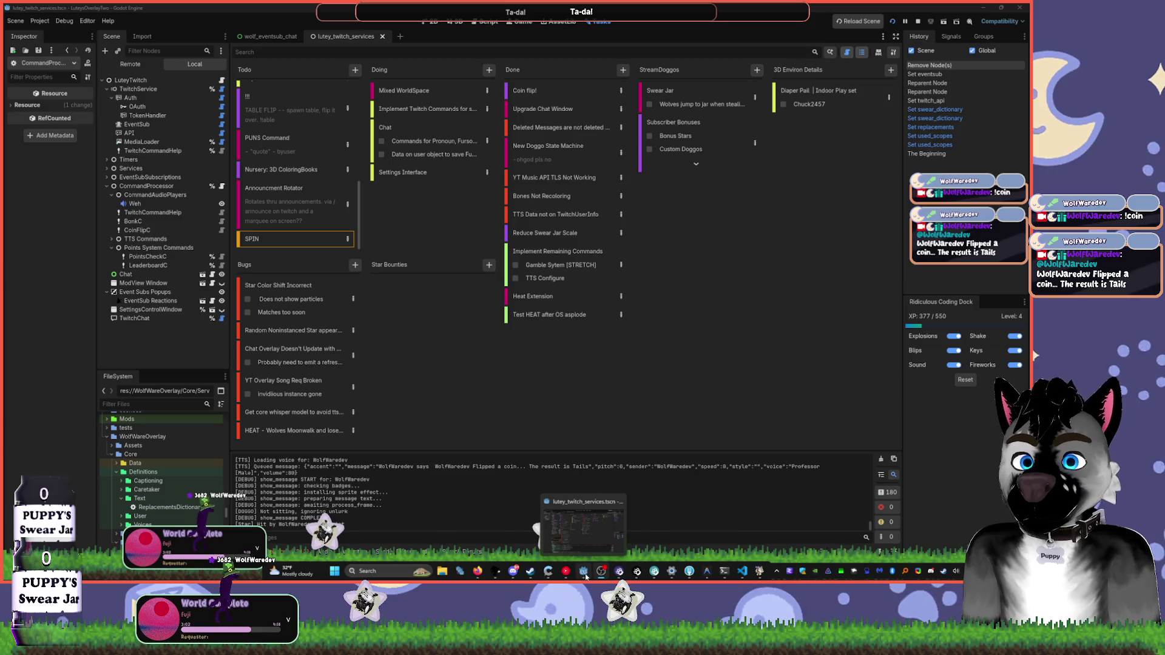
{"action": "left_click", "coordinate": [431, 21]}
{"action": "left_click", "coordinate": [485, 21]}
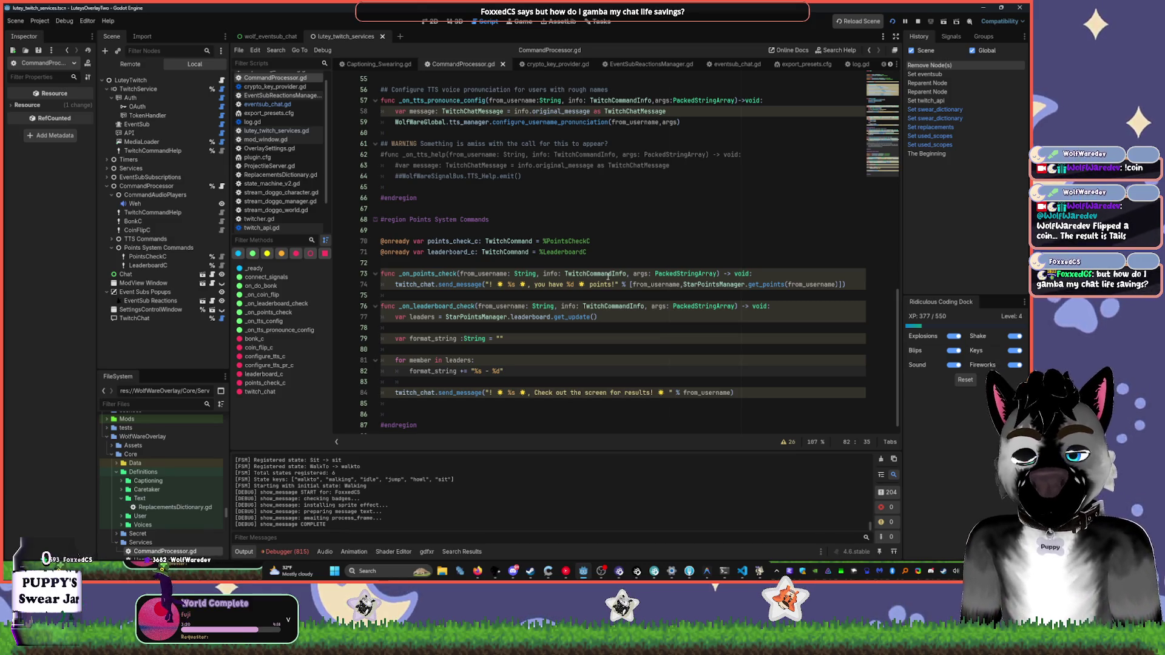
- Fold the TwitchService and CommandProcessor branches, select Chat, and show the 2D view
{"action": "scroll", "coordinate": [594, 386], "scroll_direction": "down", "scroll_amount": 1}
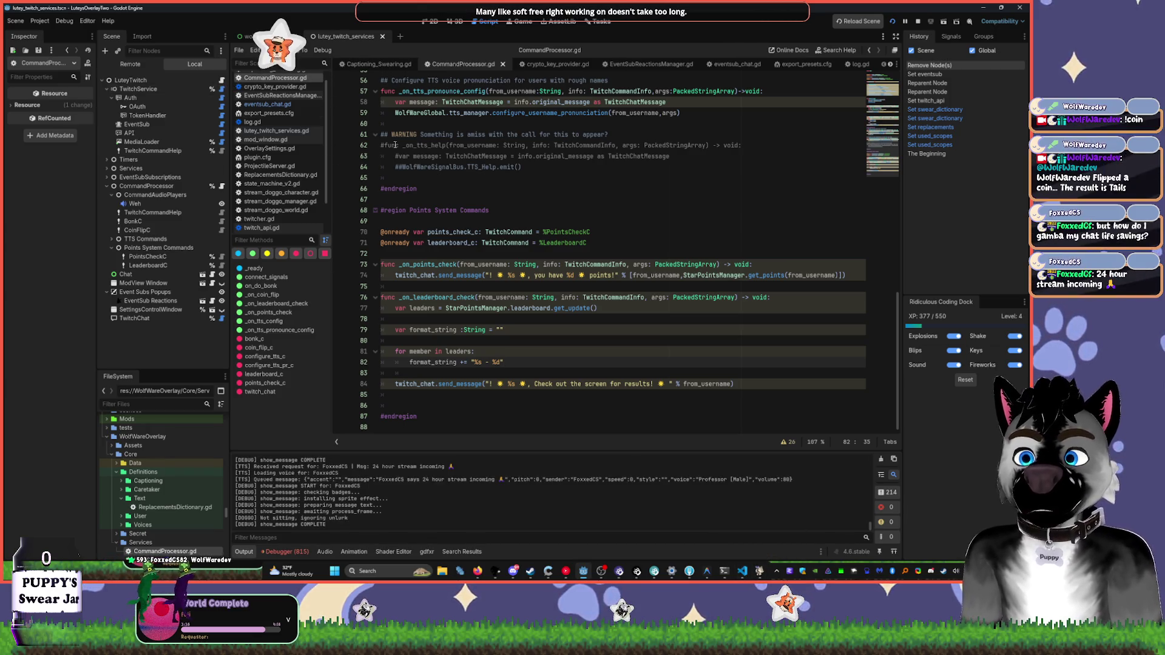
{"action": "left_click", "coordinate": [106, 89]}
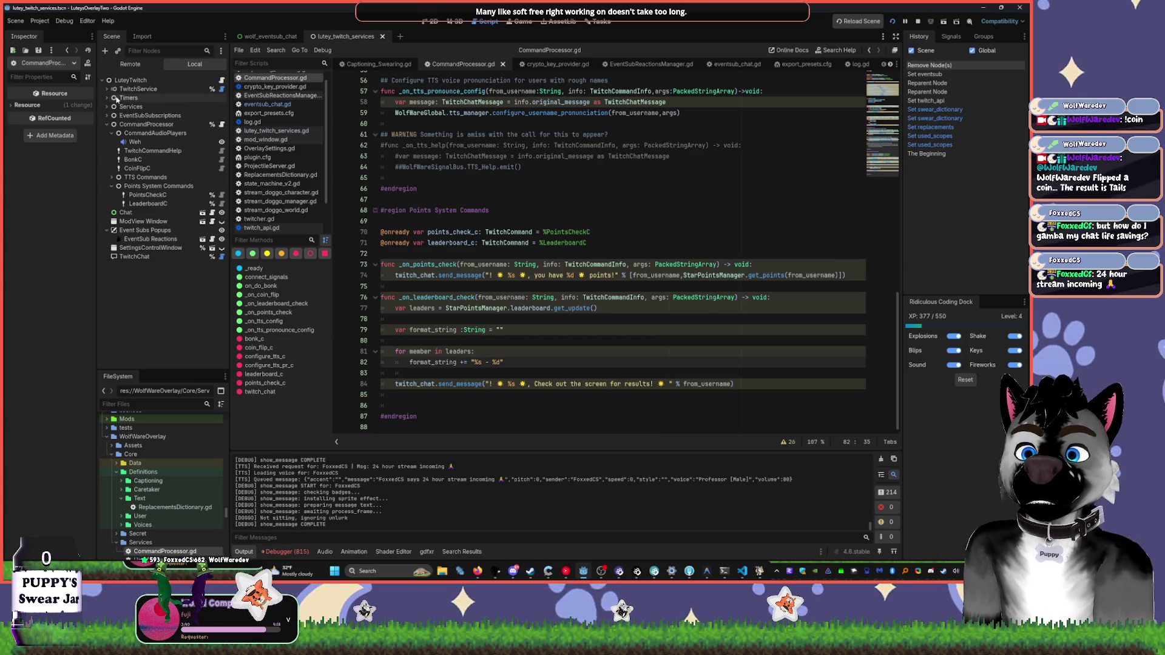
{"action": "left_click", "coordinate": [137, 213]}
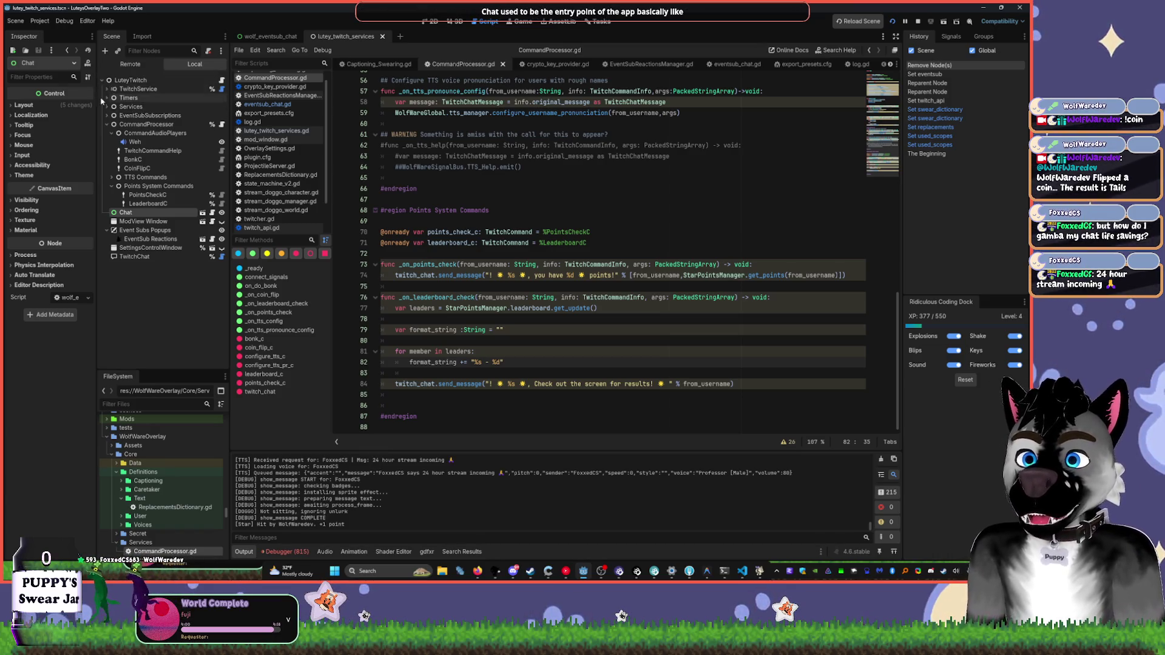
{"action": "left_click", "coordinate": [116, 80]}
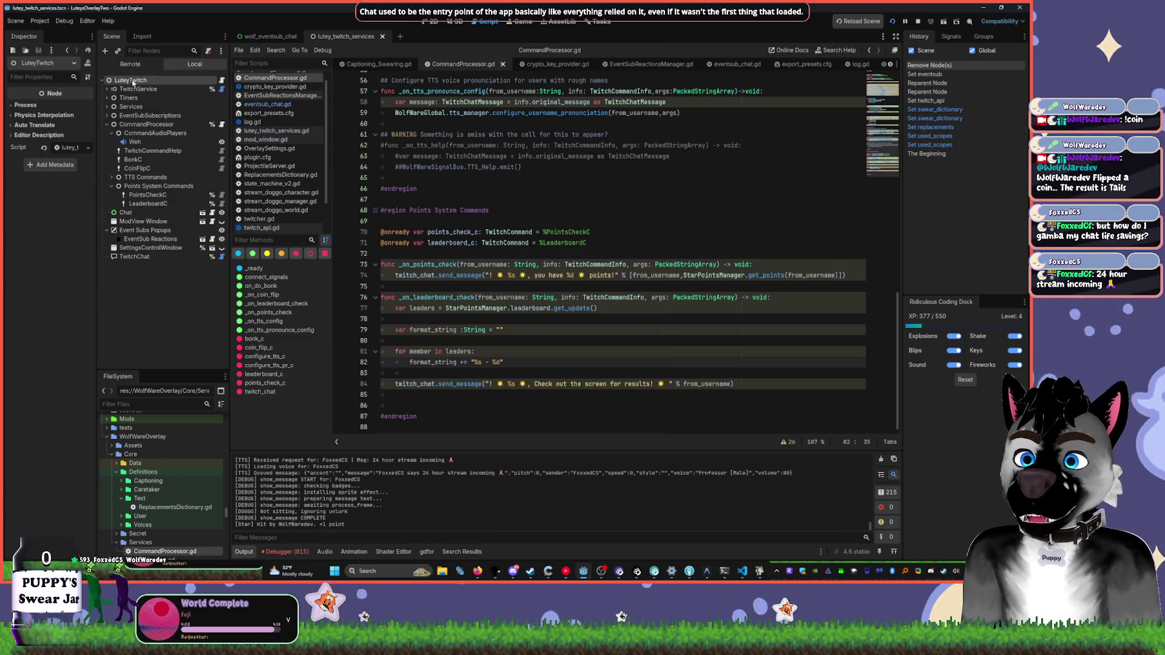
{"action": "left_click", "coordinate": [107, 125]}
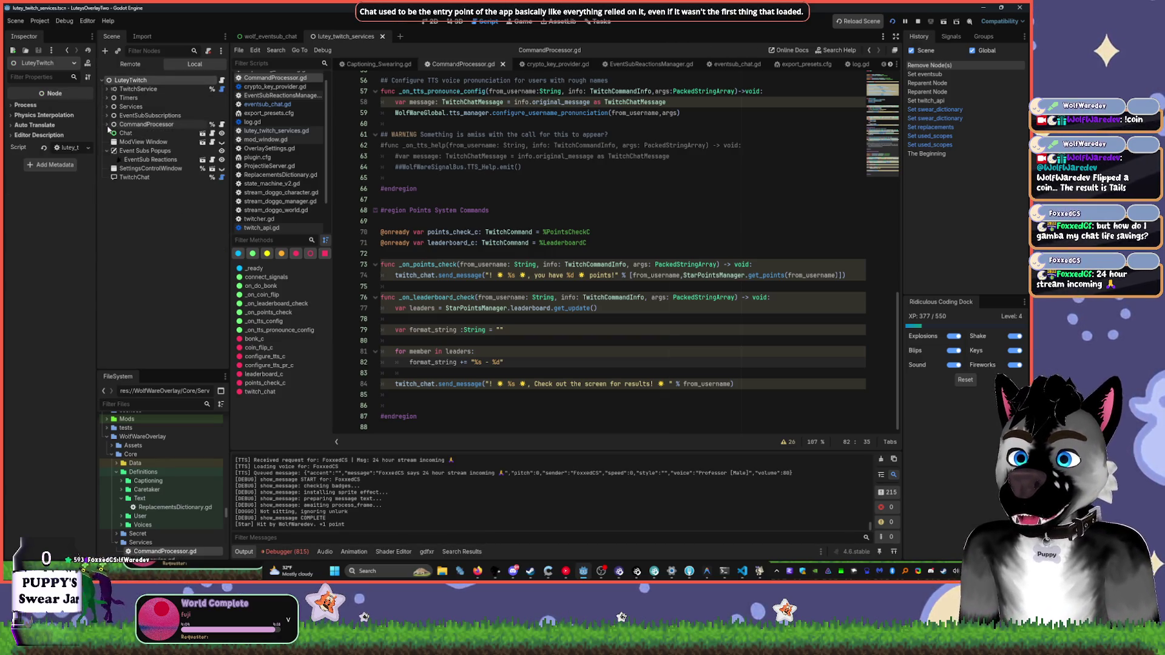
{"action": "left_click", "coordinate": [135, 134]}
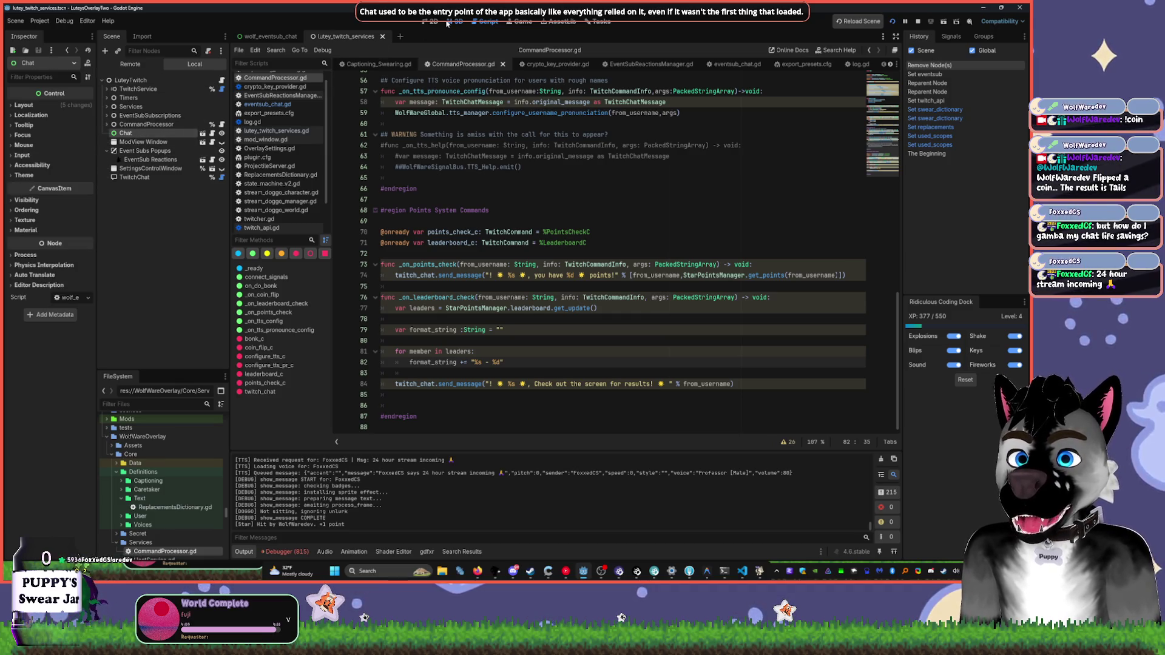
{"action": "key", "text": "ctrl+F1"}
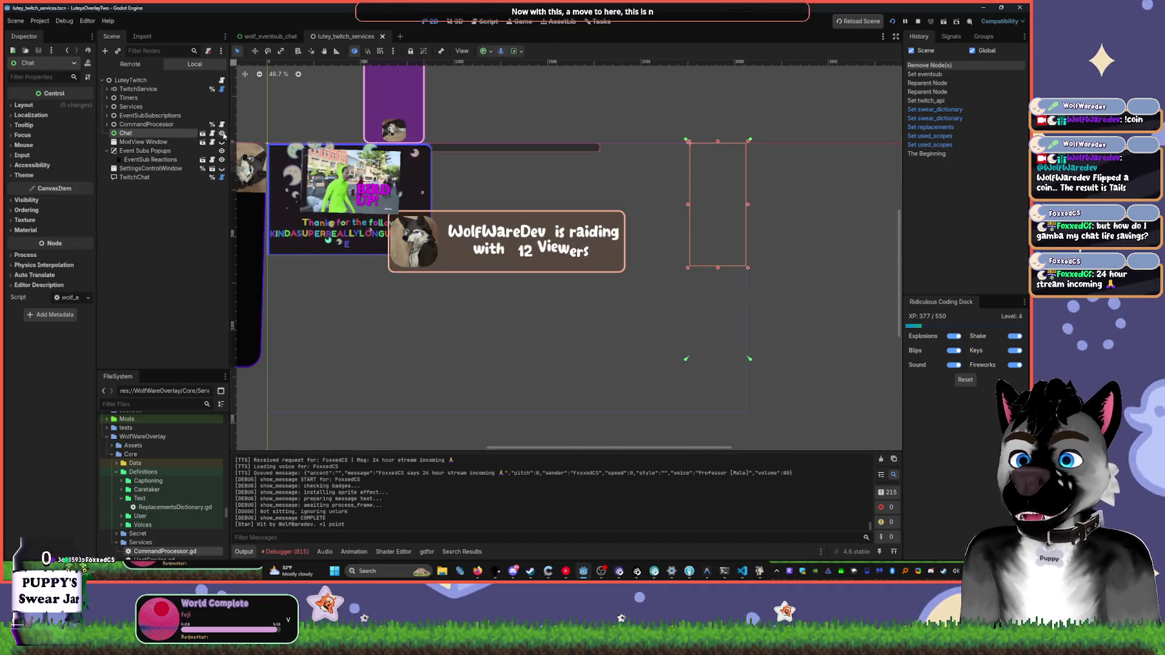
- Hide the Chat node, and toggle EventSub Reactions visibility off and back on
{"action": "left_click", "coordinate": [222, 134]}
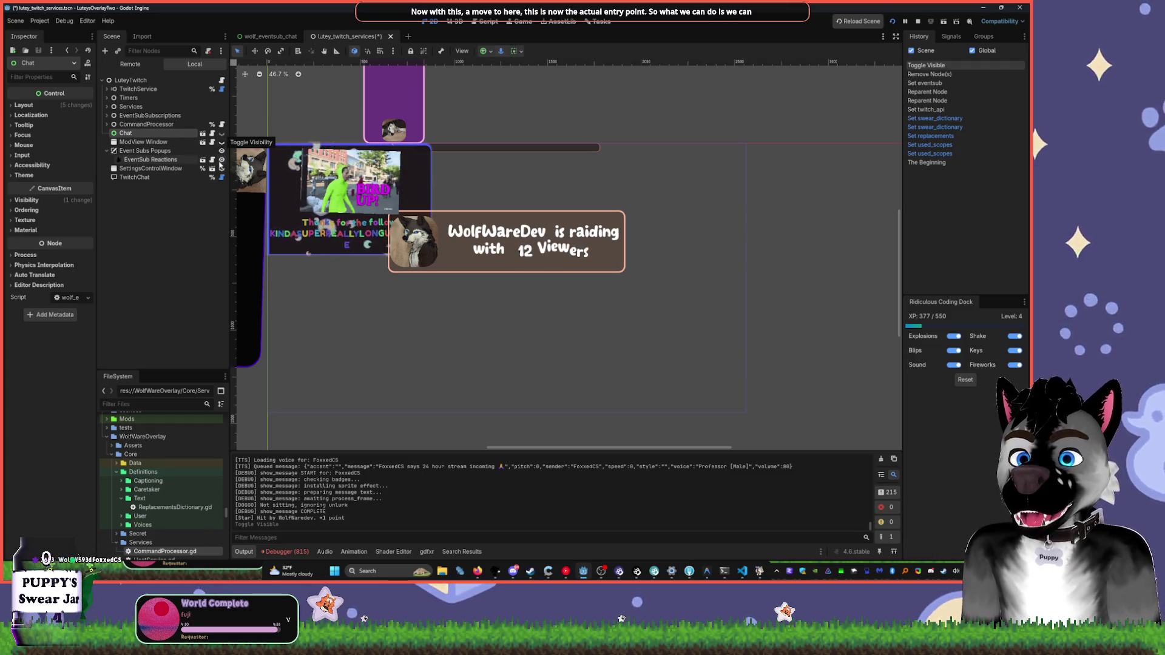
{"action": "left_click", "coordinate": [222, 159]}
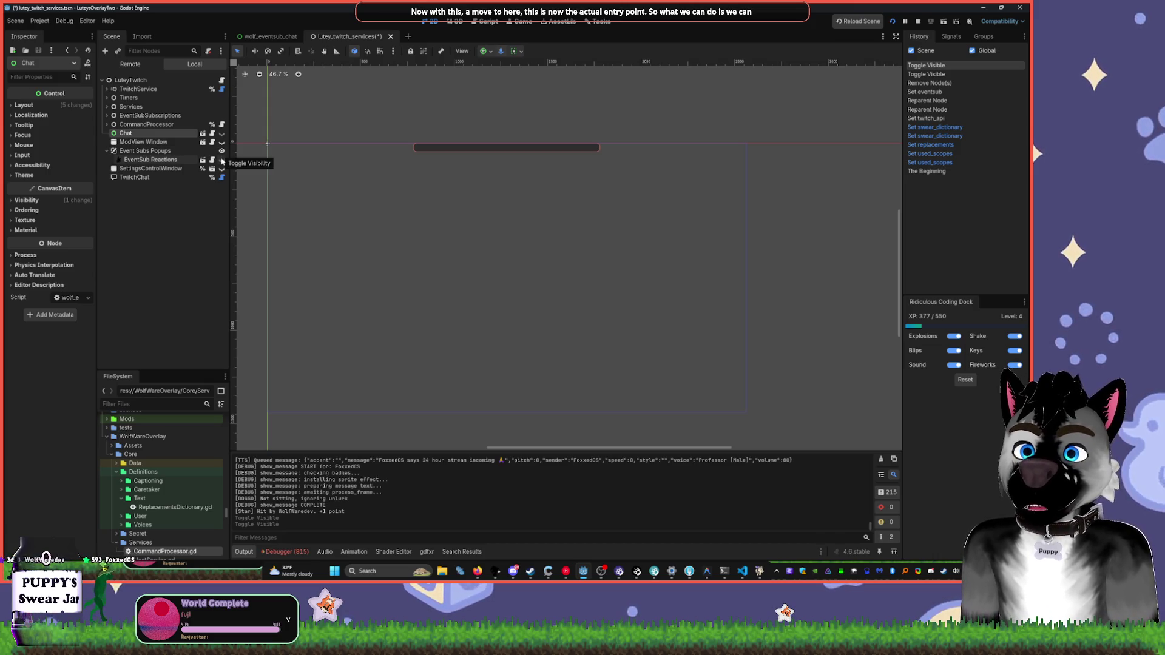
{"action": "left_click", "coordinate": [222, 159]}
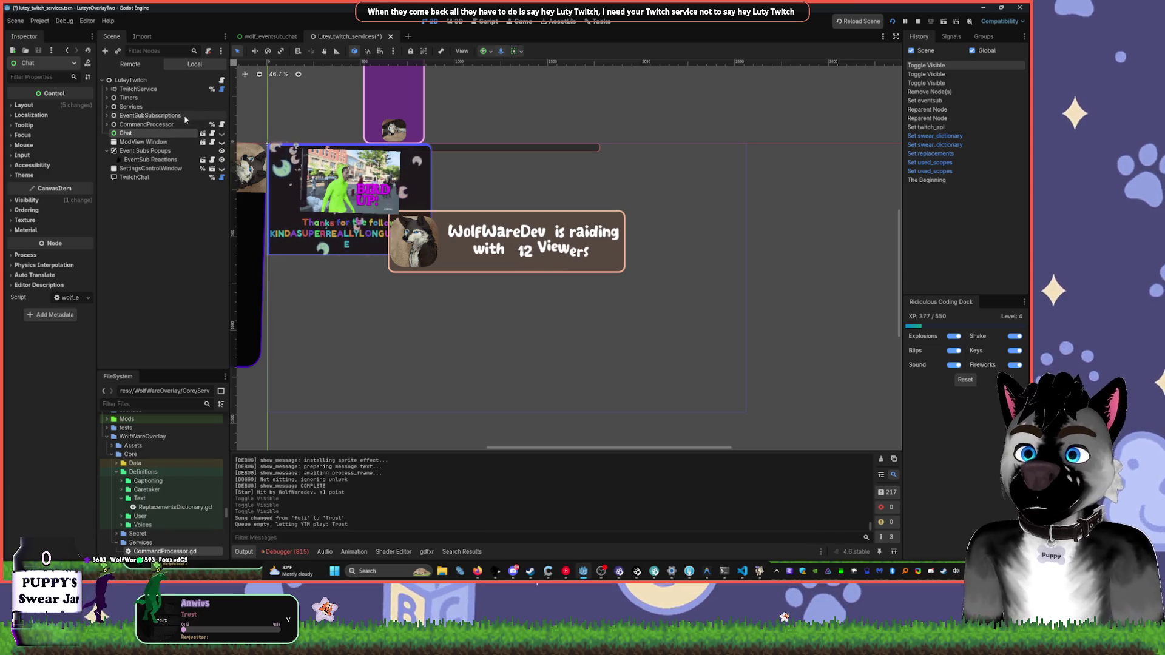
- Expand TwitchService, widen the Inspector dock, and return to the CommandProcessor.gd script
{"action": "left_click", "coordinate": [162, 91]}
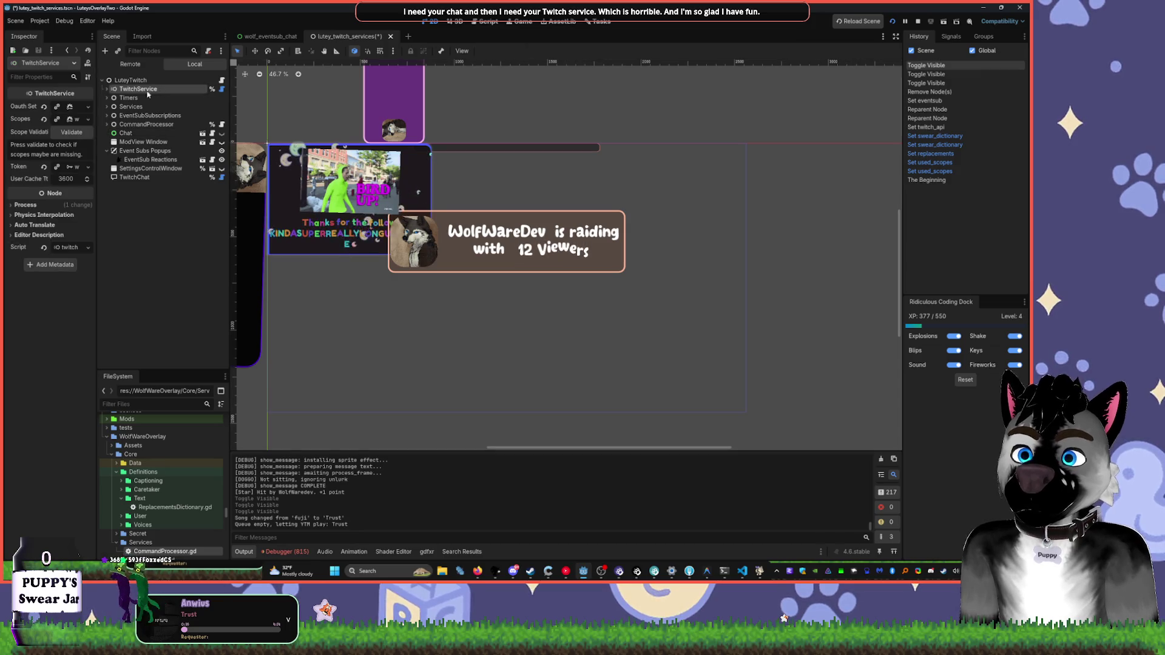
{"action": "left_click", "coordinate": [107, 88]}
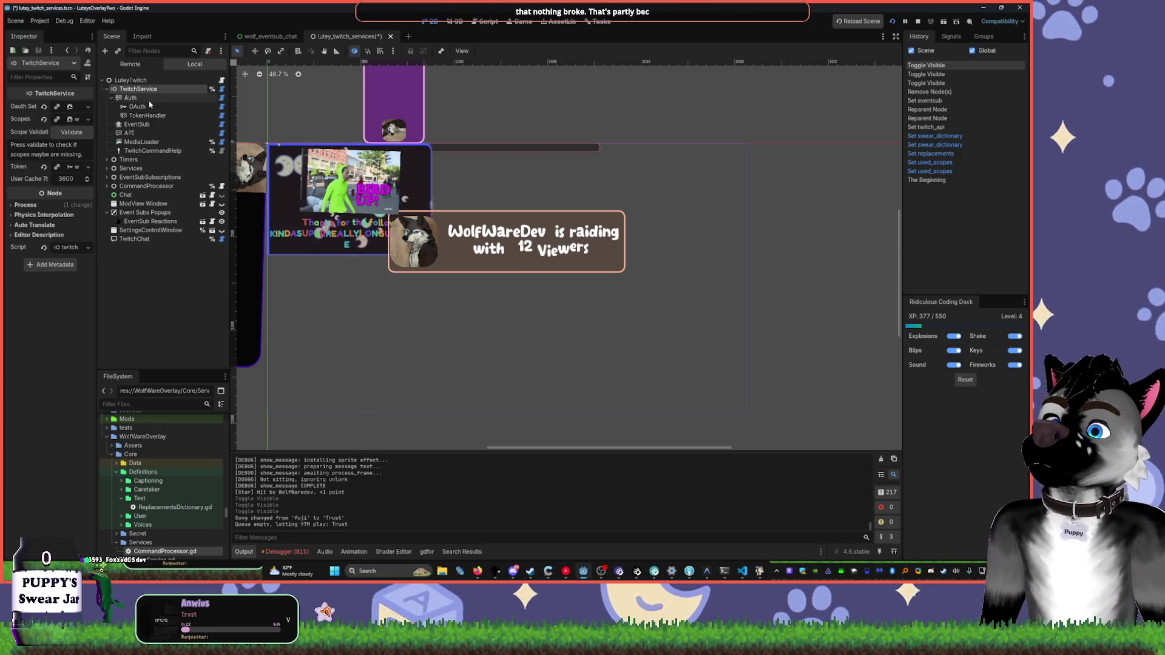
{"action": "left_click_drag", "start_coordinate": [101, 105], "coordinate": [116, 102]}
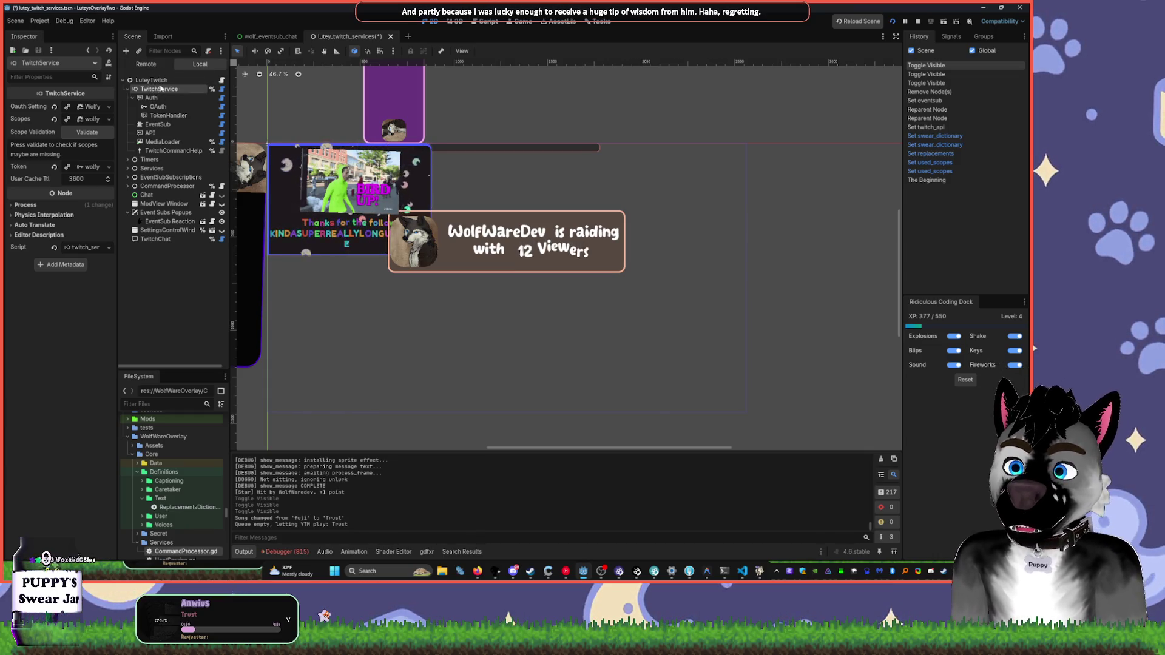
{"action": "key", "text": "ctrl+F3"}
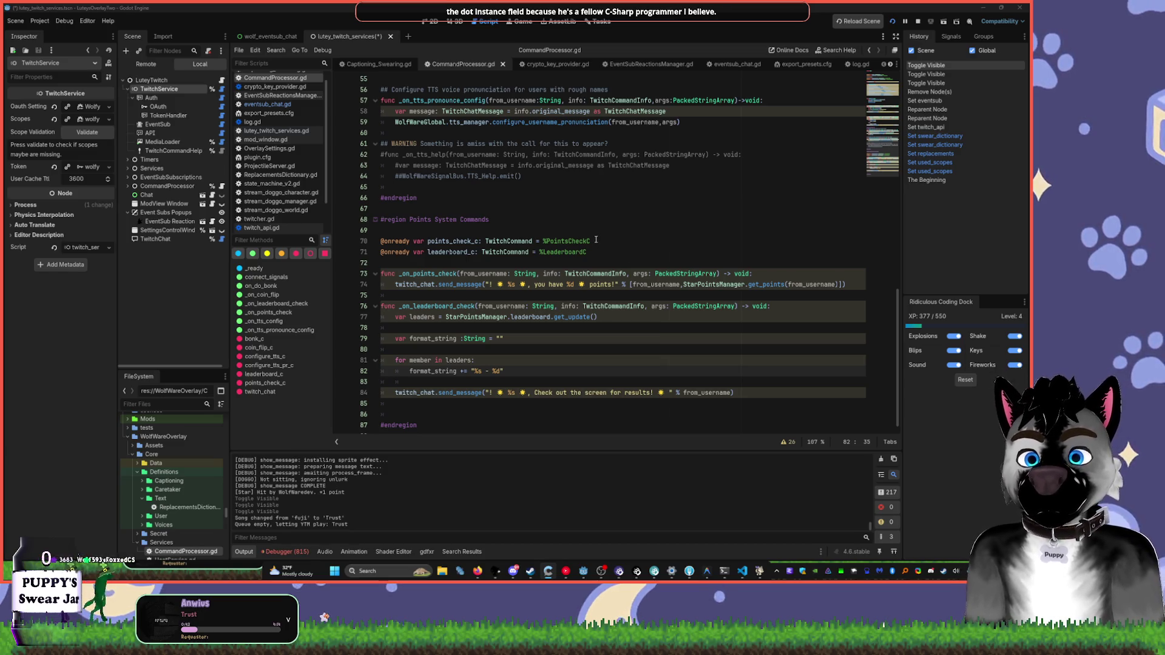
- Look over the _on_coin_flip code, then scroll back up to the _ready function
{"action": "left_click", "coordinate": [631, 241]}
{"action": "scroll", "coordinate": [630, 197], "scroll_direction": "up", "scroll_amount": 5}
{"action": "scroll", "coordinate": [631, 197], "scroll_direction": "up", "scroll_amount": 8}
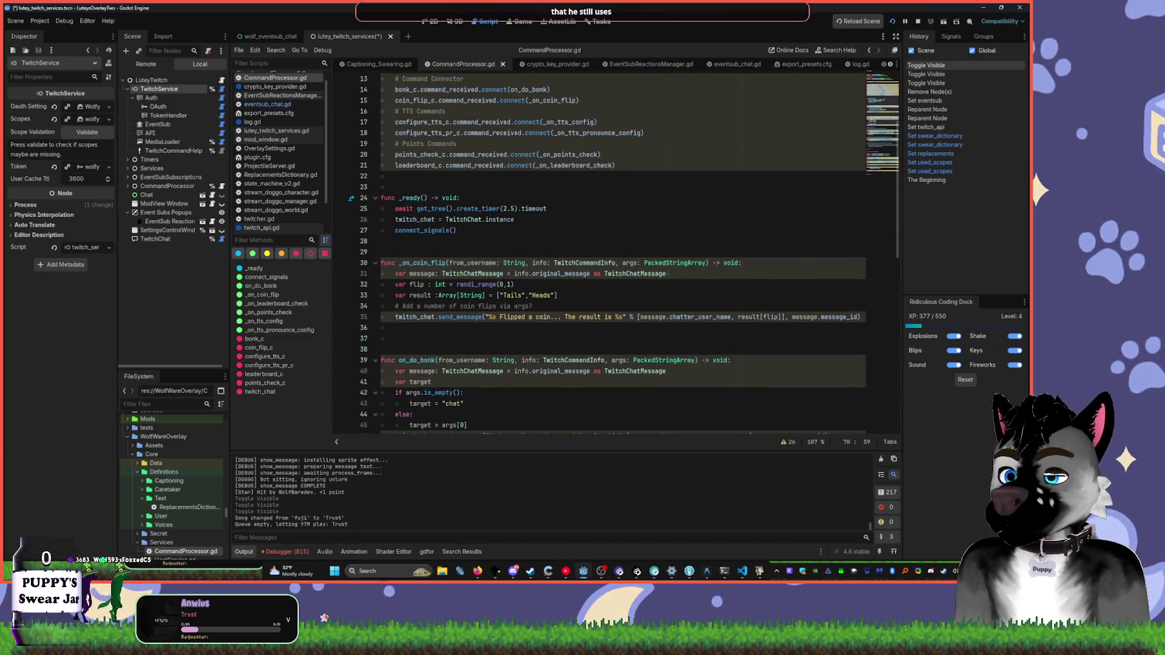
{"action": "left_click", "coordinate": [565, 571]}
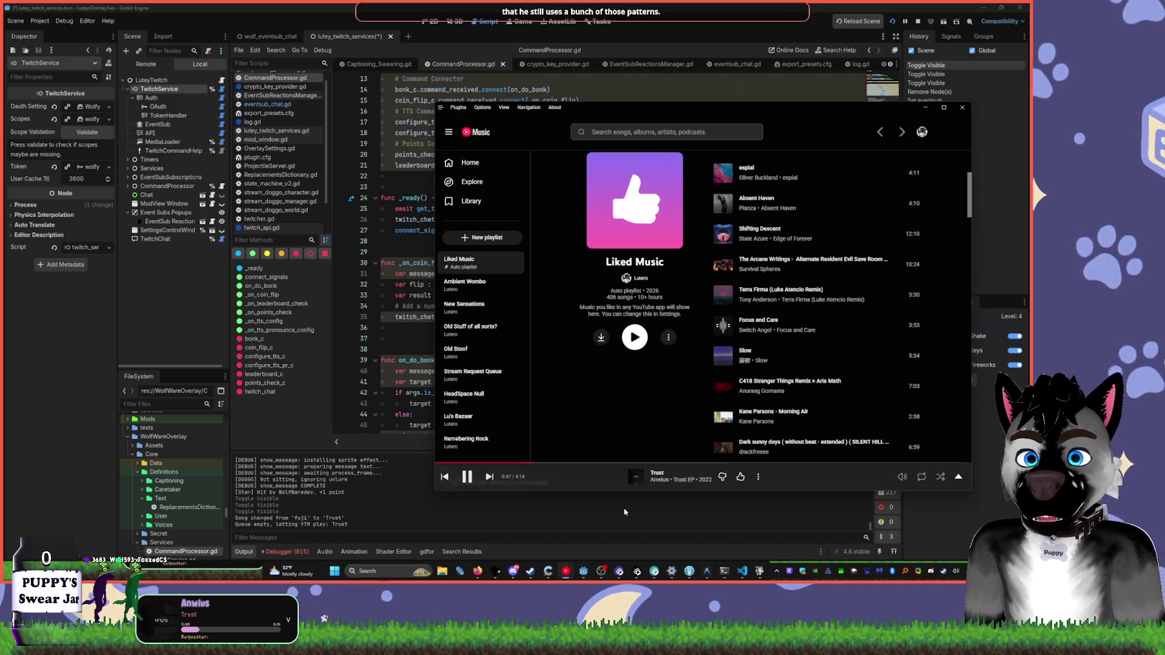
{"action": "left_click", "coordinate": [596, 18]}
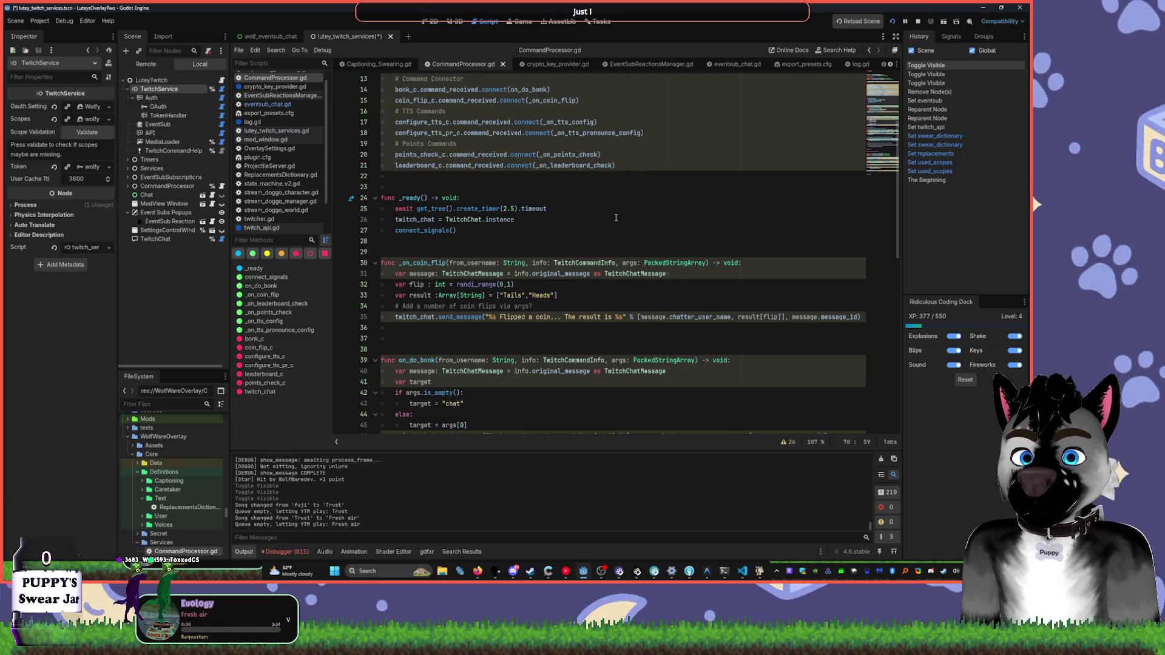
{"action": "left_click_drag", "start_coordinate": [396, 327], "coordinate": [225, 269]}
{"action": "mouse_move", "coordinate": [395, 338]}
{"action": "left_mouse_down"}
{"action": "mouse_move", "coordinate": [243, 285]}
{"action": "mouse_move", "coordinate": [265, 285]}
{"action": "mouse_move", "coordinate": [298, 232]}
{"action": "left_mouse_up"}
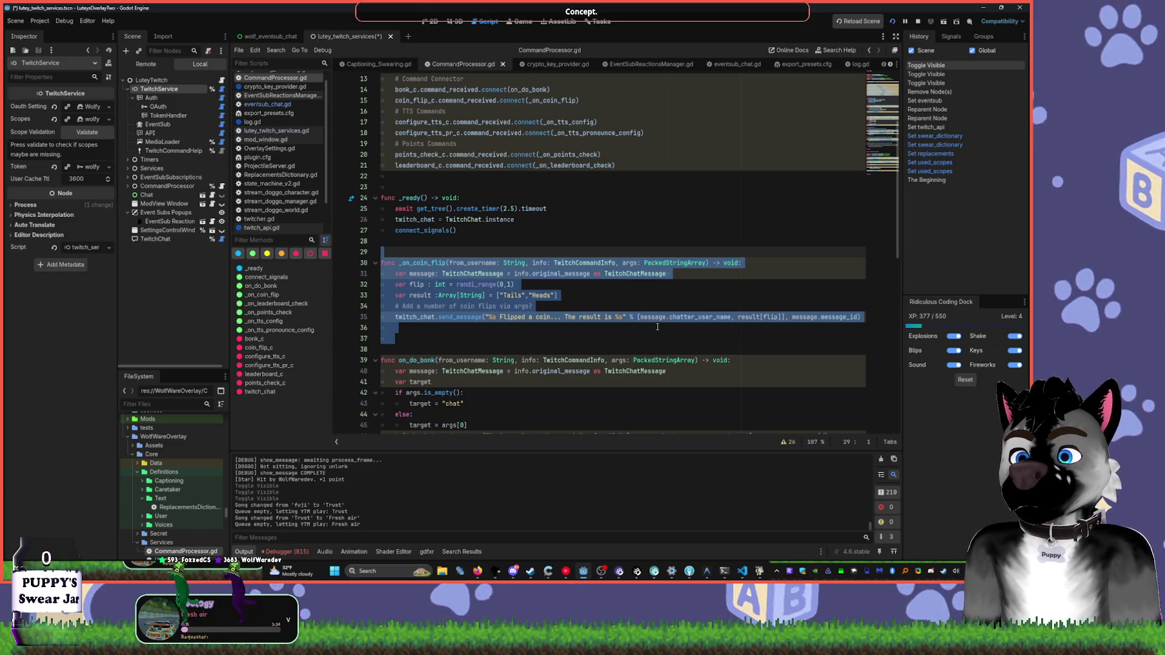
{"action": "left_click", "coordinate": [596, 231]}
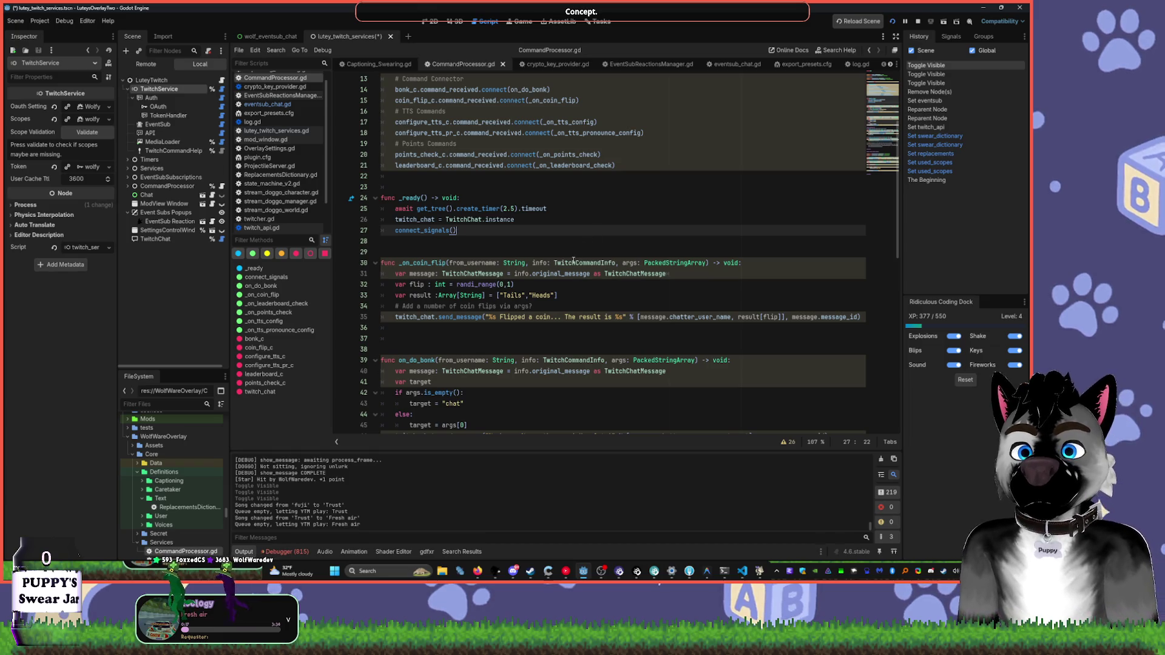
{"action": "scroll", "coordinate": [471, 212], "scroll_direction": "up", "scroll_amount": 2}
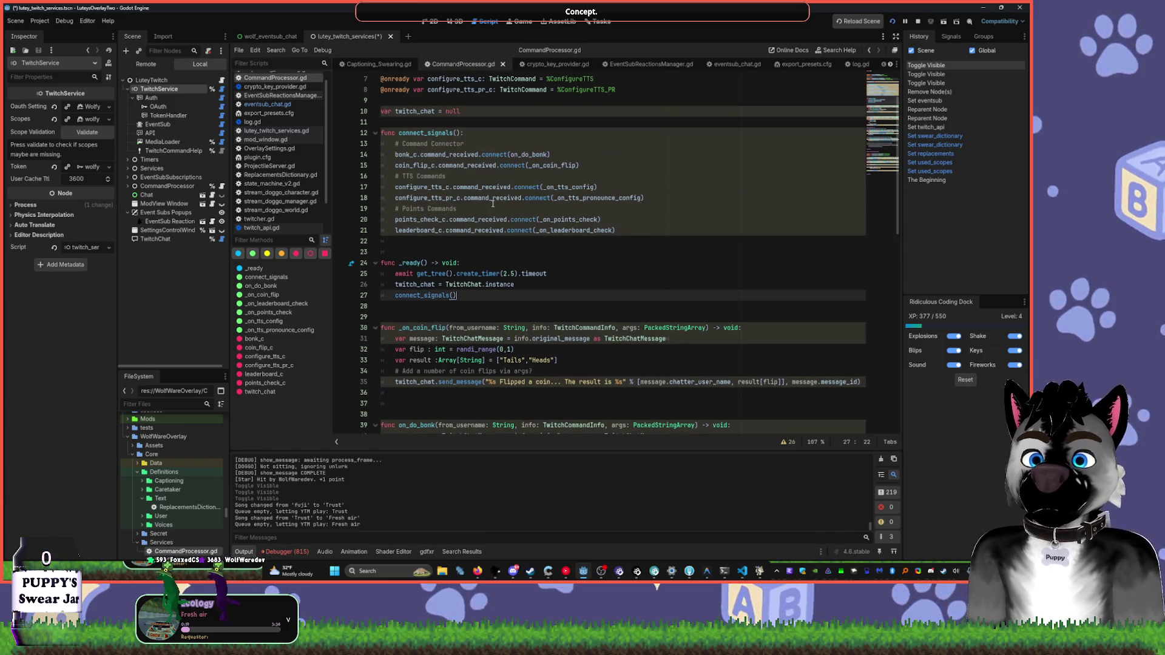
- Delete the await create_timer(2.5).timeout line from _ready and save CommandProcessor.gd
{"action": "left_click_drag", "start_coordinate": [395, 273], "coordinate": [562, 271]}
{"action": "key", "text": "Delete"}
{"action": "key", "text": "Delete"}
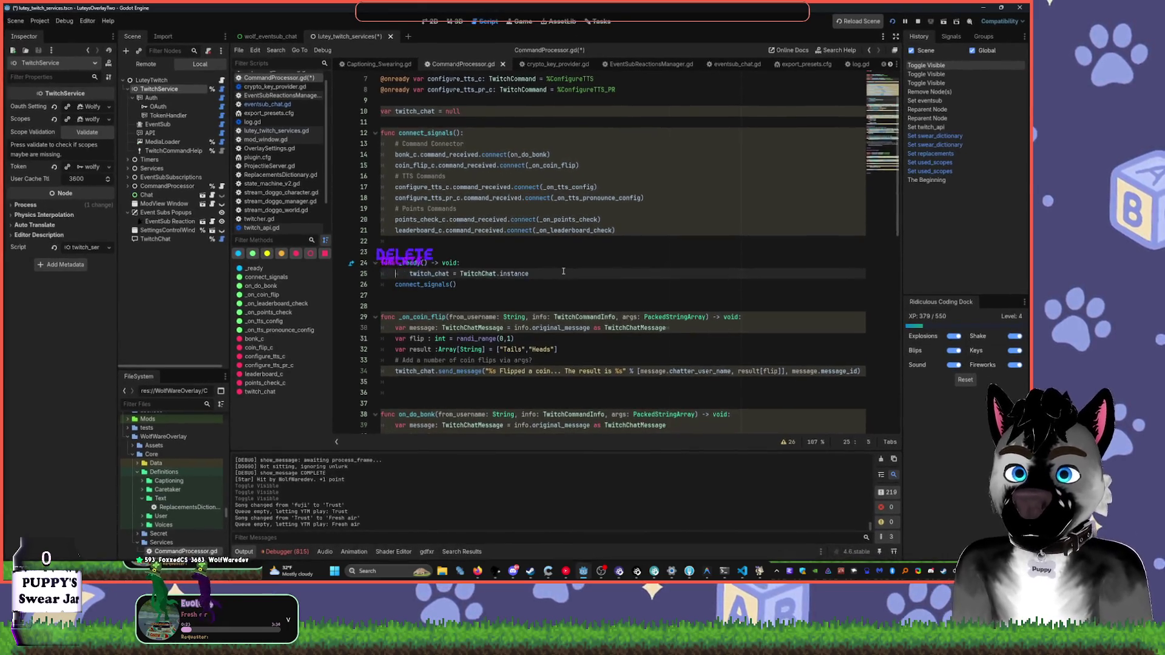
{"action": "type", "text": "t"}
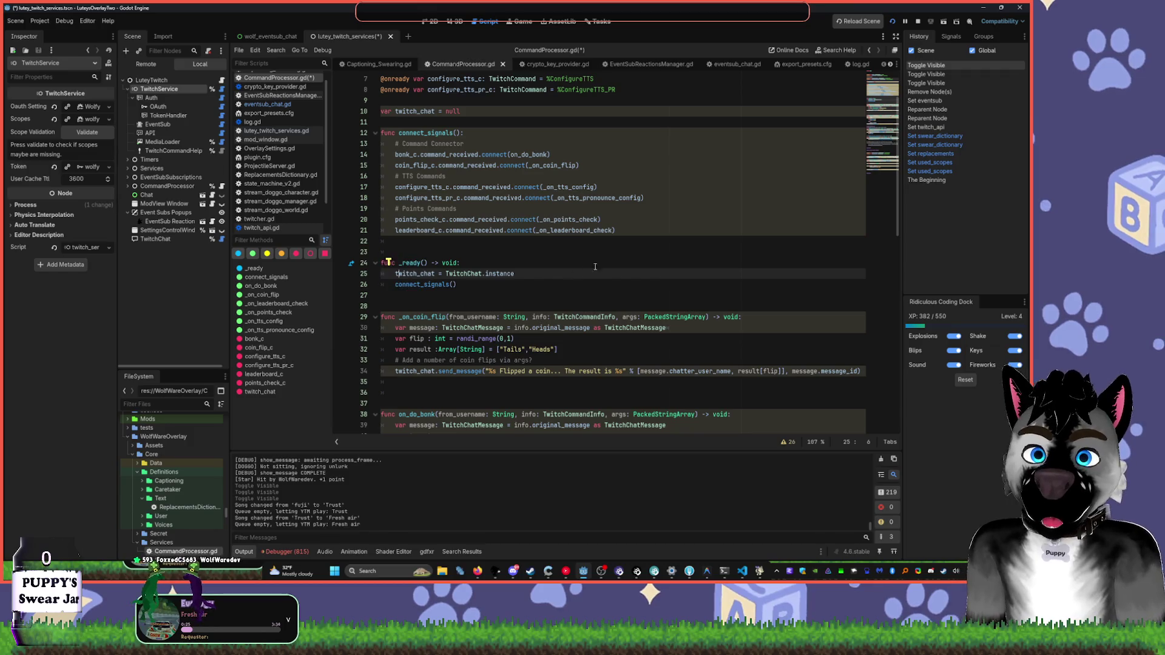
{"action": "key", "text": "ctrl+s"}
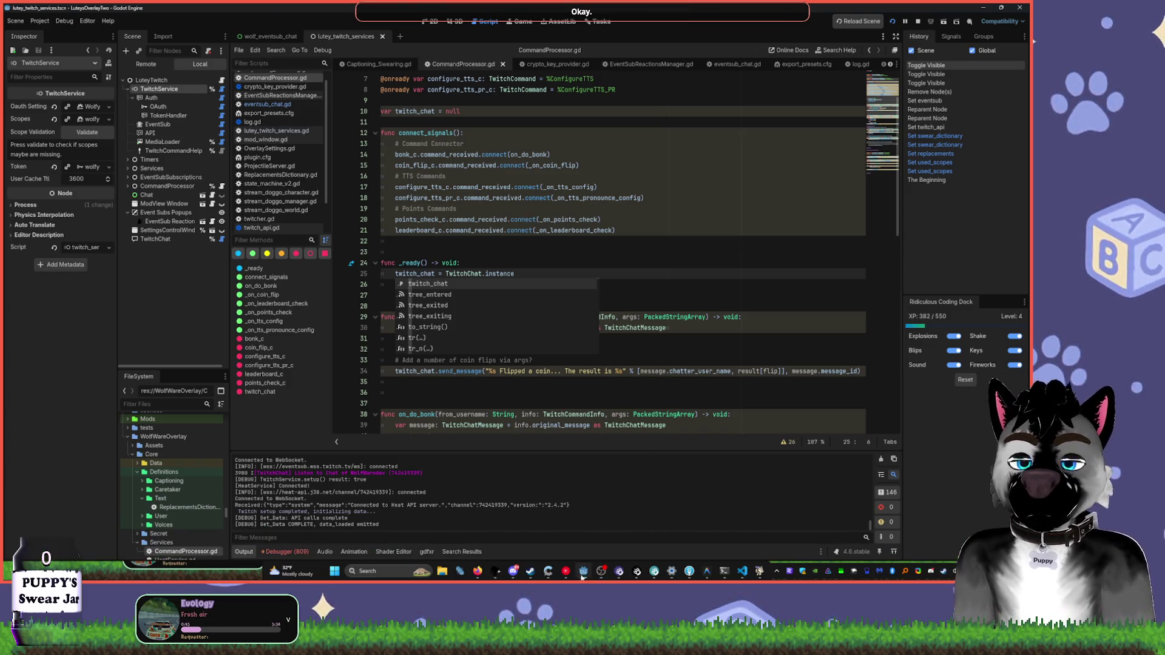
- Dismiss autocomplete and restart the running overlay project
{"action": "left_click", "coordinate": [577, 404]}
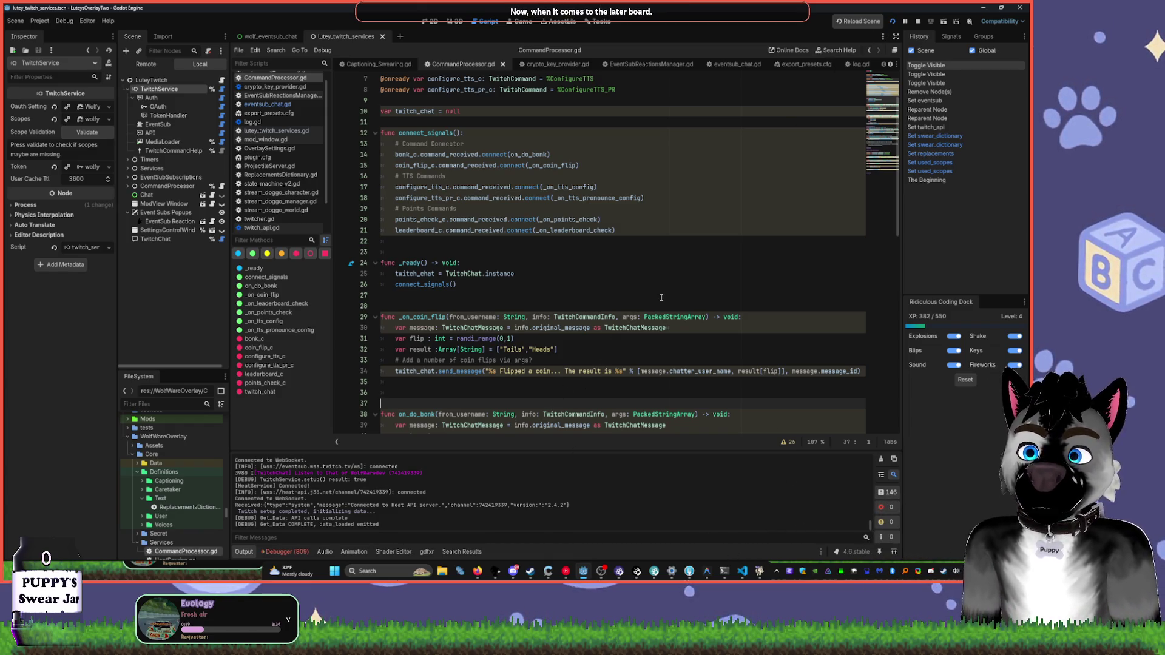
{"action": "left_click", "coordinate": [636, 209]}
{"action": "left_click", "coordinate": [918, 22]}
{"action": "left_click", "coordinate": [892, 21]}
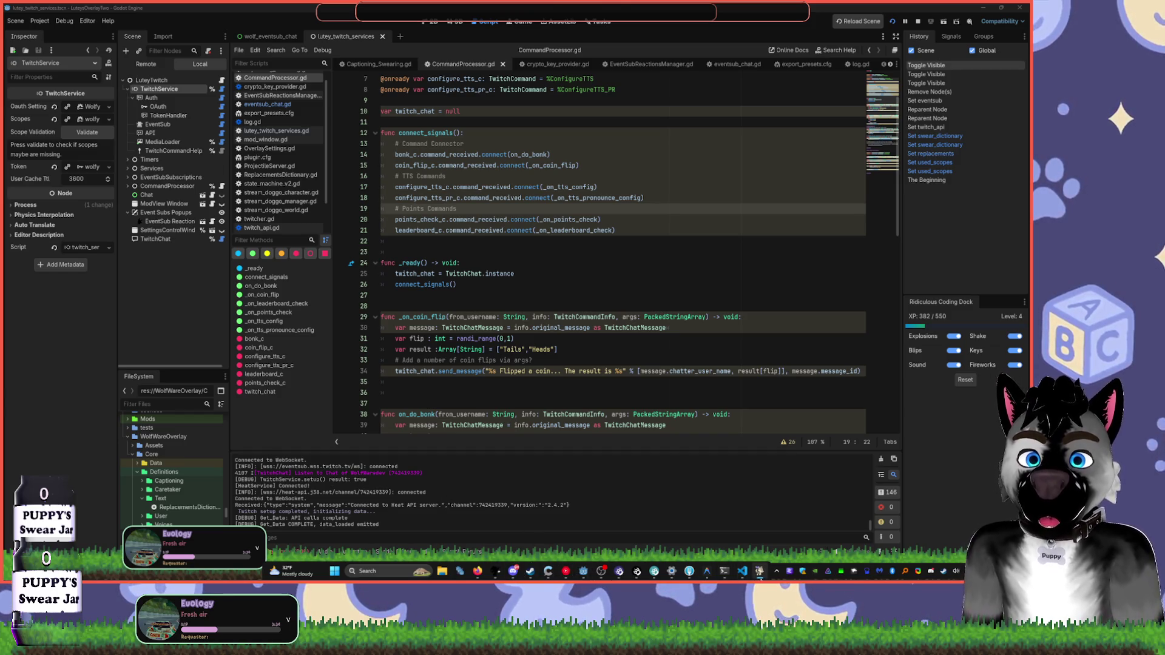
- Back in Godot, collapse TwitchService, select LuteyTwitch and show its 2D canvas
{"action": "left_click", "coordinate": [759, 571]}
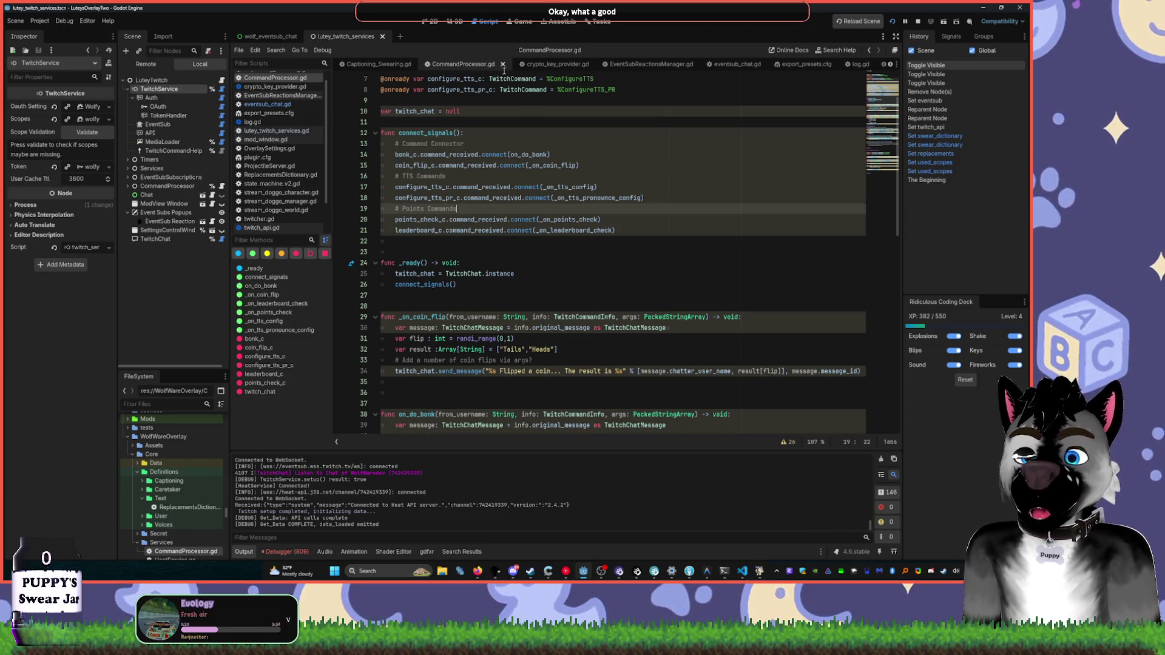
{"action": "left_click", "coordinate": [128, 89]}
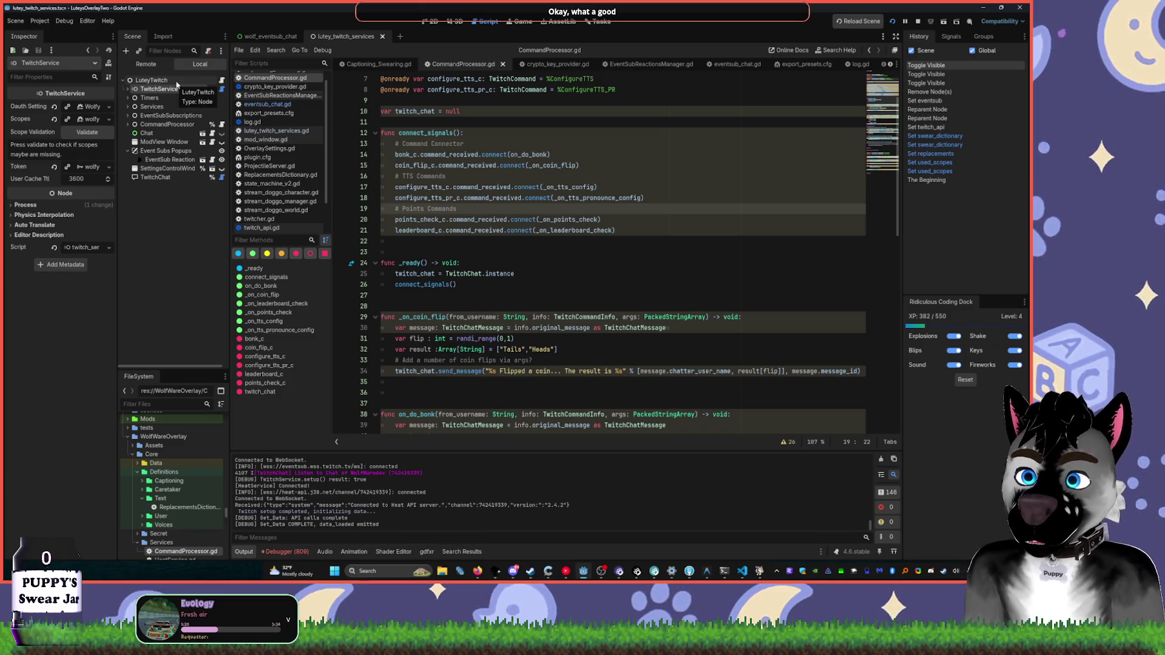
{"action": "left_click", "coordinate": [177, 84]}
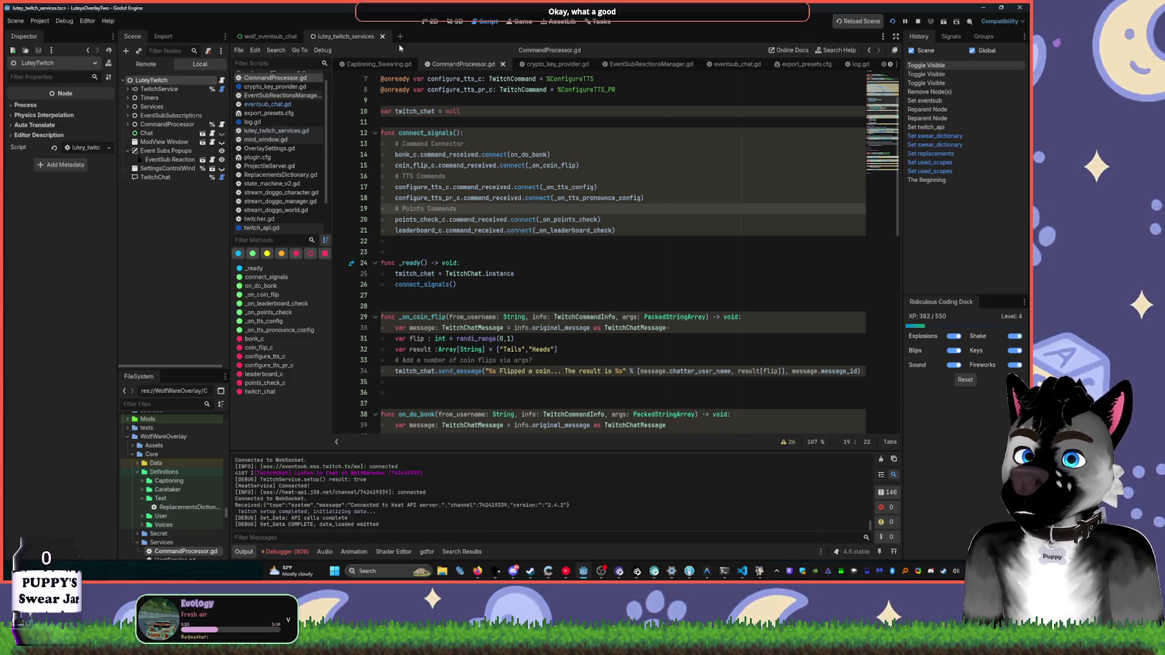
{"action": "left_click", "coordinate": [432, 21]}
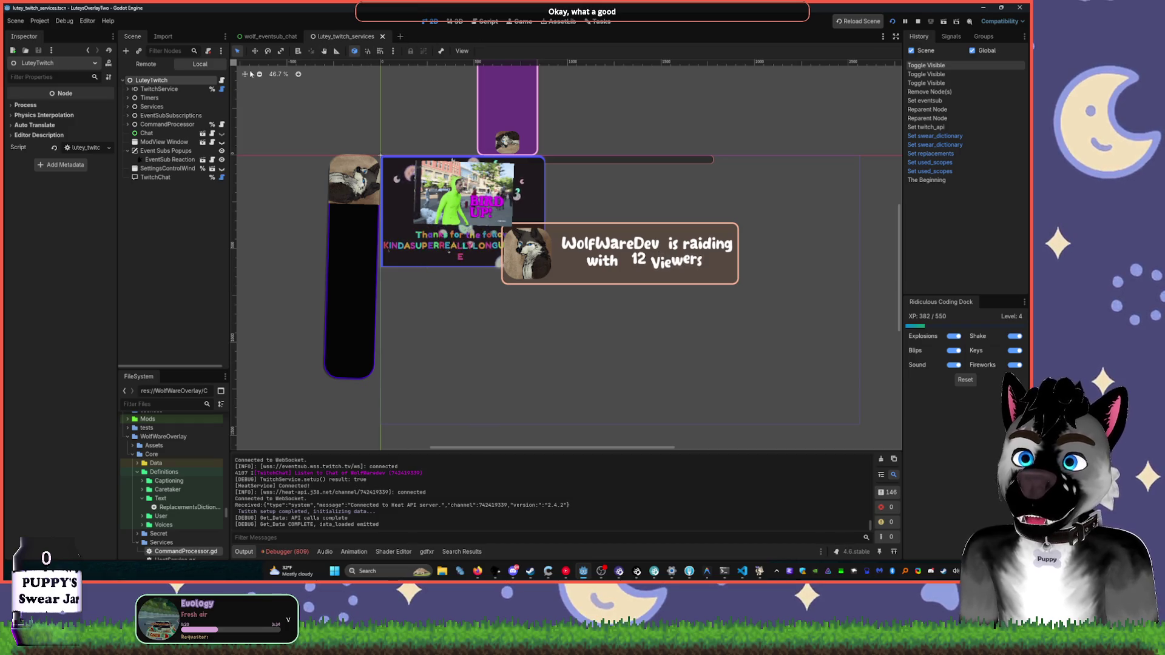
- Open lutey_twitch_services.gd and add blank lines before the Timers and Popups sections
{"action": "left_click", "coordinate": [188, 90]}
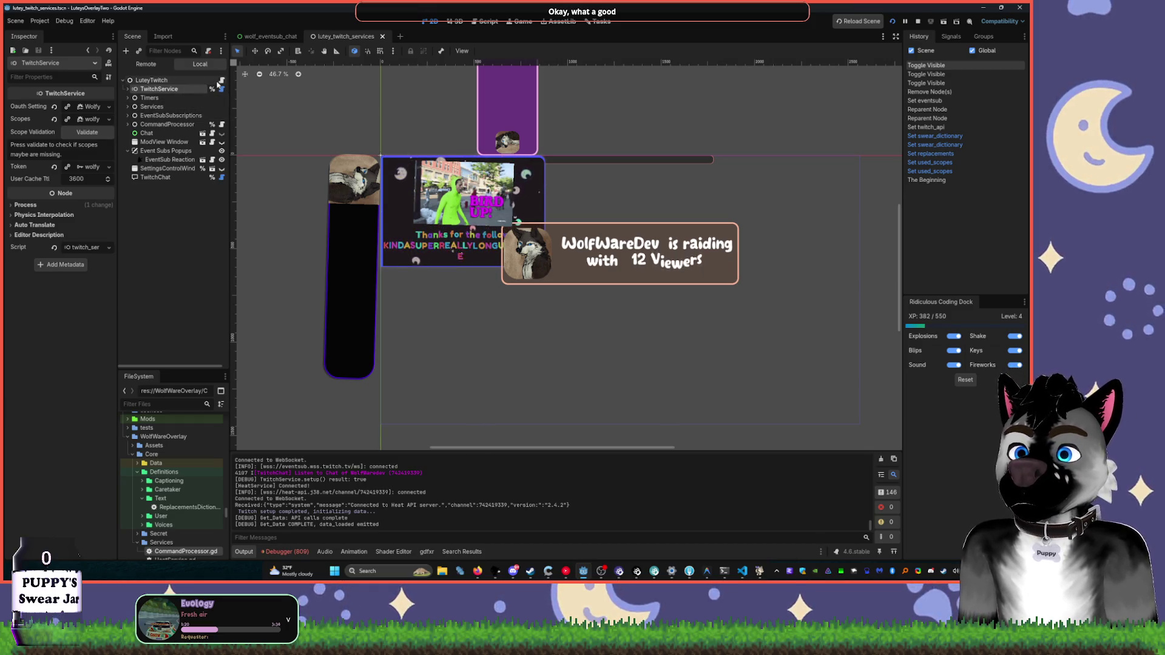
{"action": "left_click", "coordinate": [222, 81]}
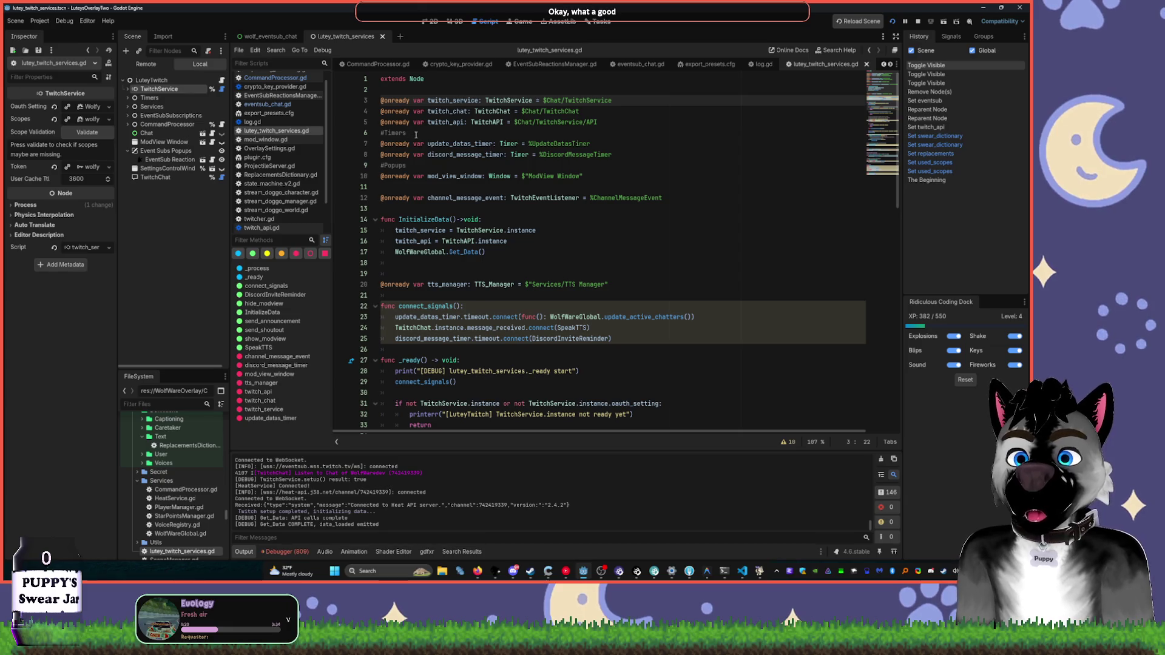
{"action": "left_click", "coordinate": [631, 113]}
{"action": "left_click", "coordinate": [632, 122]}
{"action": "key", "text": "Return"}
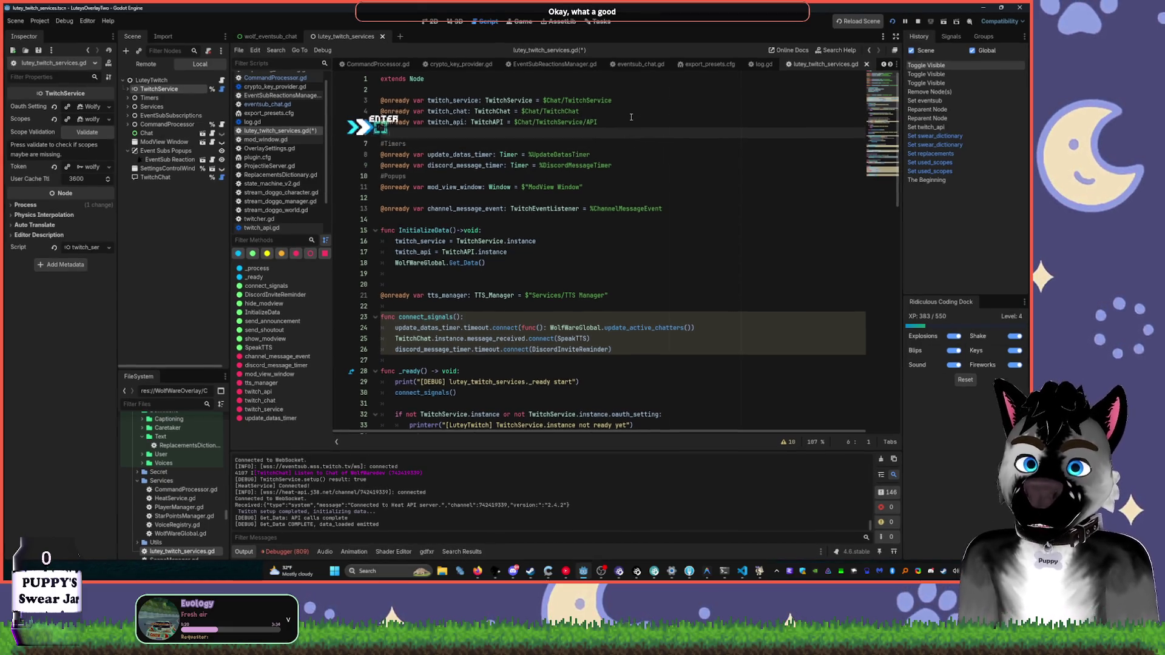
{"action": "left_click", "coordinate": [425, 177]}
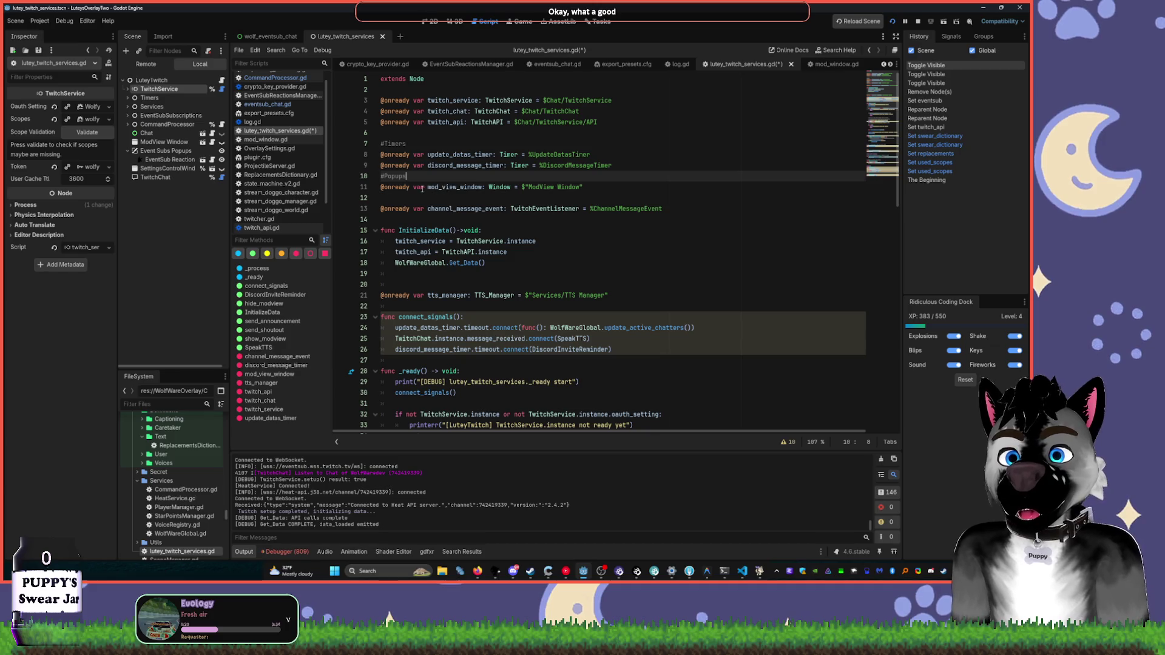
{"action": "left_click", "coordinate": [636, 166]}
{"action": "key", "text": "Return"}
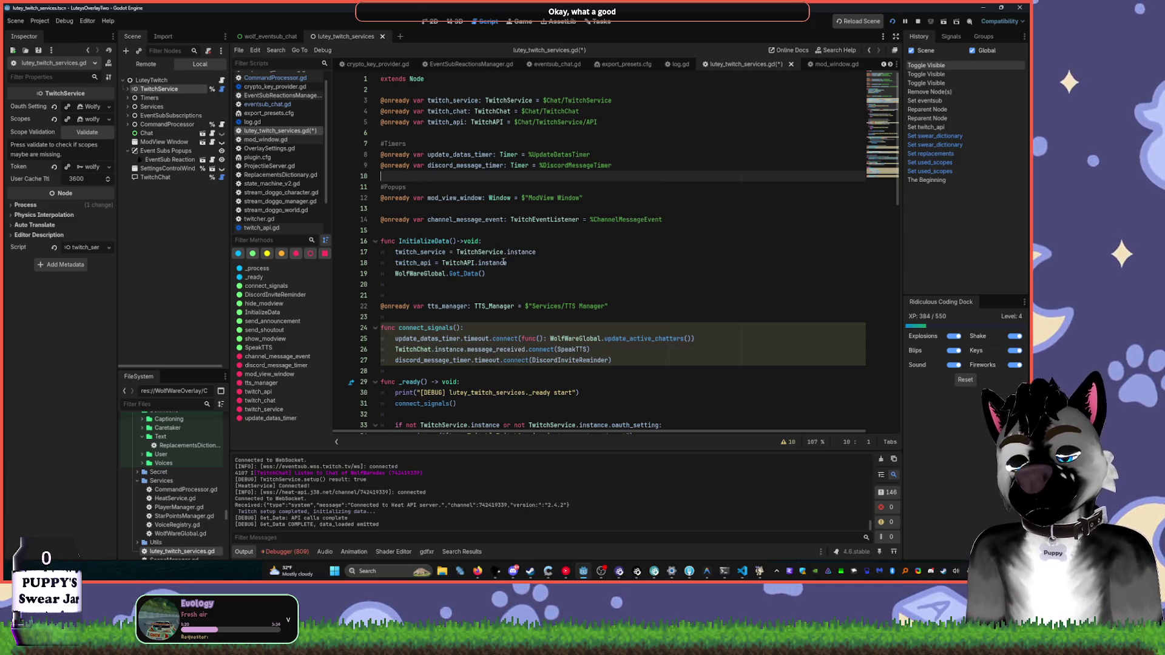
- Delete the ready-start debug print in _ready and tidy blank lines around connect_signals()
{"action": "scroll", "coordinate": [503, 262], "scroll_direction": "down", "scroll_amount": 4}
{"action": "scroll", "coordinate": [517, 275], "scroll_direction": "down", "scroll_amount": 3}
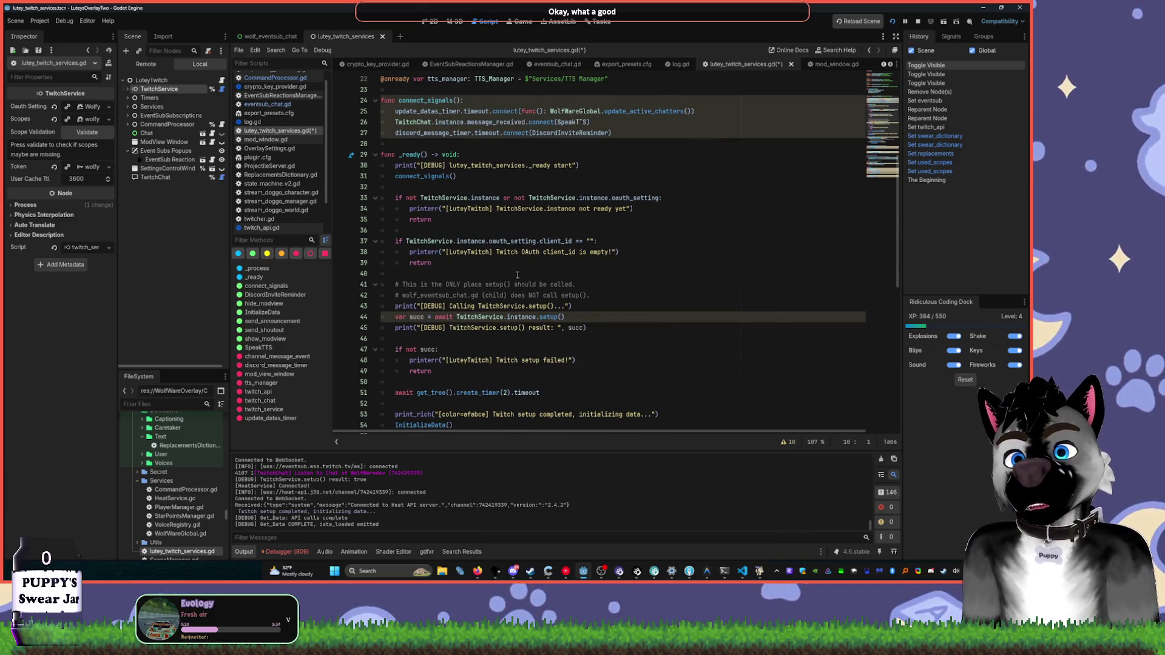
{"action": "left_click_drag", "start_coordinate": [395, 165], "coordinate": [665, 167]}
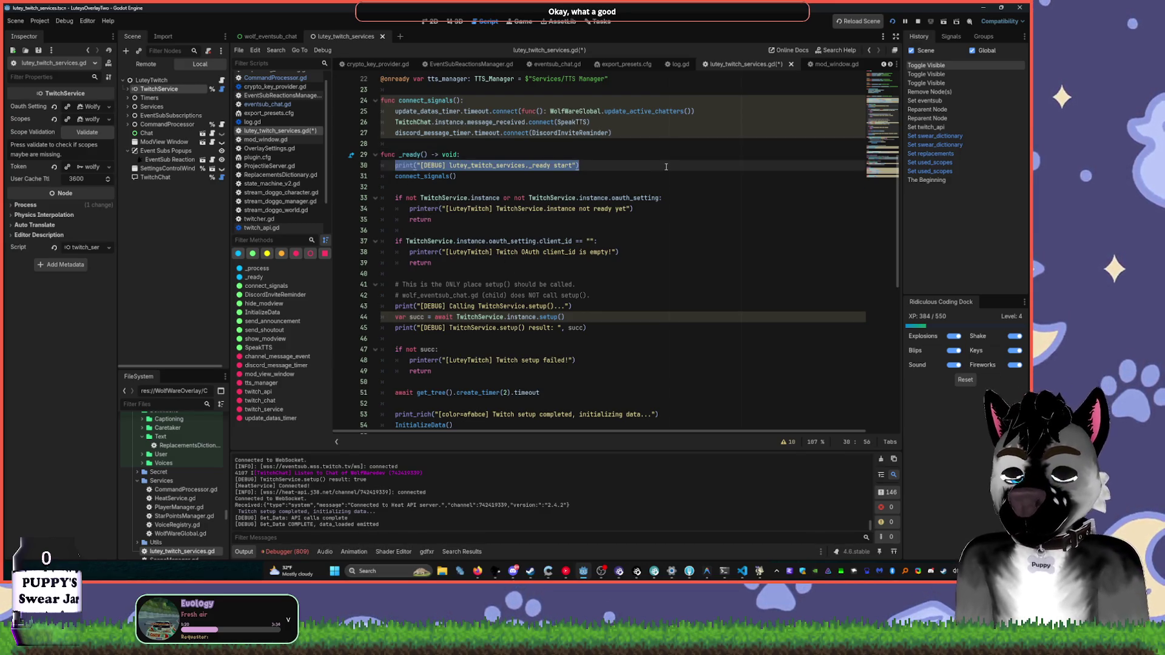
{"action": "key", "text": "BackSpace"}
{"action": "key", "text": "Down"}
{"action": "key", "text": "Down"}
{"action": "key", "text": "Down"}
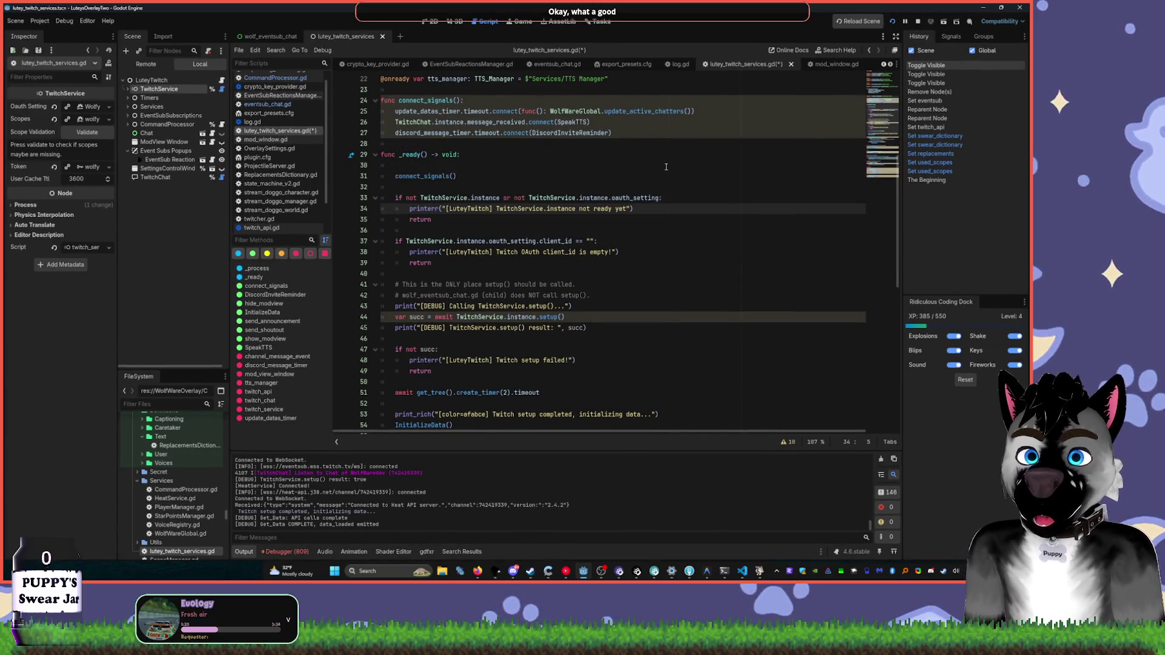
{"action": "key", "text": "Up"}
{"action": "key", "text": "Up"}
{"action": "key", "text": "Up"}
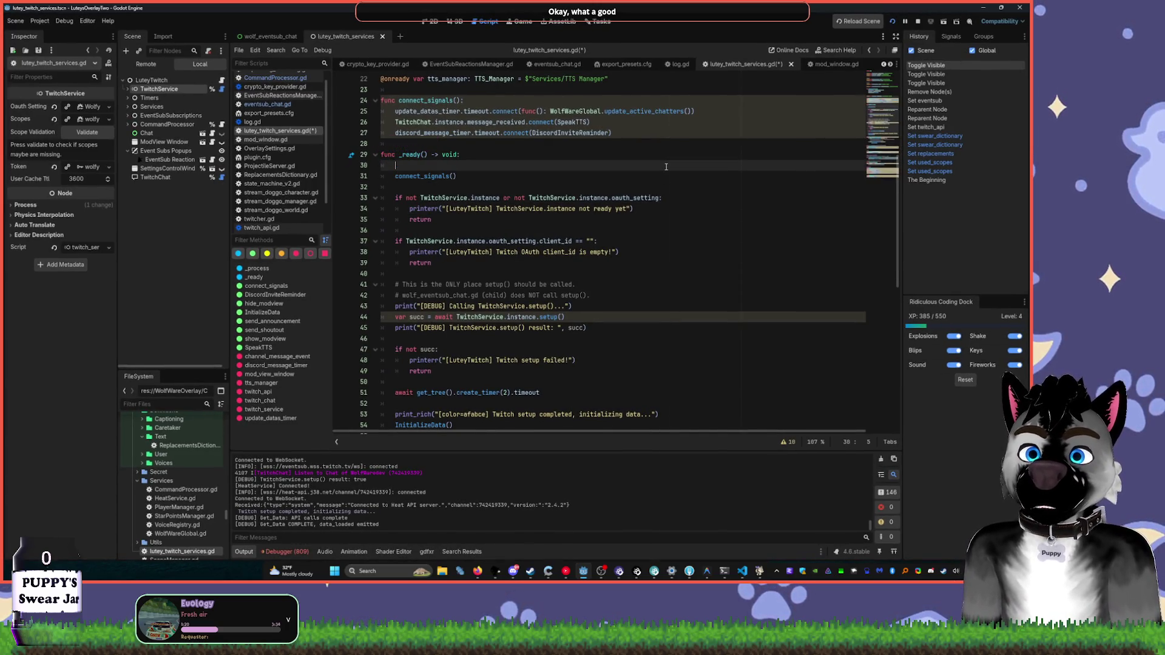
{"action": "key", "text": "Down"}
{"action": "key", "text": "Down"}
{"action": "key", "text": "Delete"}
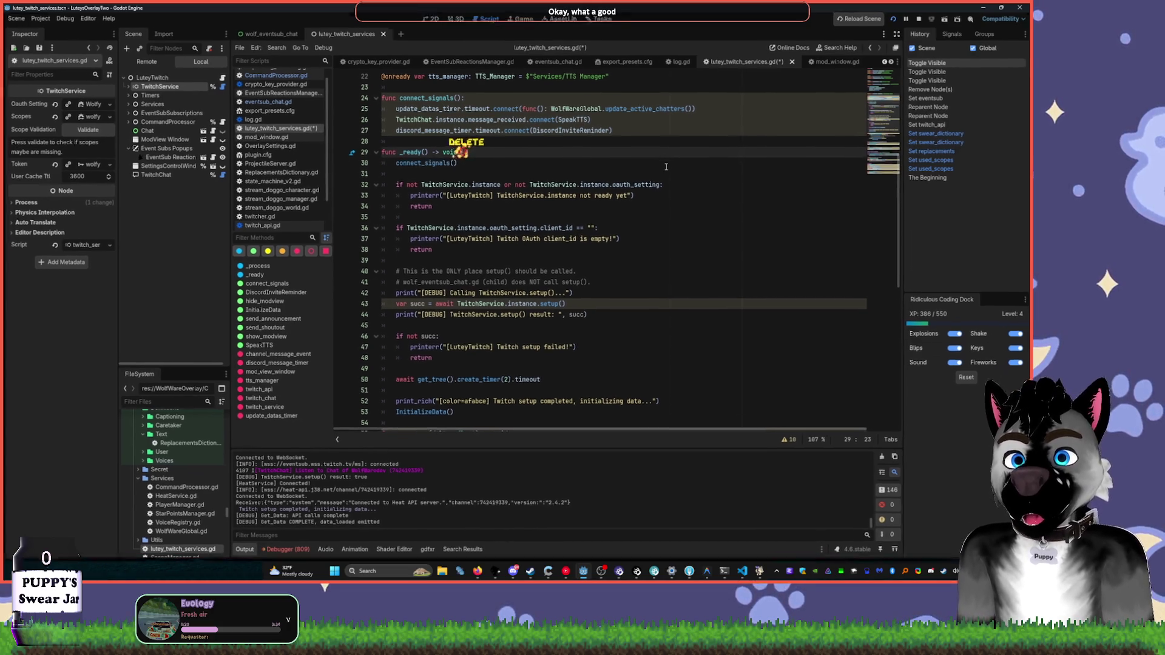
{"action": "key", "text": "End"}
{"action": "key", "text": "Delete"}
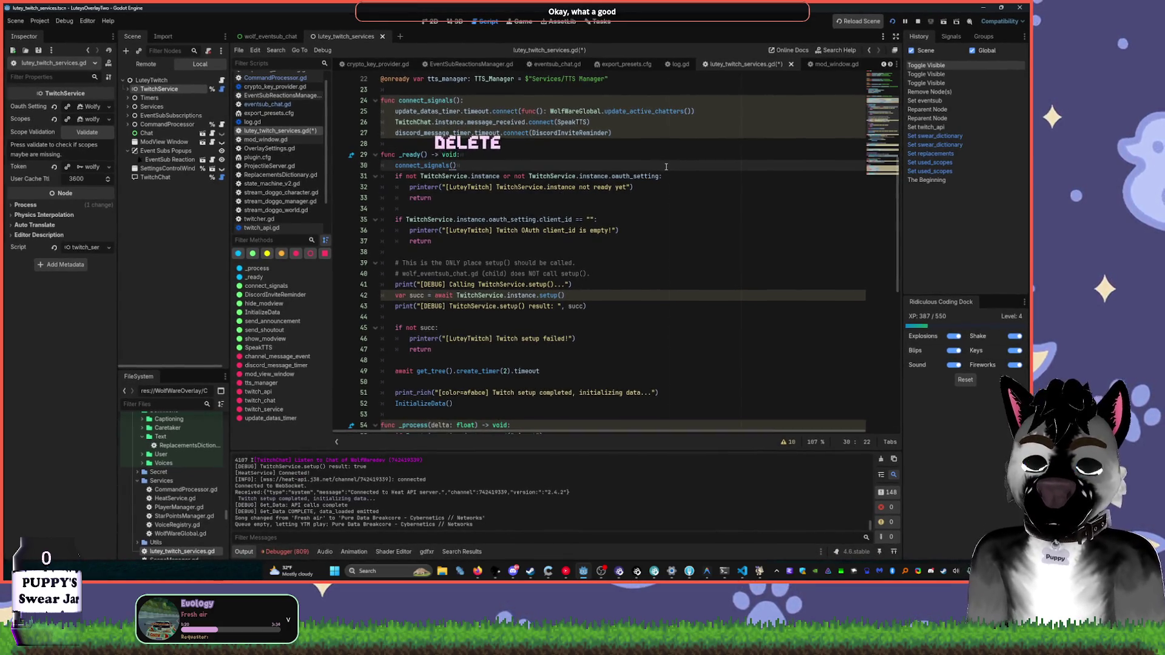
{"action": "key", "text": "Return"}
{"action": "key", "text": "Down"}
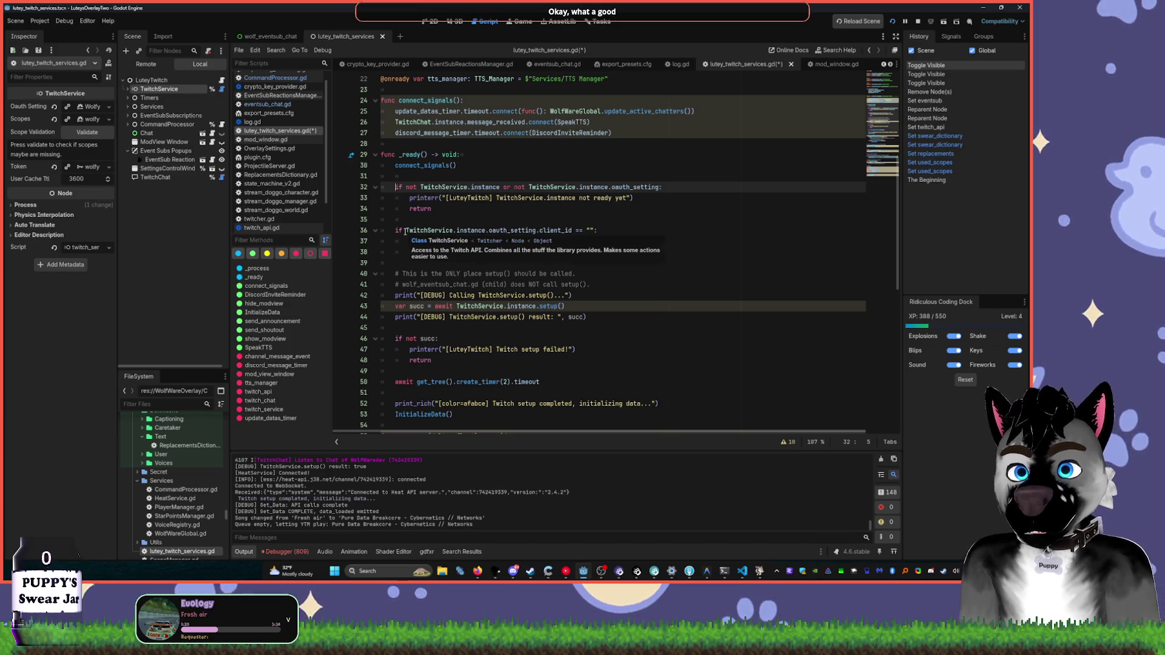
- Replace both printerr calls on lines 33 and 37 with Log.err
{"action": "left_click", "coordinate": [412, 198]}
{"action": "double_click", "coordinate": [412, 198]}
{"action": "key", "text": "ctrl+d"}
{"action": "type", "text": "Log.err"}
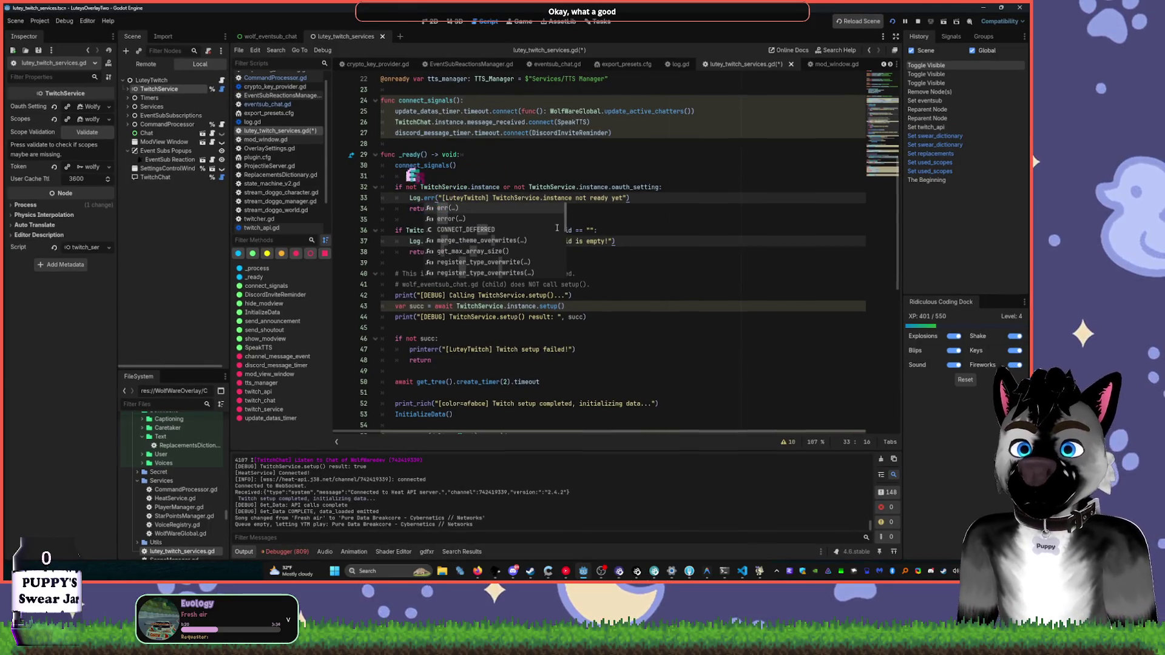
{"action": "key", "text": "Escape"}
{"action": "left_click", "coordinate": [449, 261]}
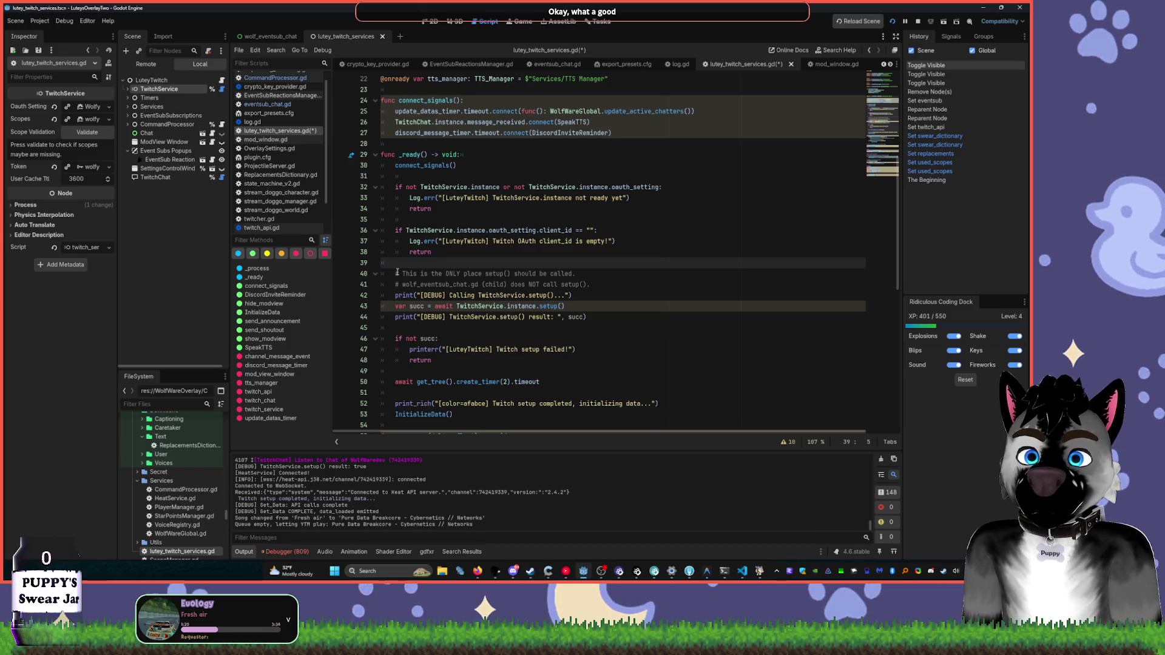
- Remove the setup comments and Calling-setup and setup-result debug prints around the setup call
{"action": "mouse_move", "coordinate": [388, 270]}
{"action": "left_mouse_down"}
{"action": "mouse_move", "coordinate": [604, 284]}
{"action": "mouse_move", "coordinate": [573, 296]}
{"action": "left_mouse_up"}
{"action": "key", "text": "BackSpace"}
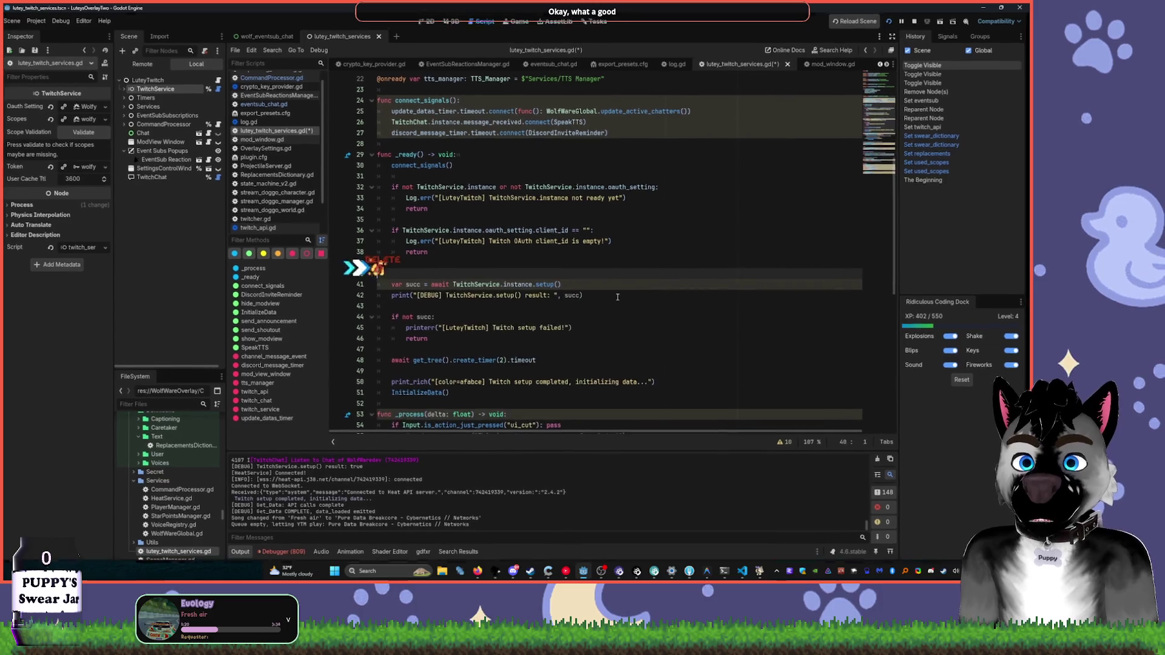
{"action": "key", "text": "Delete"}
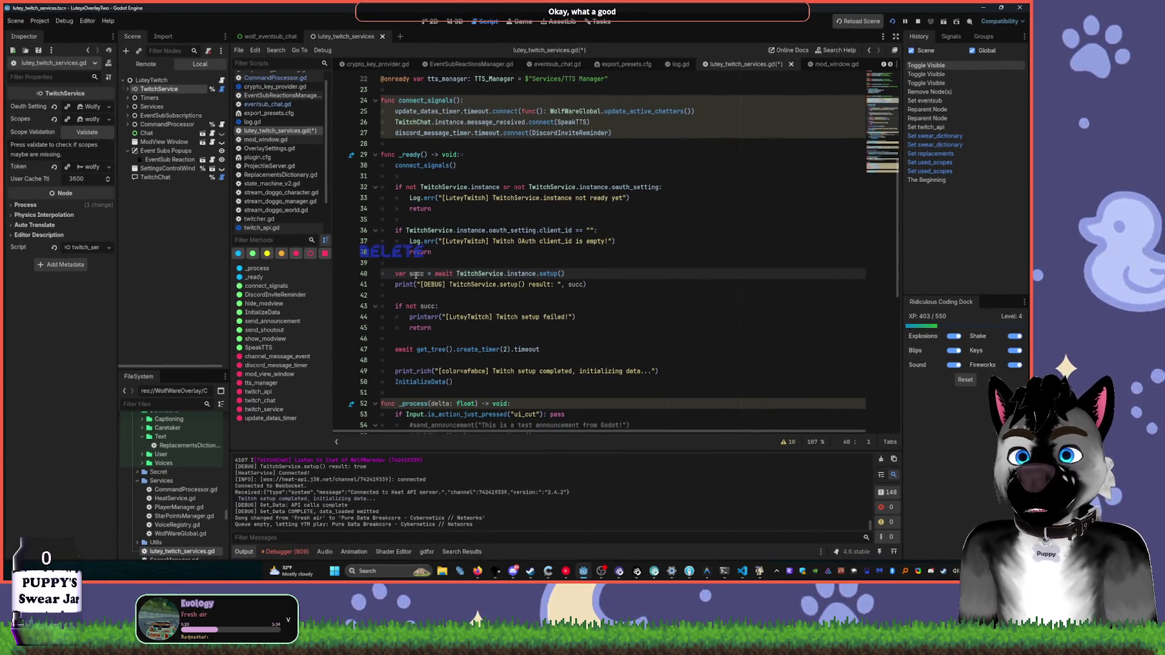
{"action": "double_click", "coordinate": [420, 273]}
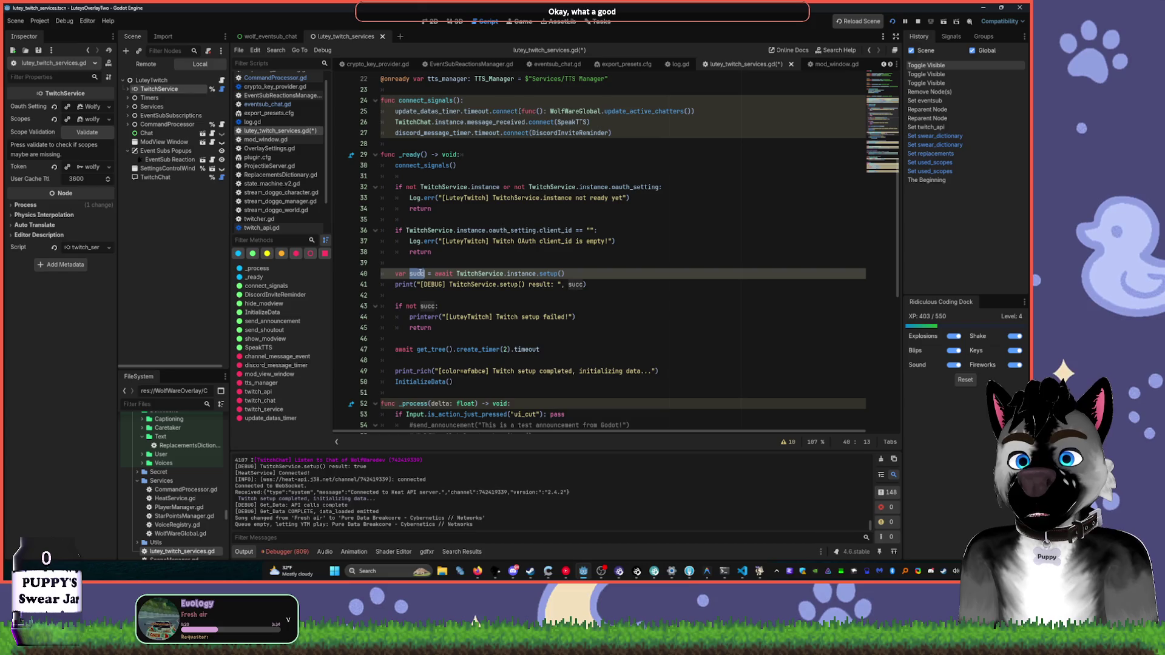
{"action": "scroll", "coordinate": [619, 298], "scroll_direction": "down", "scroll_amount": 1}
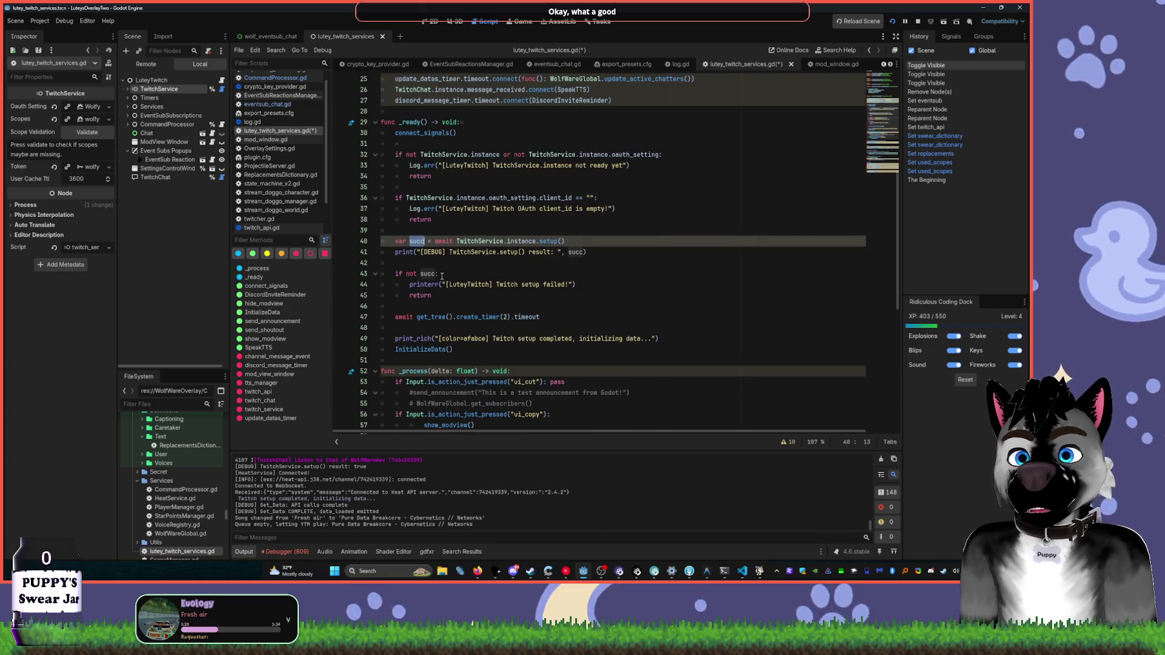
{"action": "triple_click", "coordinate": [569, 251]}
{"action": "key", "text": "Delete"}
{"action": "left_click", "coordinate": [582, 239]}
{"action": "key", "text": "Delete"}
{"action": "key", "text": "Delete"}
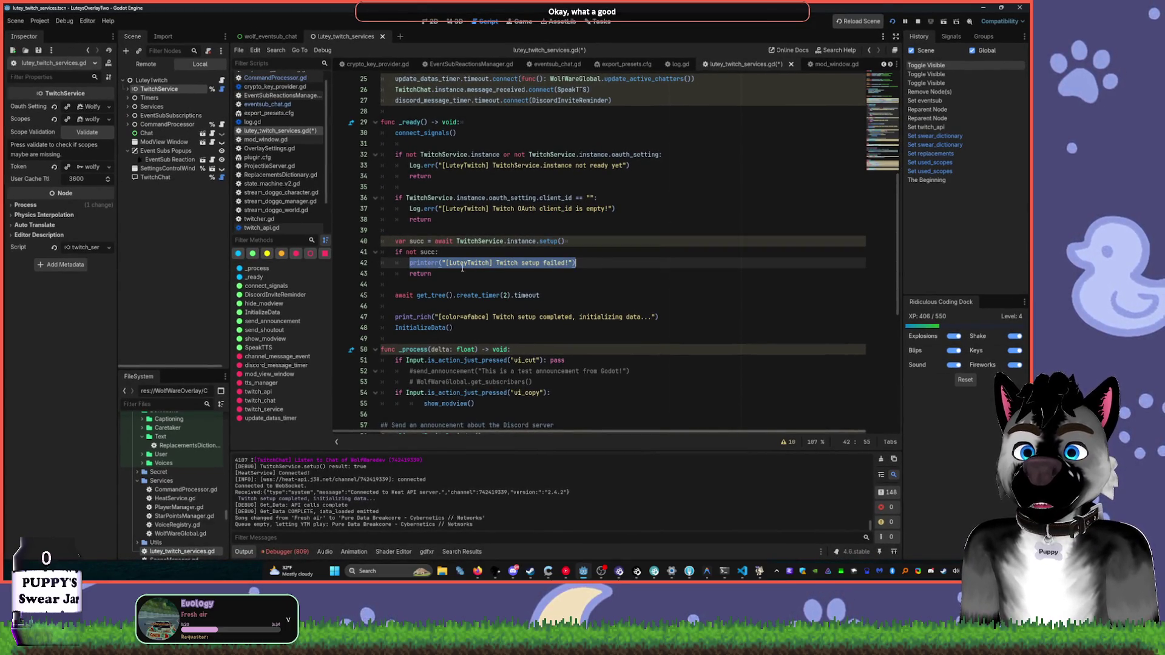
- Copy Log.err from line 37 and paste it over printerr on line 42
{"action": "double_click", "coordinate": [437, 264]}
{"action": "left_click_drag", "start_coordinate": [435, 209], "coordinate": [423, 209]}
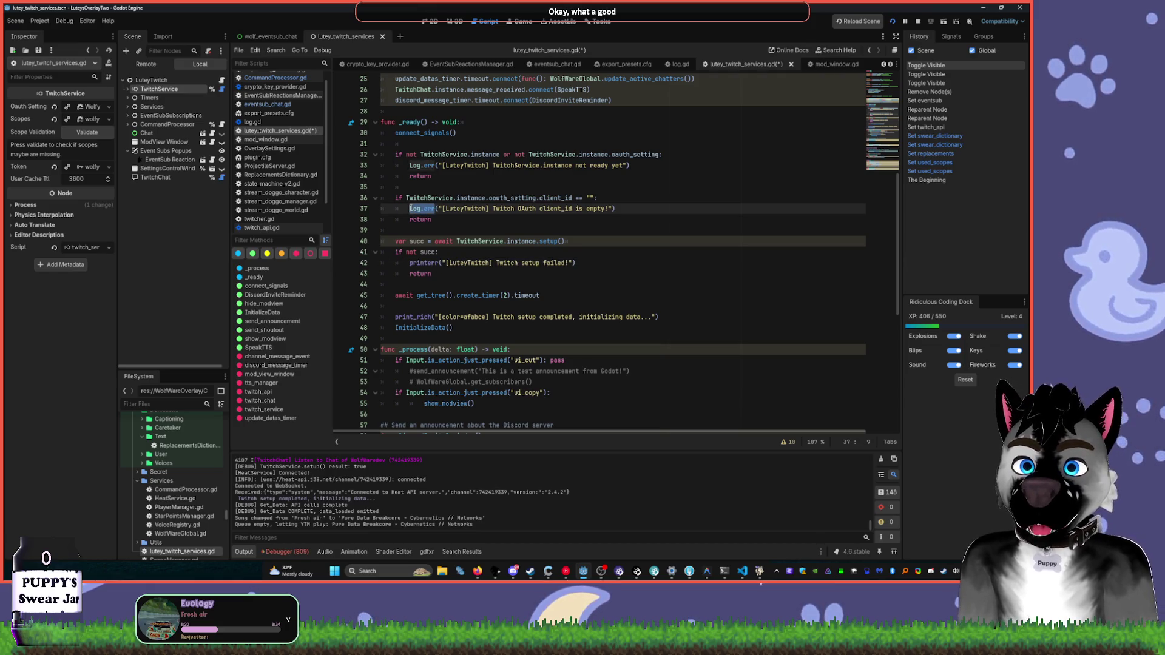
{"action": "key", "text": "ctrl+c"}
{"action": "double_click", "coordinate": [431, 263]}
{"action": "key", "text": "ctrl+v"}
{"action": "scroll", "coordinate": [471, 308], "scroll_direction": "down", "scroll_amount": 3}
{"action": "left_click", "coordinate": [565, 571]}
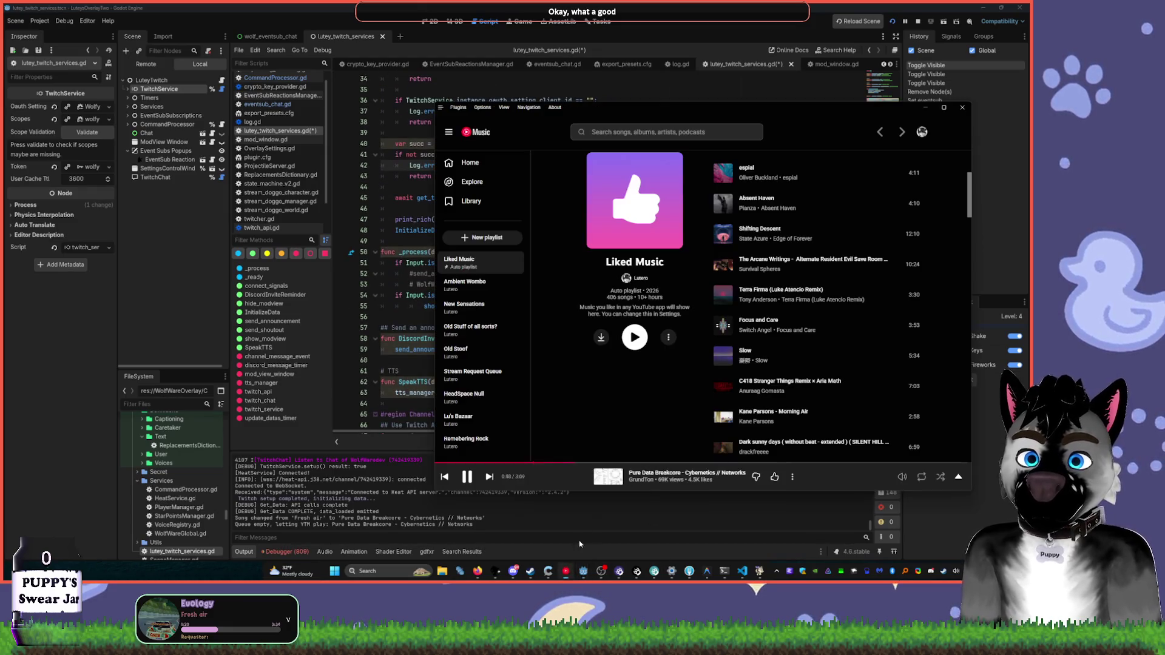
{"action": "left_click", "coordinate": [368, 231]}
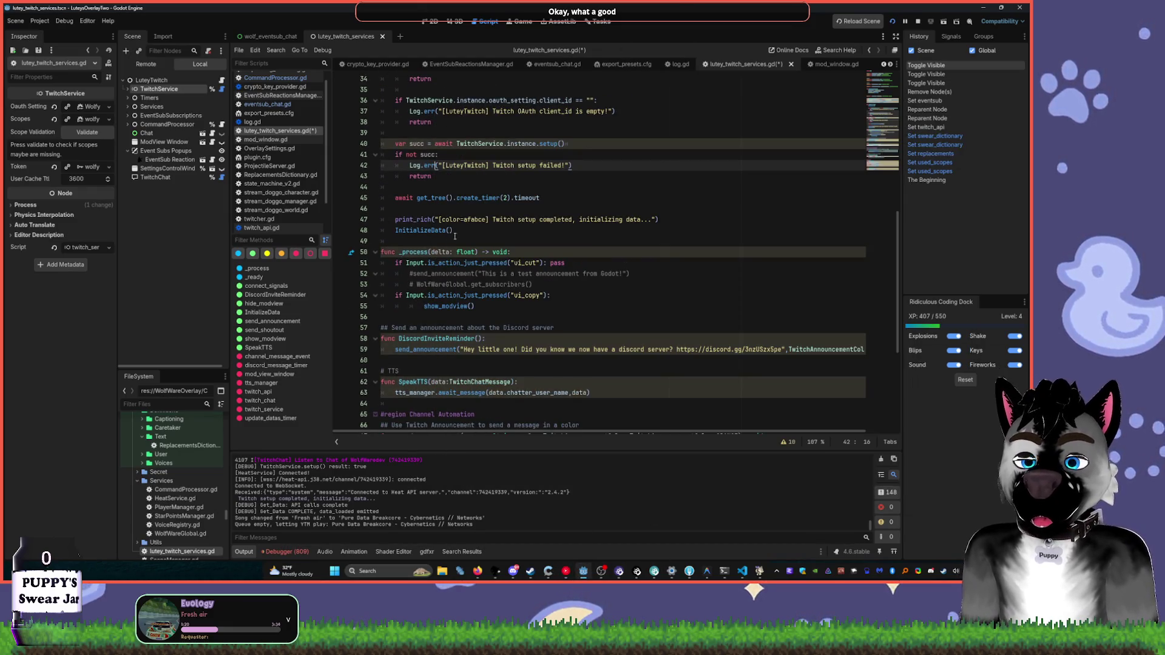
- Replace print_rich on line 47 with Log.info for the setup-completed message
{"action": "double_click", "coordinate": [424, 217]}
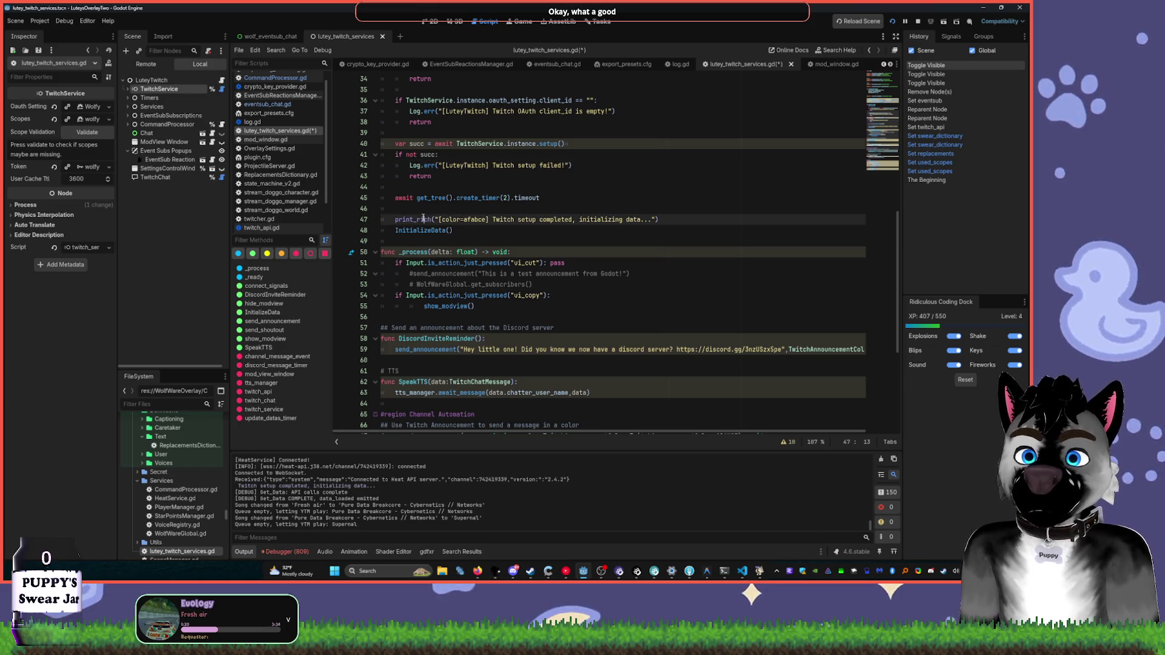
{"action": "key", "text": "ctrl+v"}
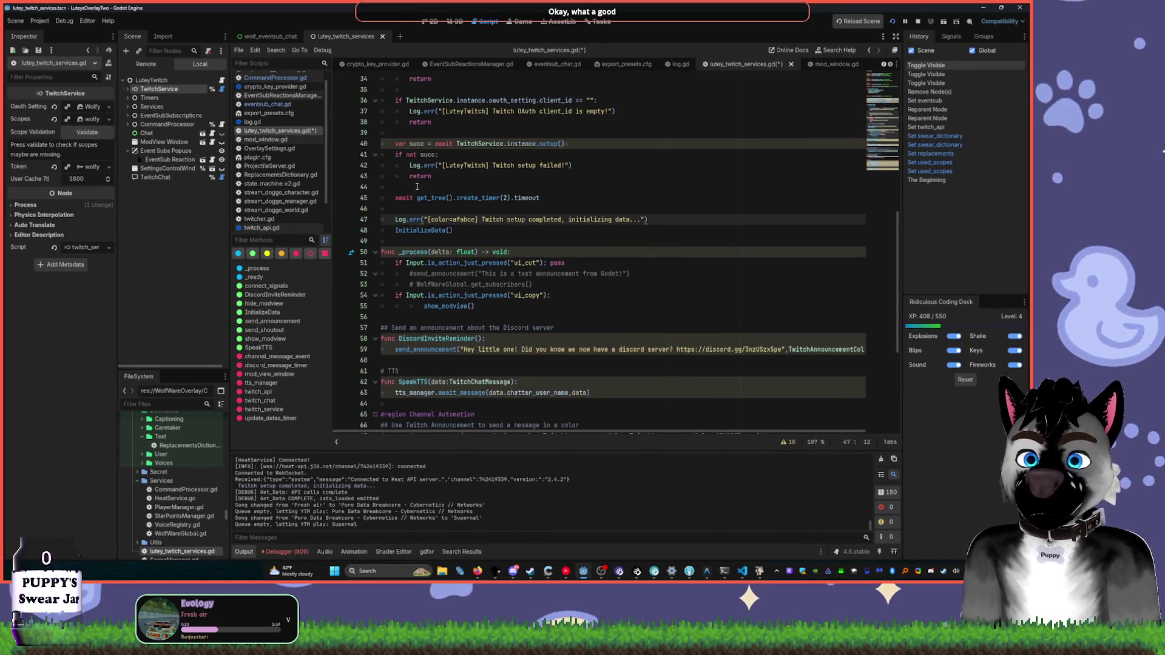
{"action": "key", "text": "BackSpace"}
{"action": "key", "text": "BackSpace"}
{"action": "key", "text": "BackSpace"}
{"action": "type", "text": "."}
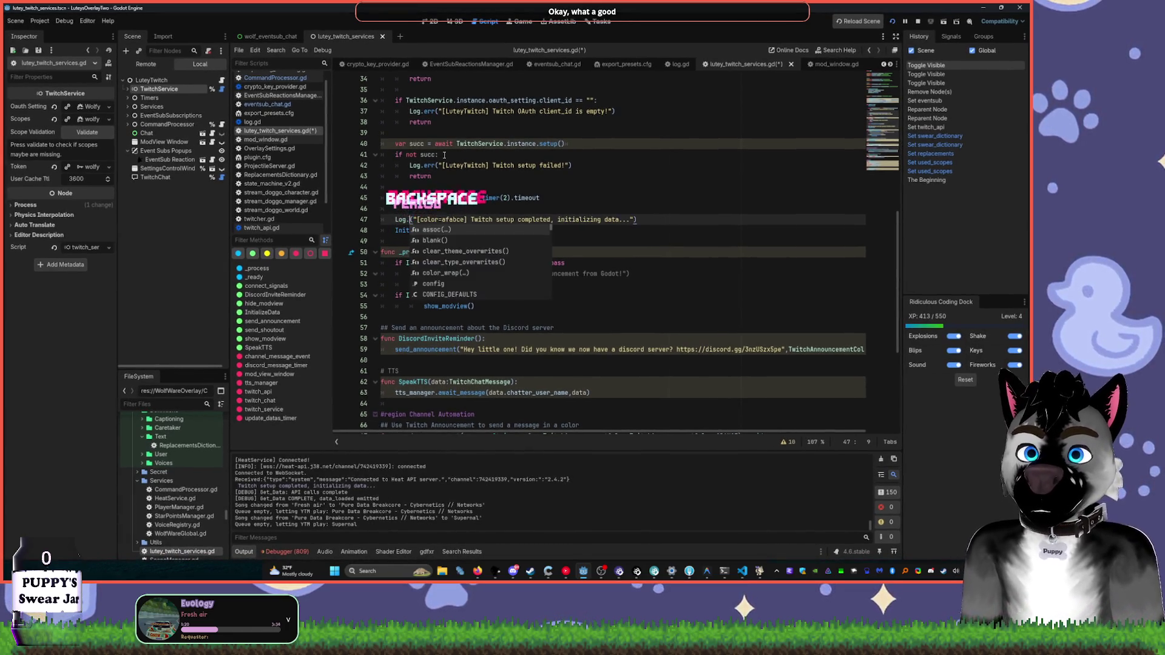
{"action": "type", "text": "in"}
{"action": "key", "text": "Tab"}
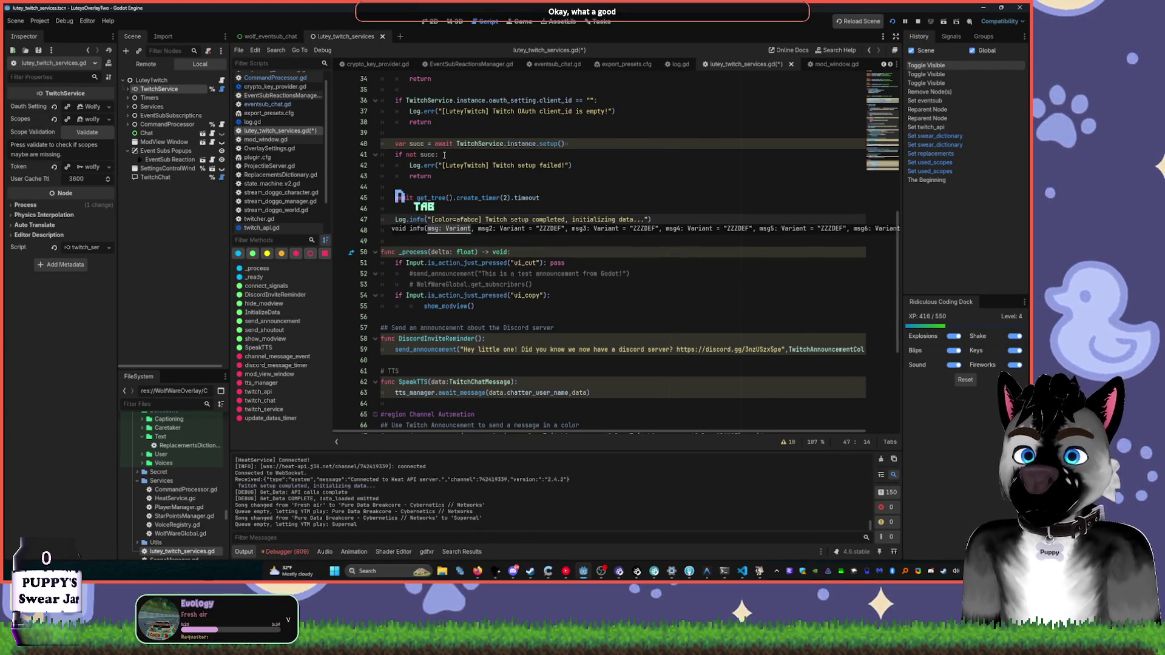
{"action": "left_click", "coordinate": [585, 173]}
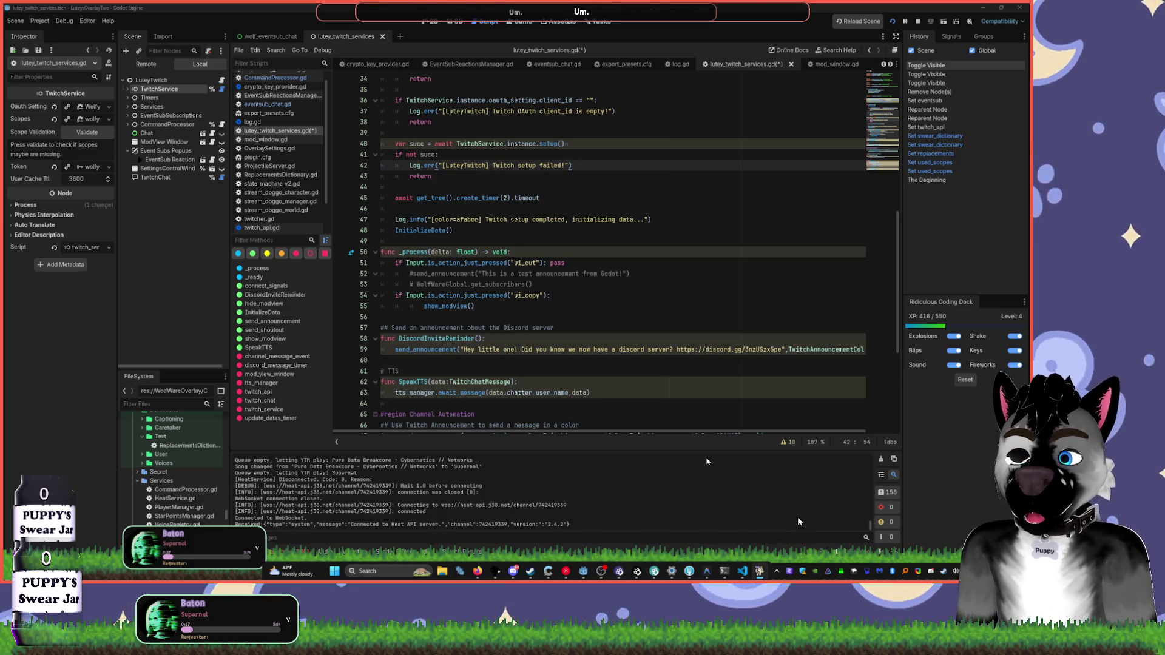
- Save lutey_twitch_services.gd, stop the overlay with F8, and run the project again
{"action": "key", "text": "j"}
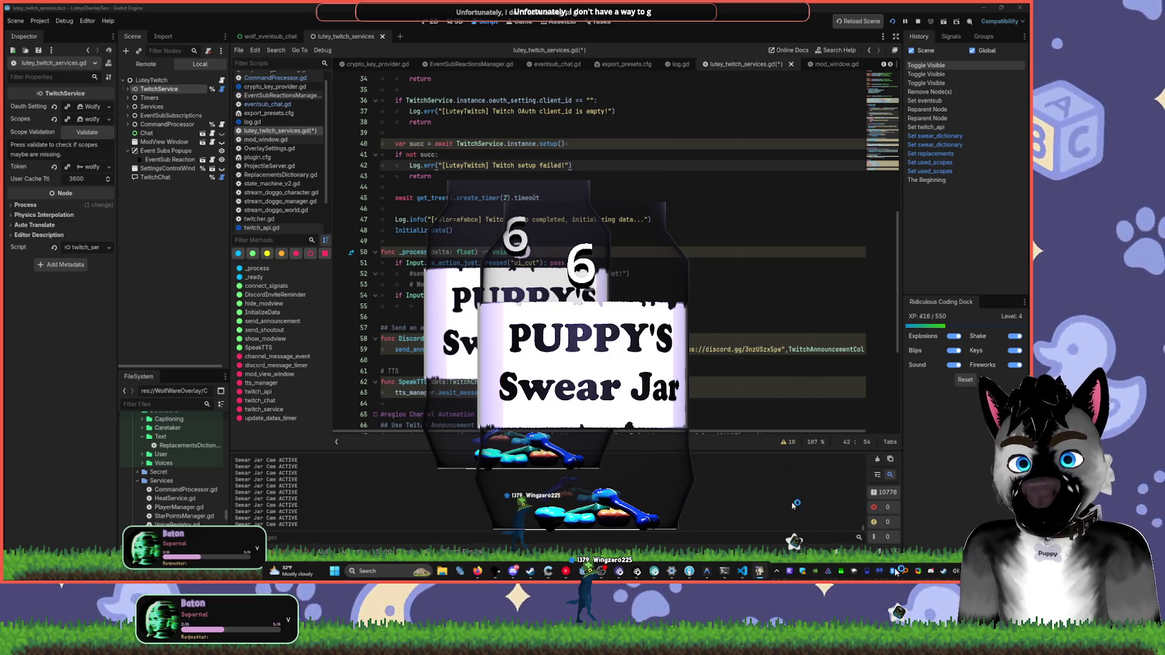
{"action": "key", "text": "ctrl+s"}
{"action": "key", "text": "F8"}
{"action": "left_click", "coordinate": [892, 22]}
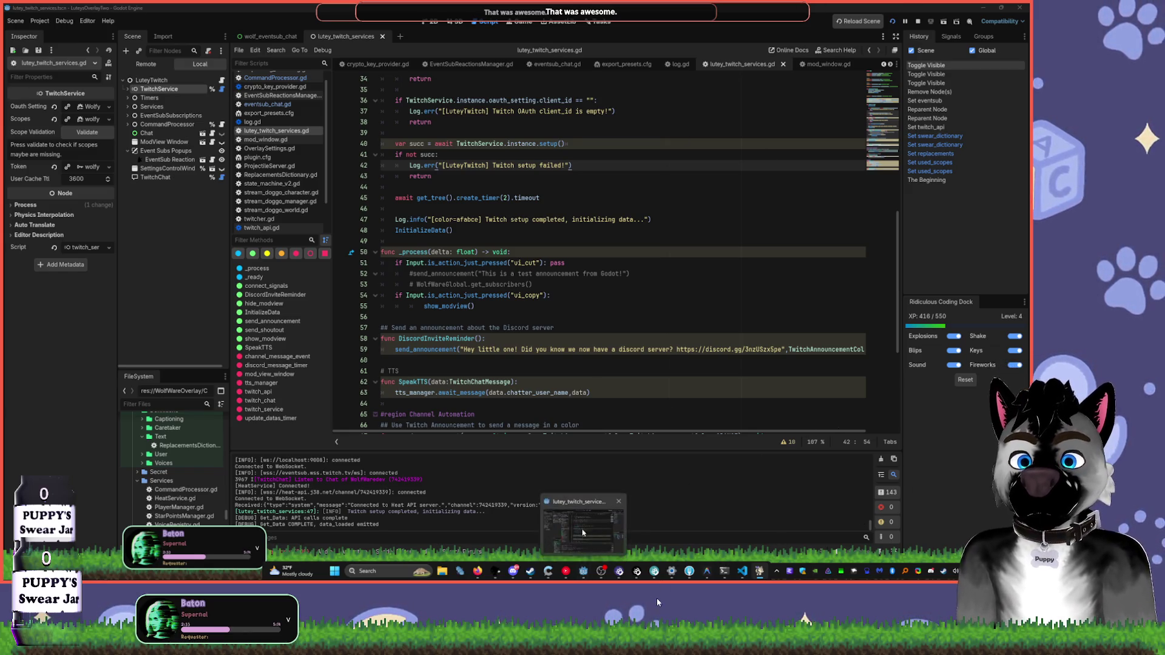
{"action": "left_click", "coordinate": [432, 22]}
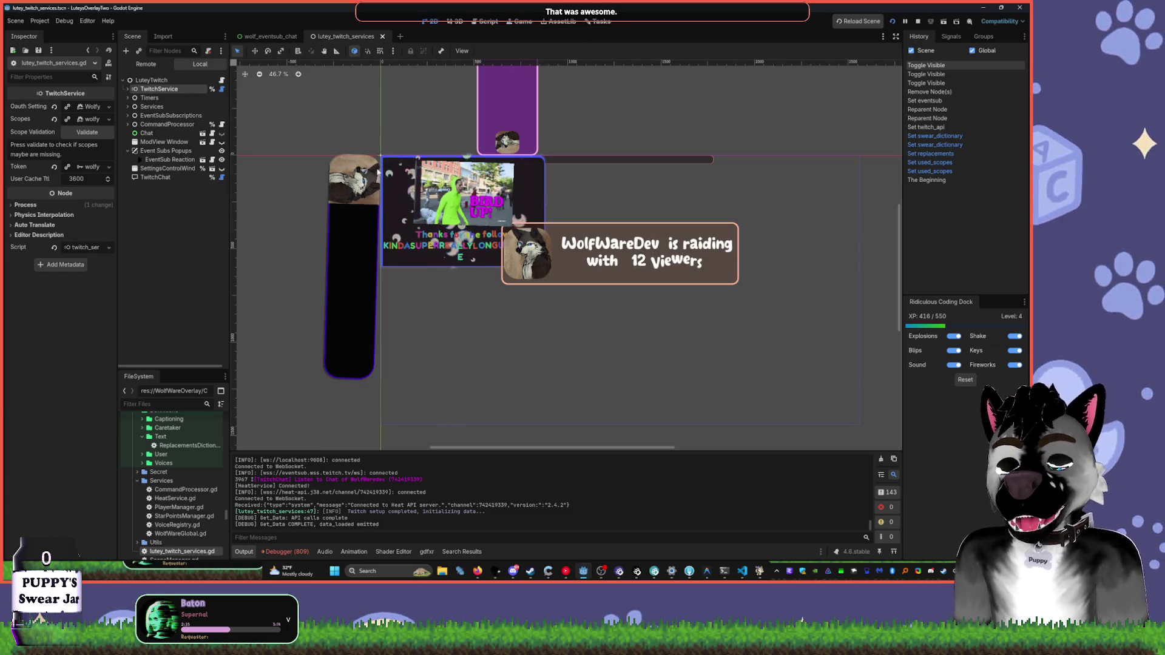
- Open modwindow_settings_websocket_indicator.tscn via Quick Open Scene and view its TTS Backend row
{"action": "key", "text": "ctrl+shift+o"}
{"action": "type", "text": "settweb"}
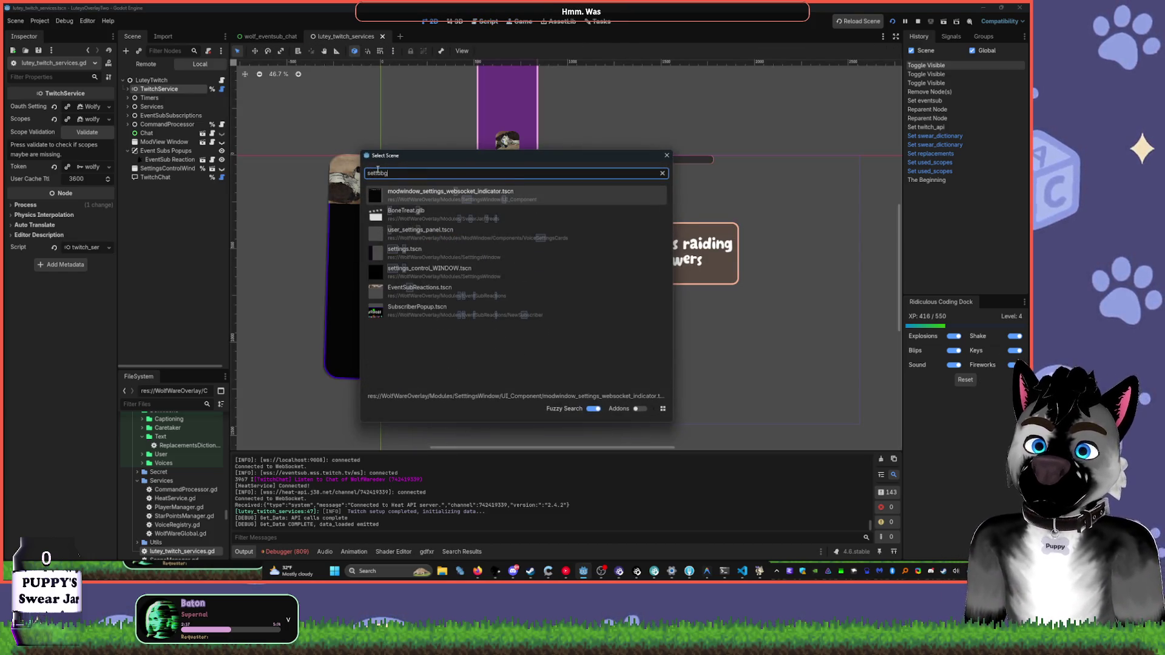
{"action": "key", "text": "Return"}
{"action": "mouse_move", "coordinate": [477, 137]}
{"action": "left_mouse_down"}
{"action": "mouse_move", "coordinate": [549, 229]}
{"action": "mouse_move", "coordinate": [666, 268]}
{"action": "mouse_move", "coordinate": [557, 206]}
{"action": "mouse_move", "coordinate": [616, 203]}
{"action": "left_mouse_up"}
{"action": "scroll", "coordinate": [557, 204], "scroll_direction": "up", "scroll_amount": 3}
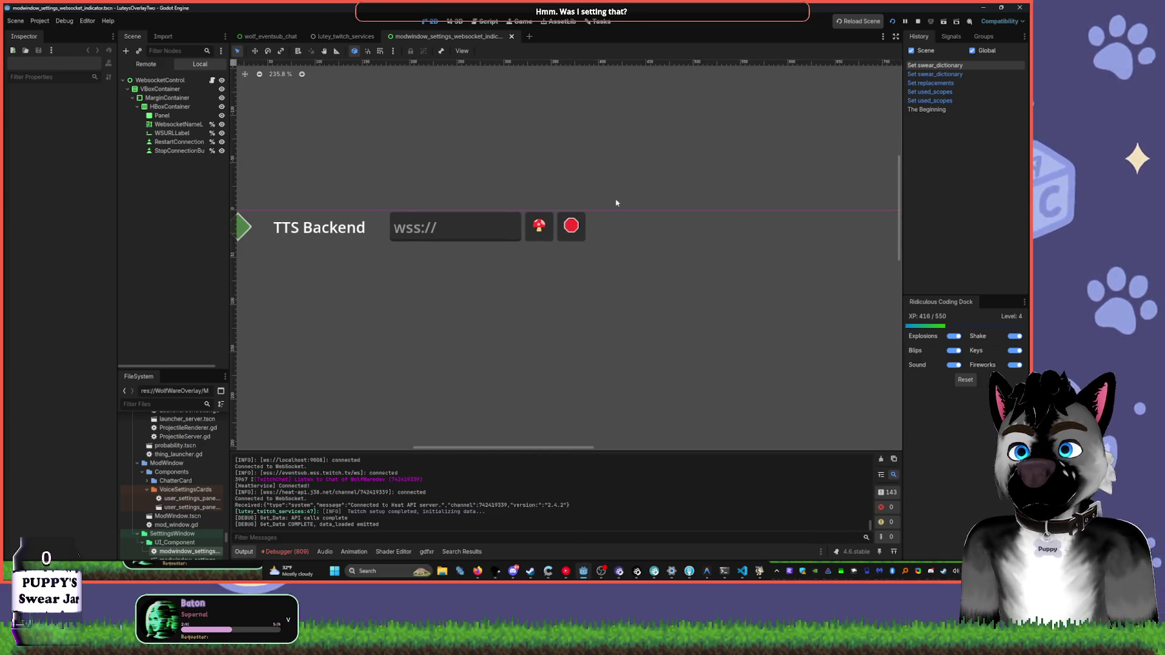
{"action": "key", "text": "ctrl+shift+p"}
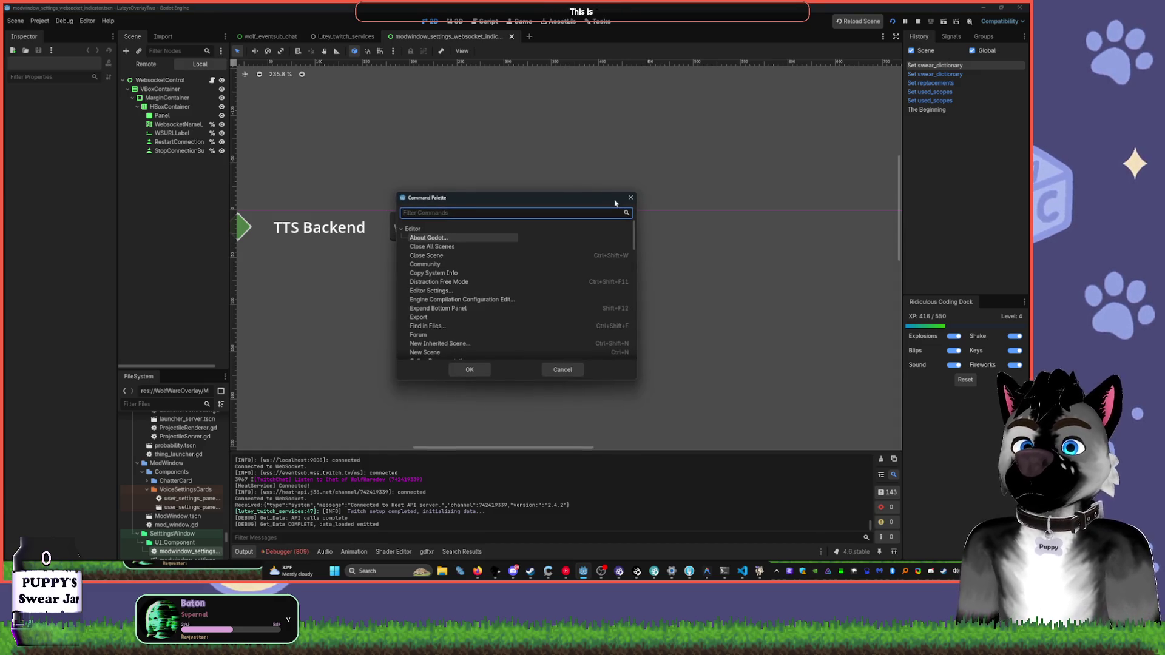
{"action": "key", "text": "Escape"}
- Open ModWindow.tscn via Quick Open Scene and pan around its preview
{"action": "key", "text": "ctrl+shift+o"}
{"action": "type", "text": "mod"}
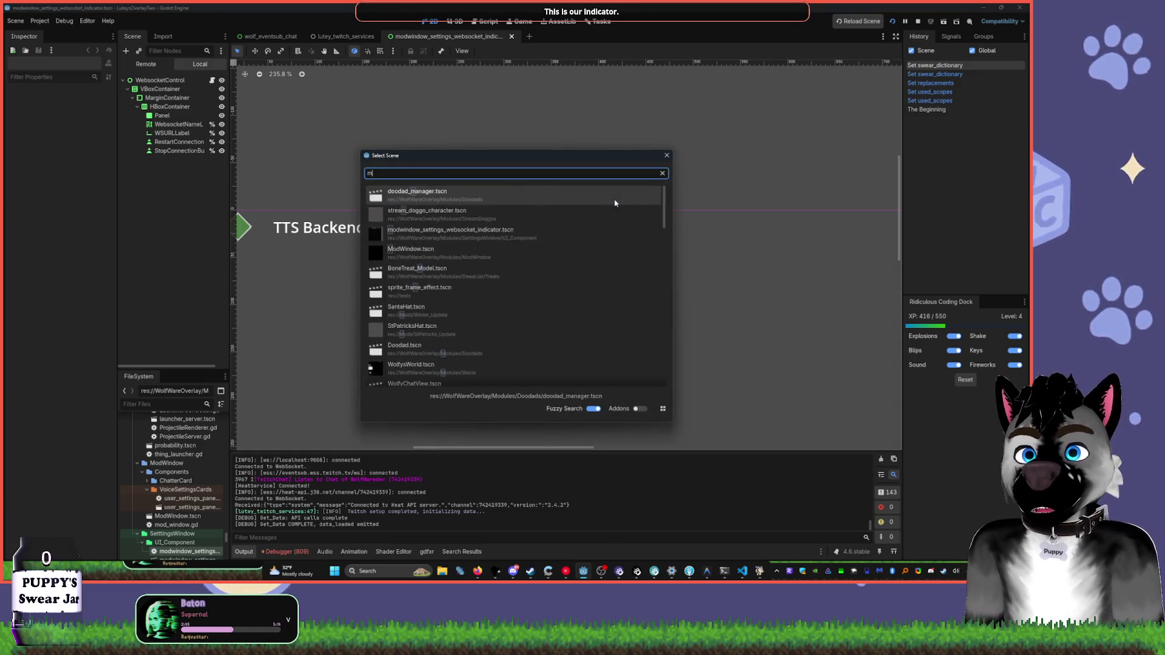
{"action": "key", "text": "Down"}
{"action": "key", "text": "Return"}
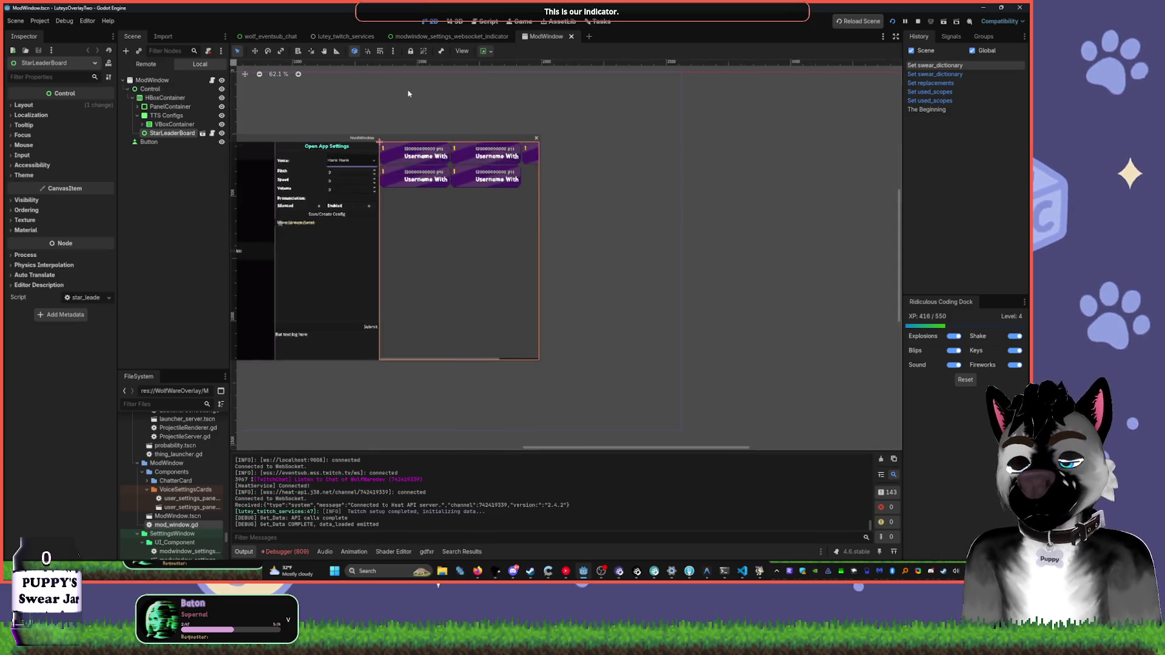
{"action": "scroll", "coordinate": [543, 224], "scroll_direction": "up", "scroll_amount": 5}
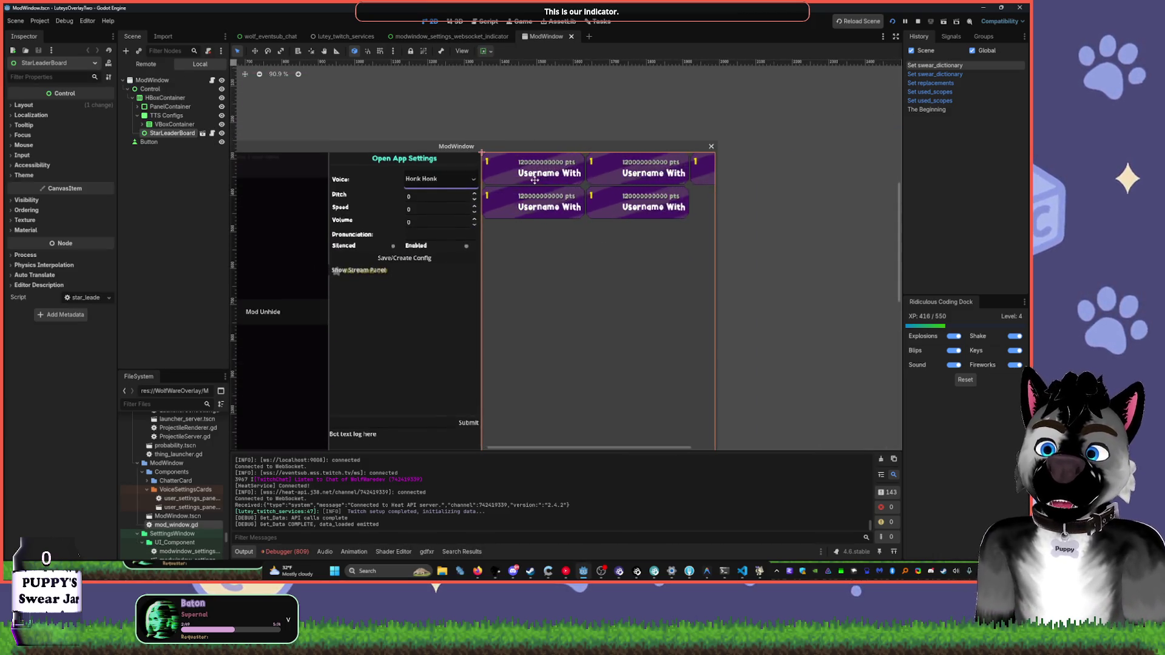
{"action": "scroll", "coordinate": [447, 193], "scroll_direction": "up", "scroll_amount": 3}
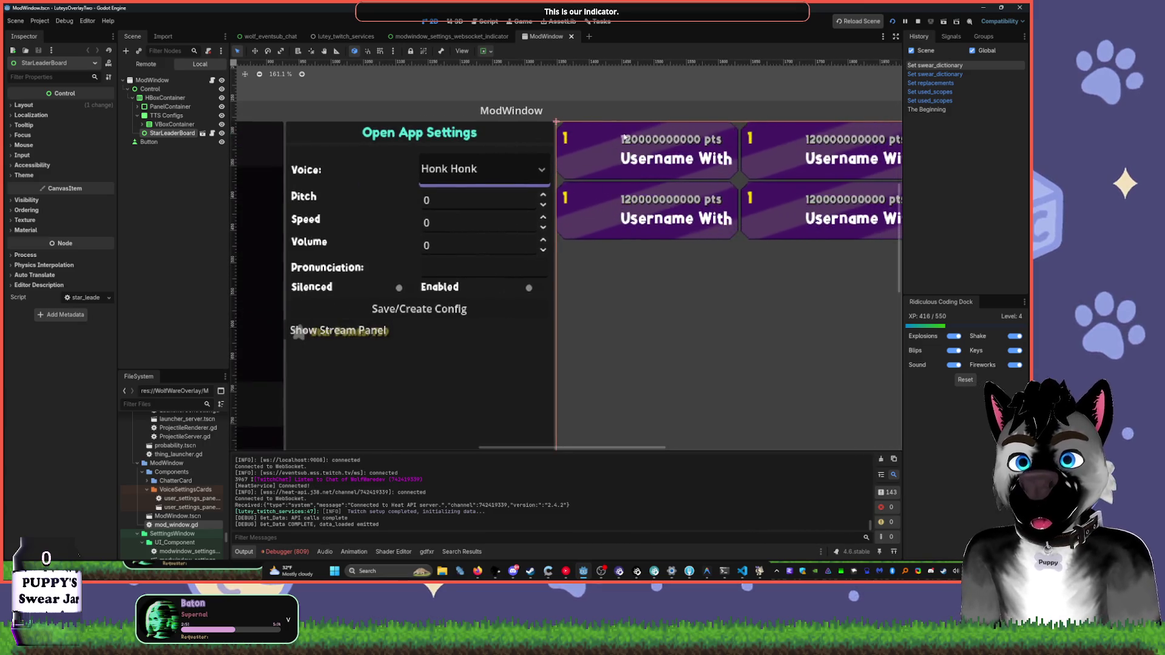
{"action": "left_click", "coordinate": [543, 140]}
{"action": "scroll", "coordinate": [587, 230], "scroll_direction": "down", "scroll_amount": 4}
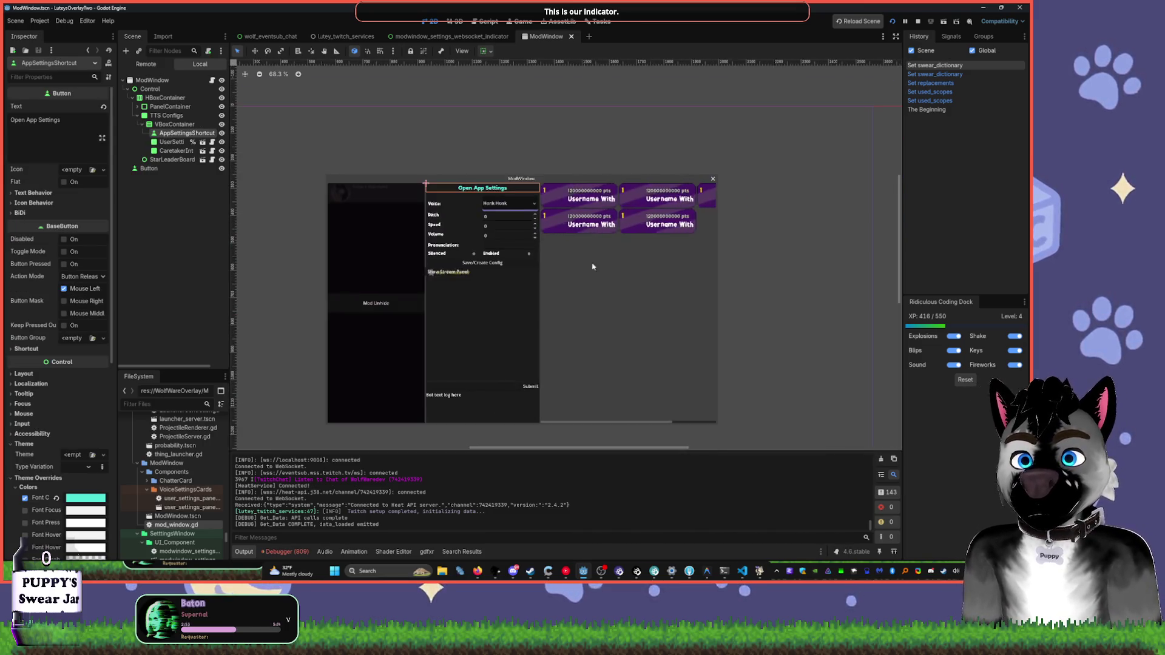
{"action": "left_click_drag", "start_coordinate": [726, 234], "coordinate": [618, 222]}
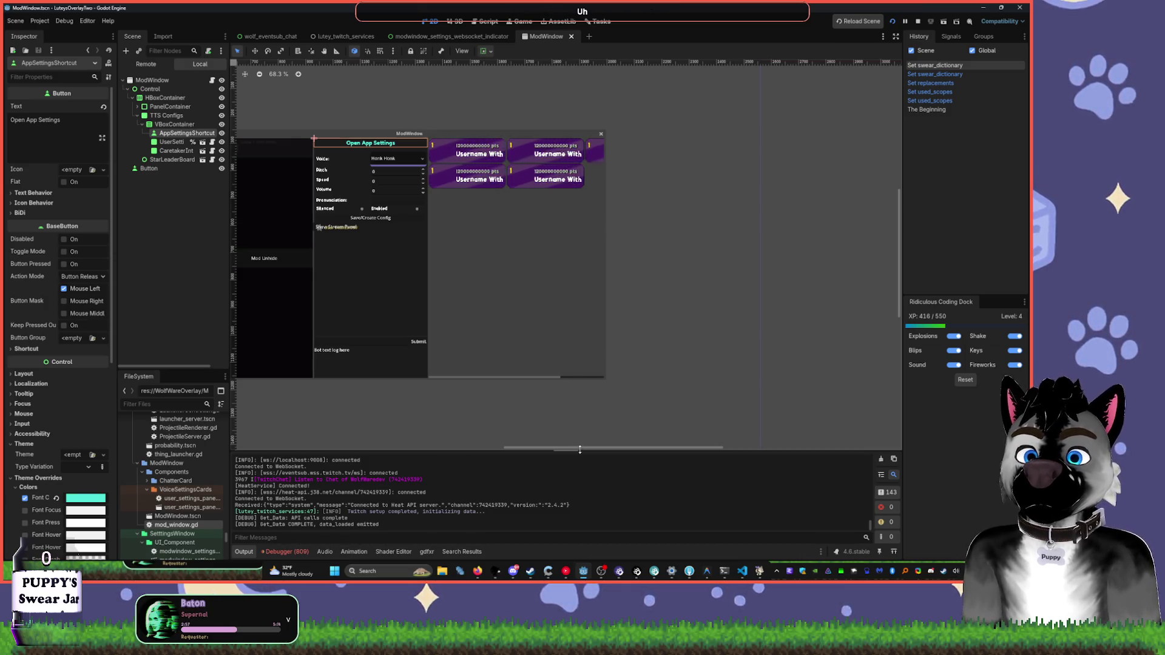
{"action": "left_click_drag", "start_coordinate": [581, 452], "coordinate": [569, 452]}
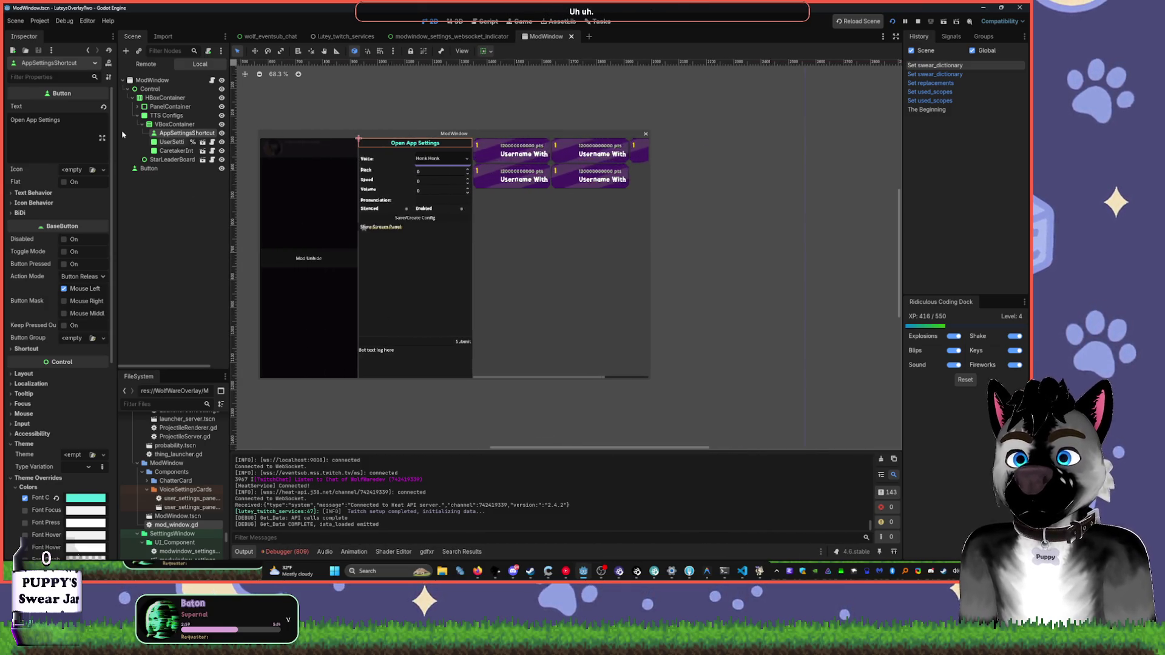
- Inspect StarLeaderBoard and PanelContainer, collapse TTS Configs, and select HBoxContainer
{"action": "left_click", "coordinate": [168, 160]}
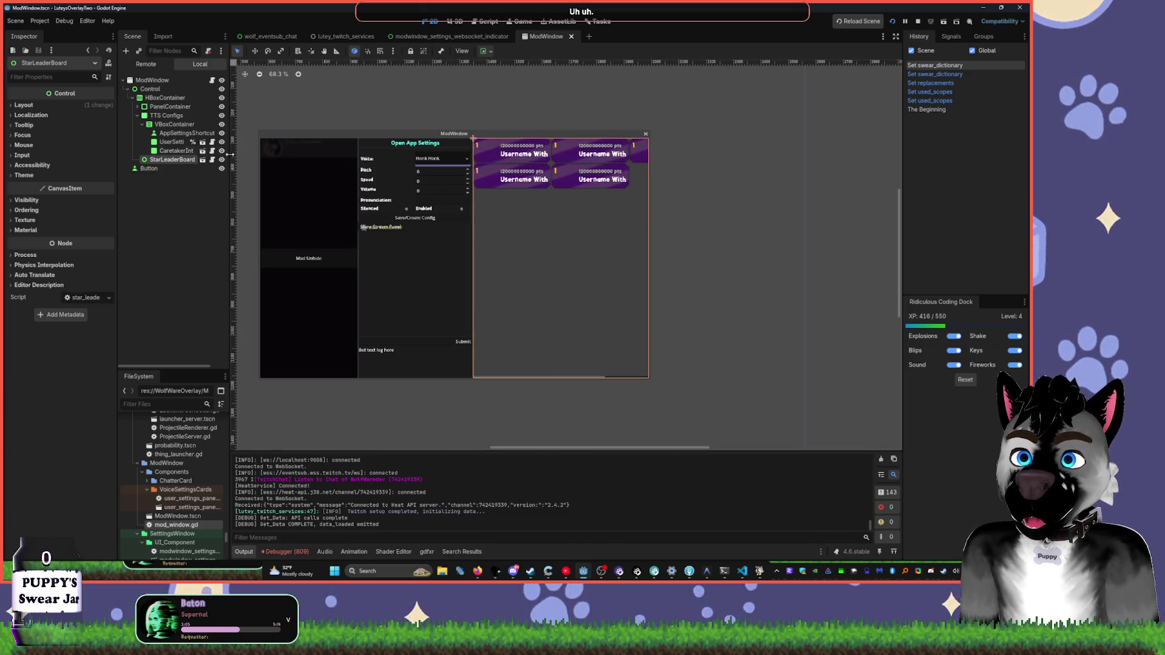
{"action": "left_click", "coordinate": [137, 115]}
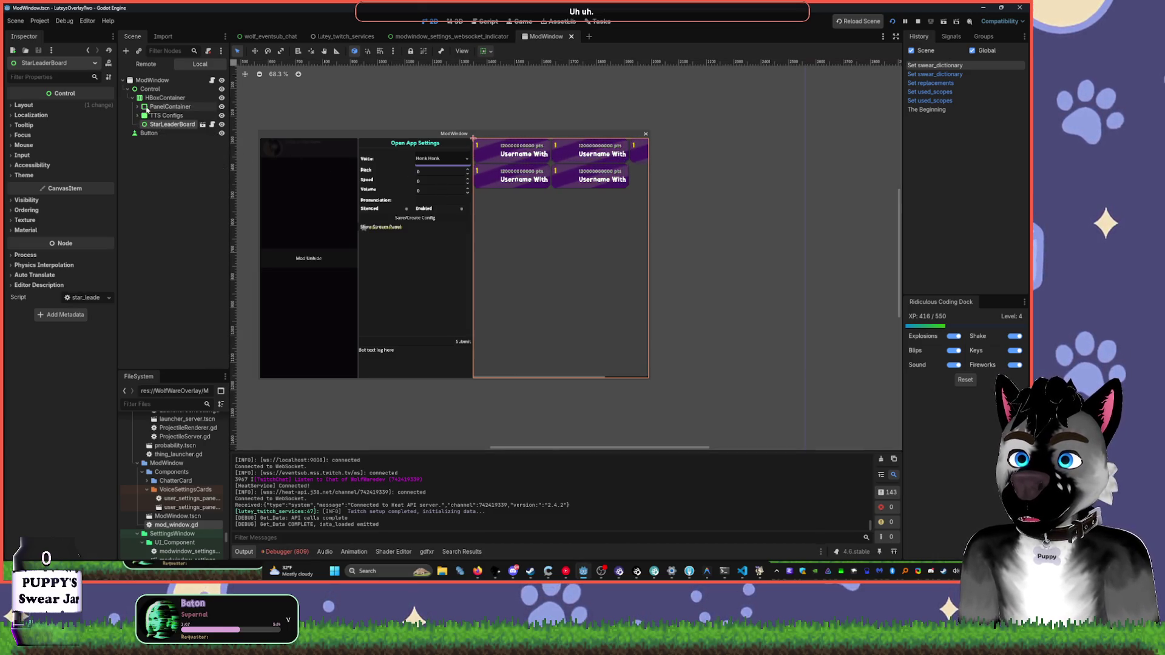
{"action": "left_click", "coordinate": [159, 98]}
{"action": "left_click", "coordinate": [162, 107]}
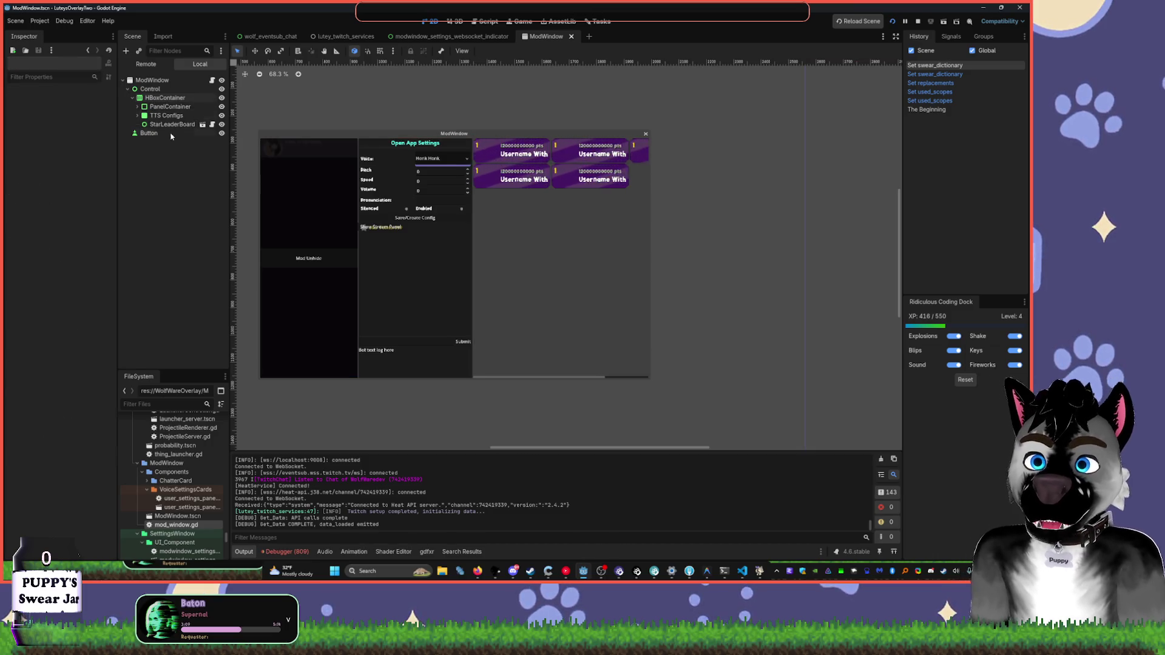
{"action": "left_click", "coordinate": [164, 98]}
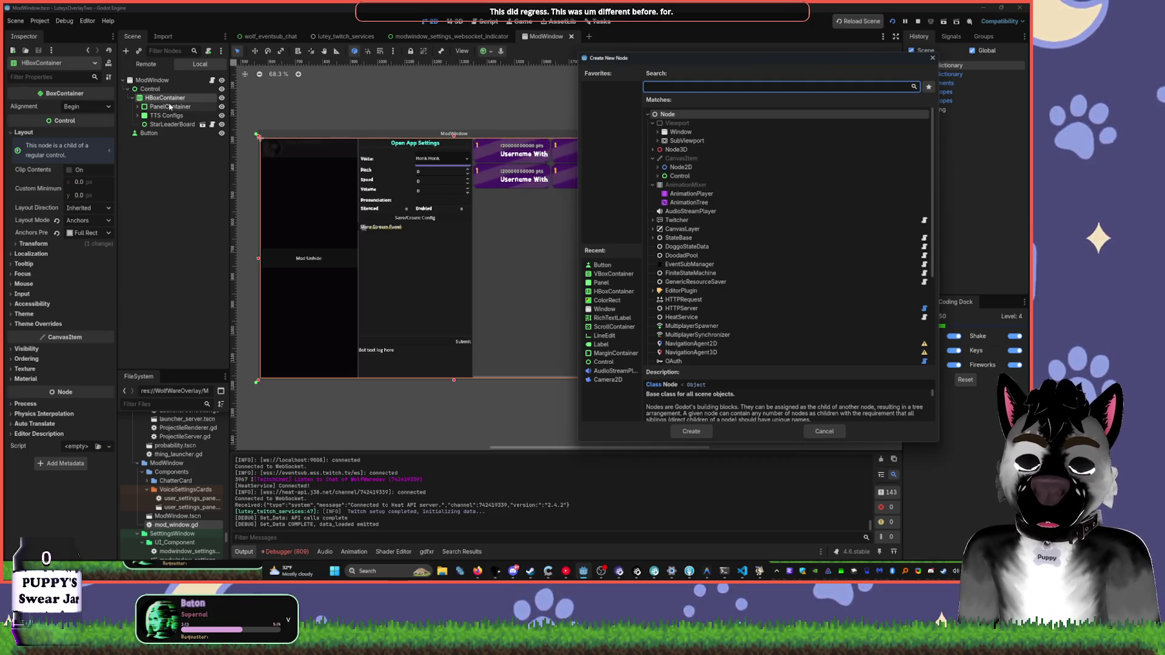
- Instance settings.tscn into HBoxContainer and drag the Settings node above PanelContainer
{"action": "key", "text": "Escape"}
{"action": "key", "text": "ctrl+shift+o"}
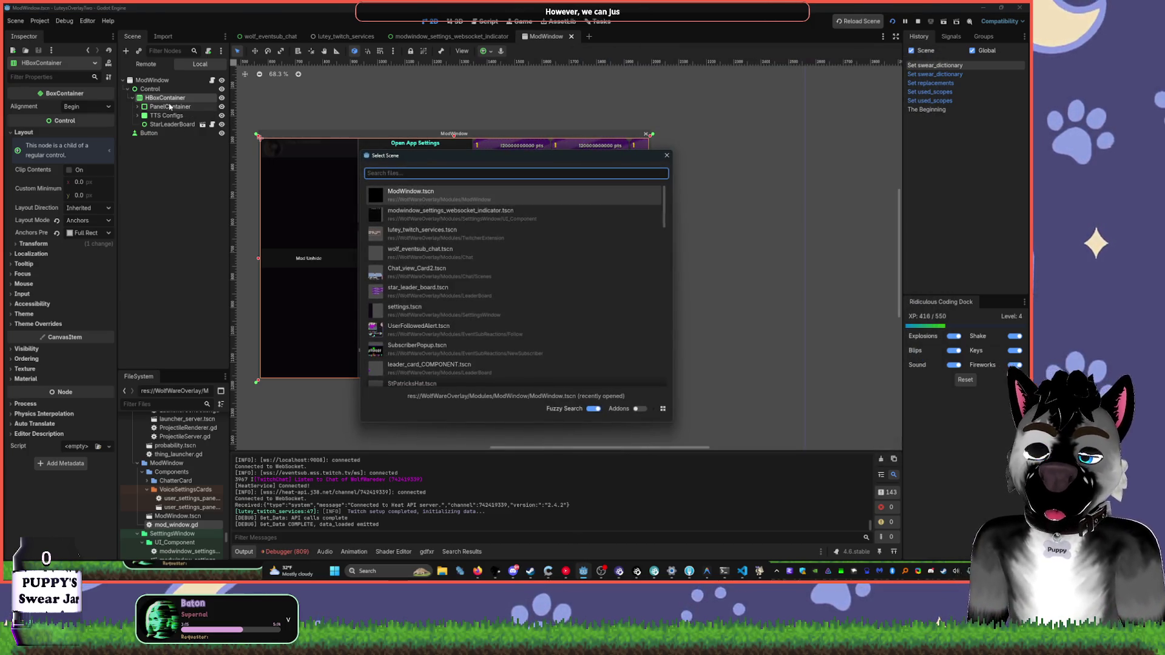
{"action": "key", "text": "Escape"}
{"action": "key", "text": "ctrl+shift+o"}
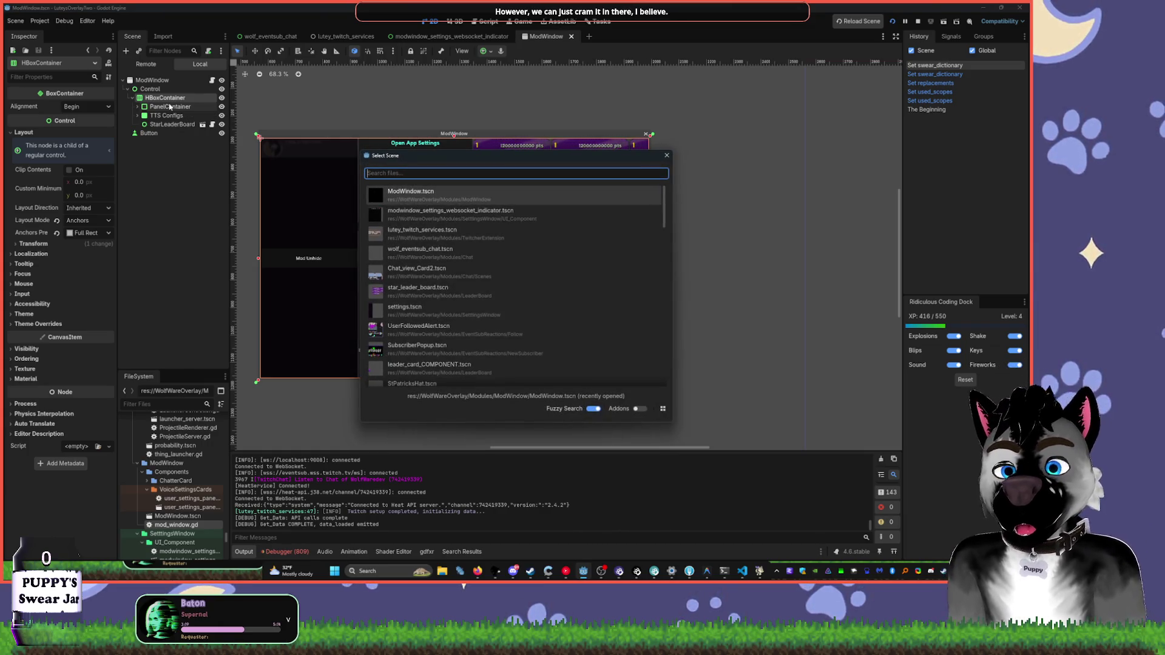
{"action": "type", "text": "sett"}
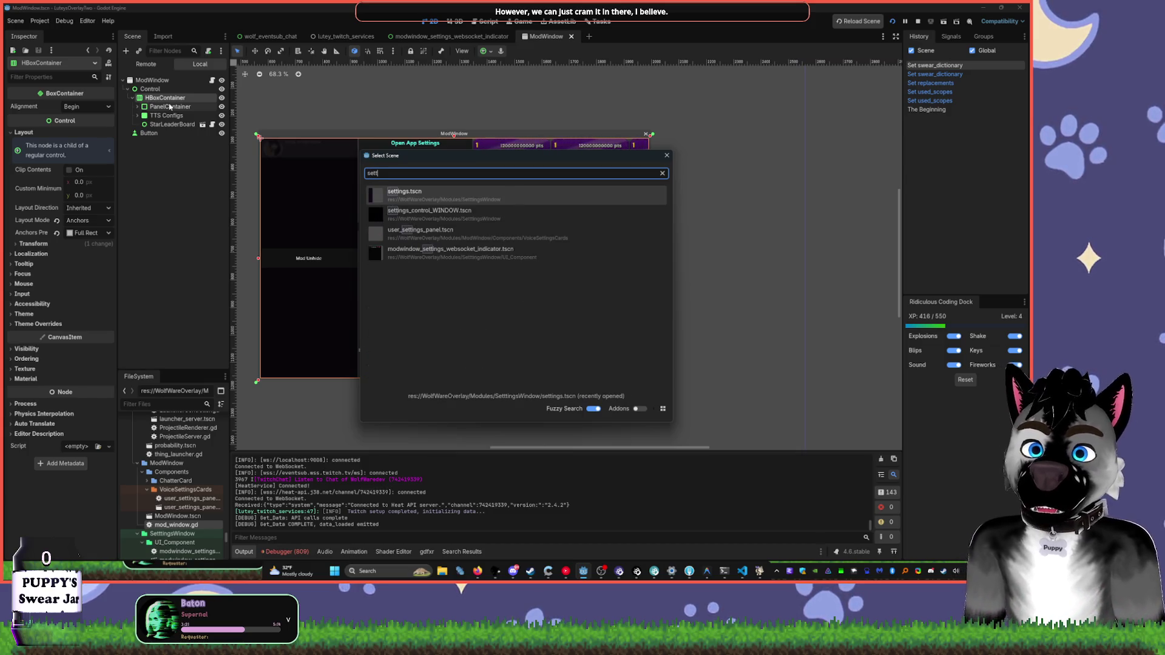
{"action": "key", "text": "Return"}
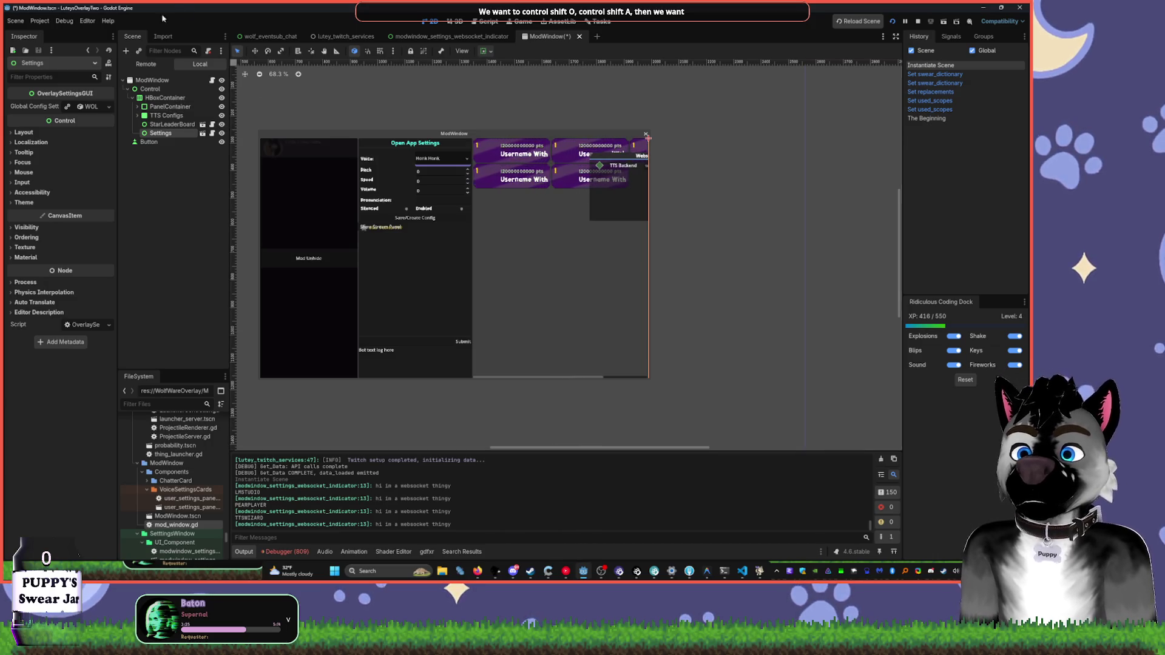
{"action": "scroll", "coordinate": [640, 237], "scroll_direction": "right", "scroll_amount": 3}
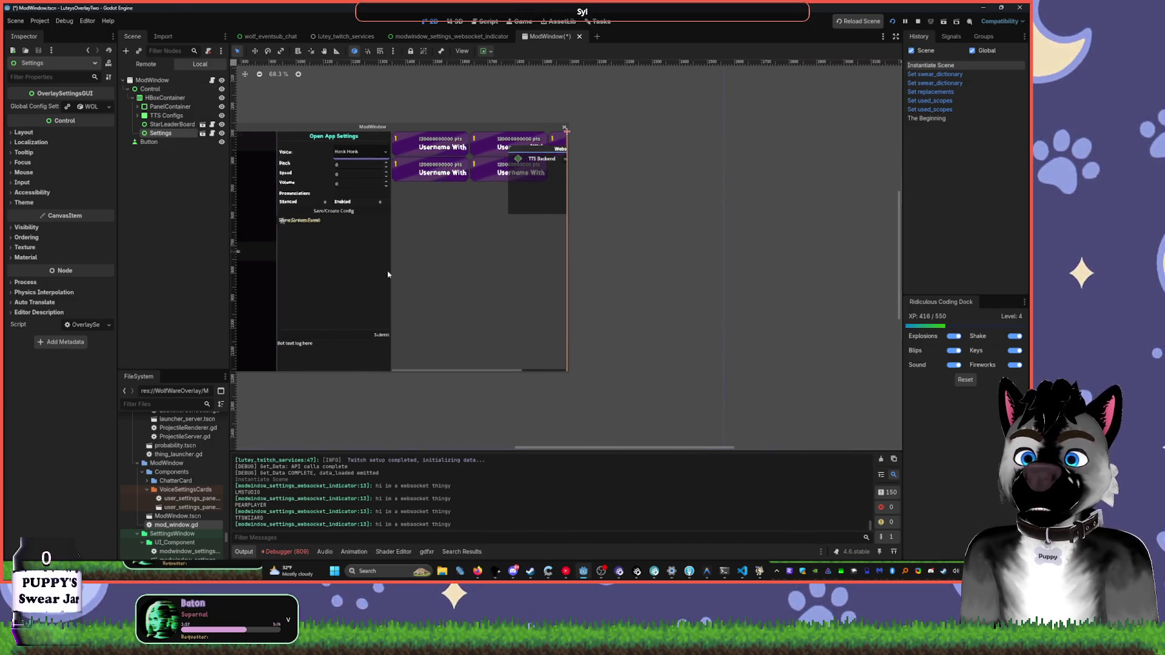
{"action": "left_click_drag", "start_coordinate": [161, 135], "coordinate": [160, 103]}
{"action": "scroll", "coordinate": [499, 117], "scroll_direction": "left", "scroll_amount": 6}
{"action": "left_click", "coordinate": [485, 51]}
- Set Settings to expand horizontally, save ModWindow, rerun the overlay, and bring up Fork
{"action": "left_click", "coordinate": [534, 81]}
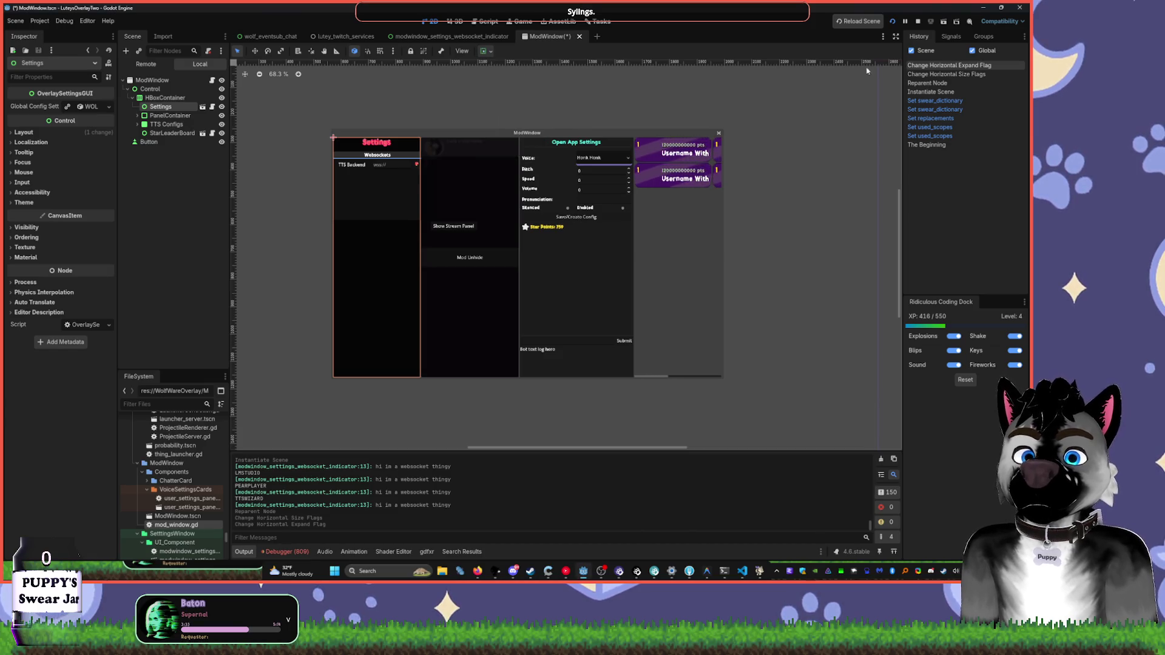
{"action": "key", "text": "ctrl+s"}
{"action": "left_click", "coordinate": [917, 21]}
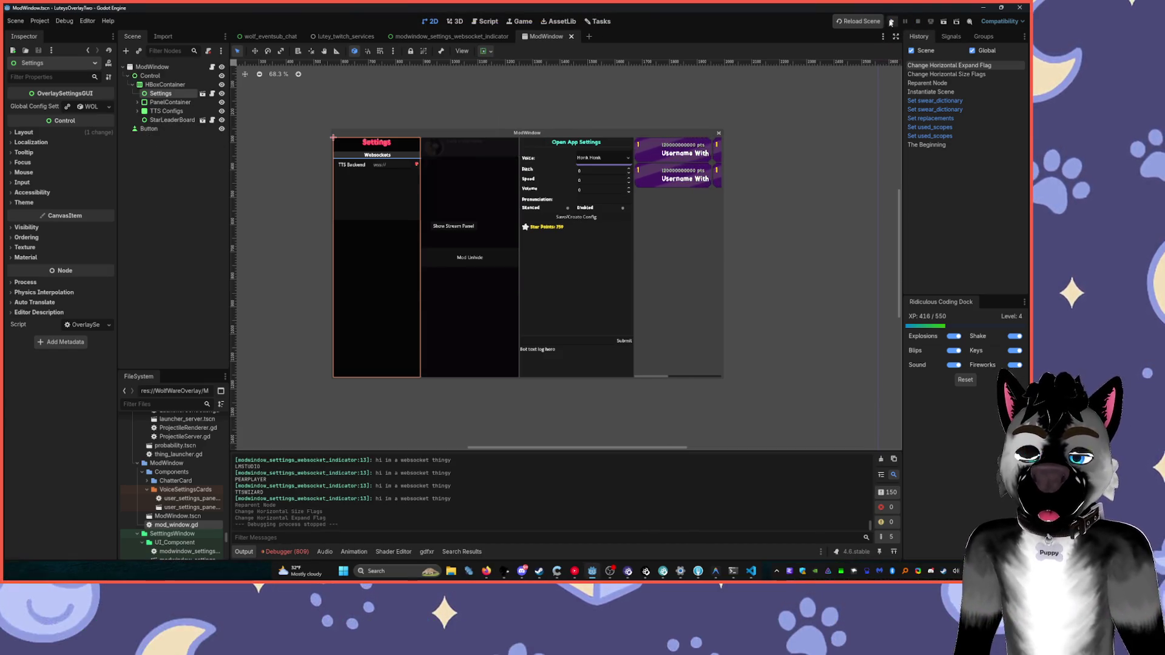
{"action": "left_click", "coordinate": [891, 21]}
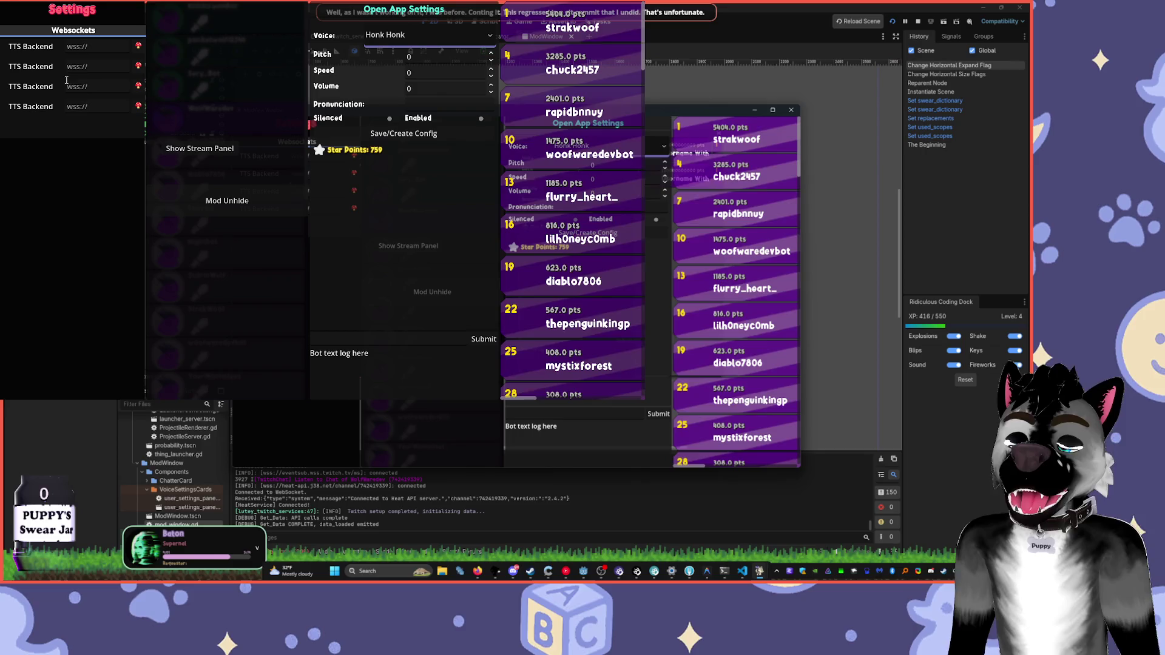
{"action": "left_click", "coordinate": [688, 571]}
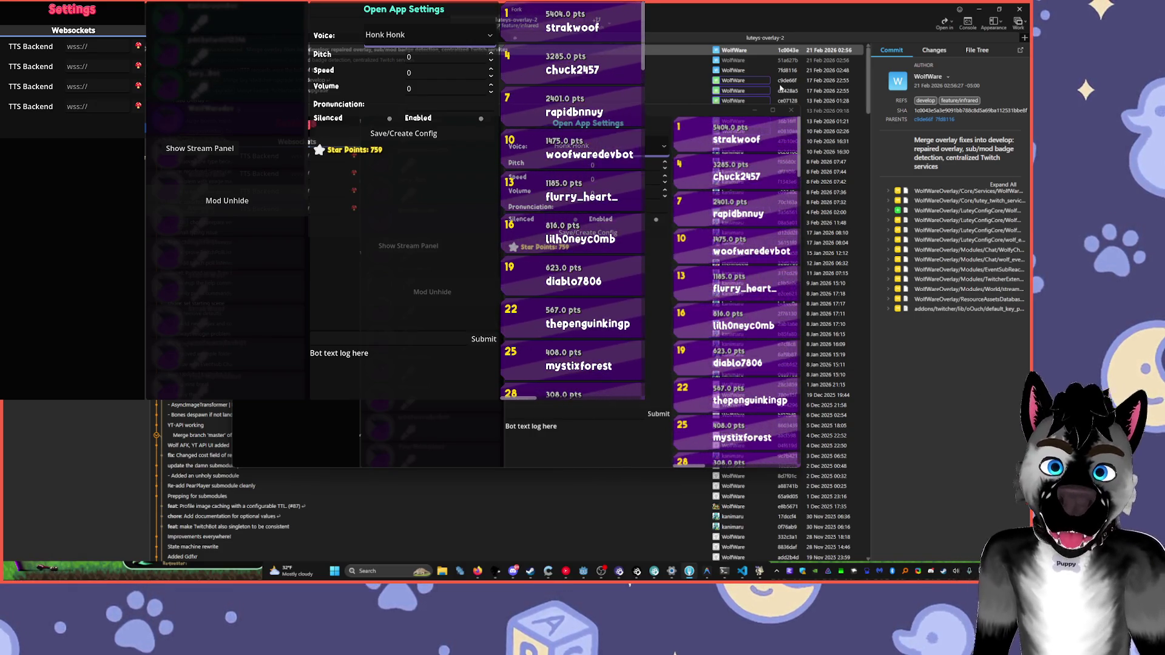
- Minimize the second overlay window and the Fork commit history window
{"action": "left_click", "coordinate": [761, 109]}
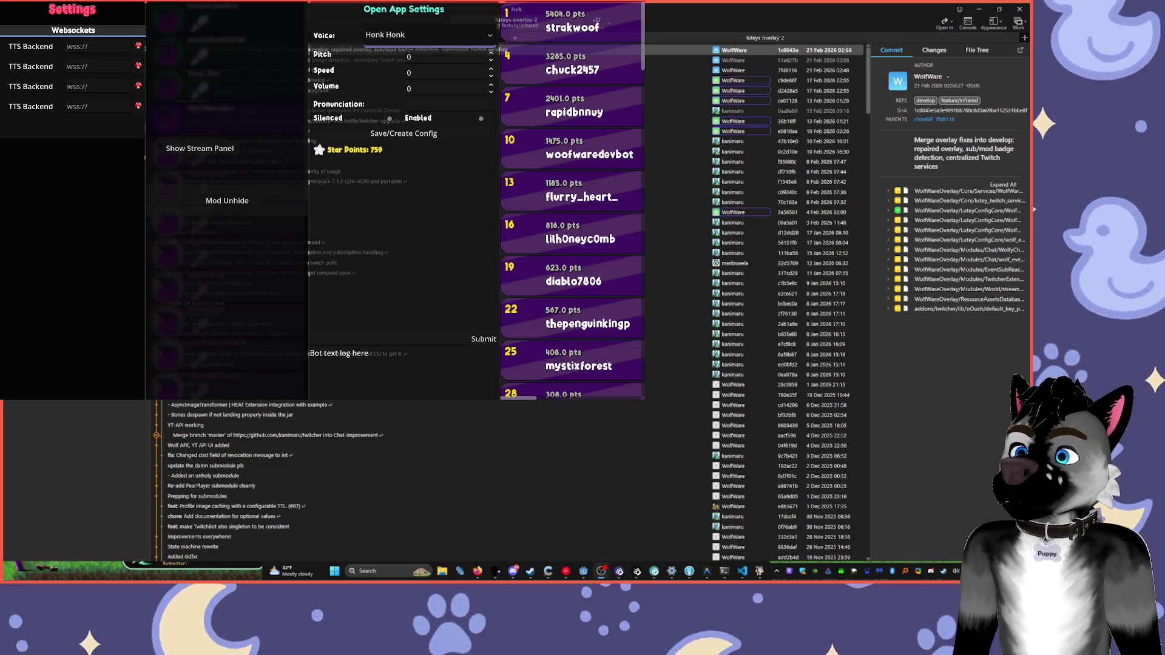
{"action": "left_click", "coordinate": [981, 8]}
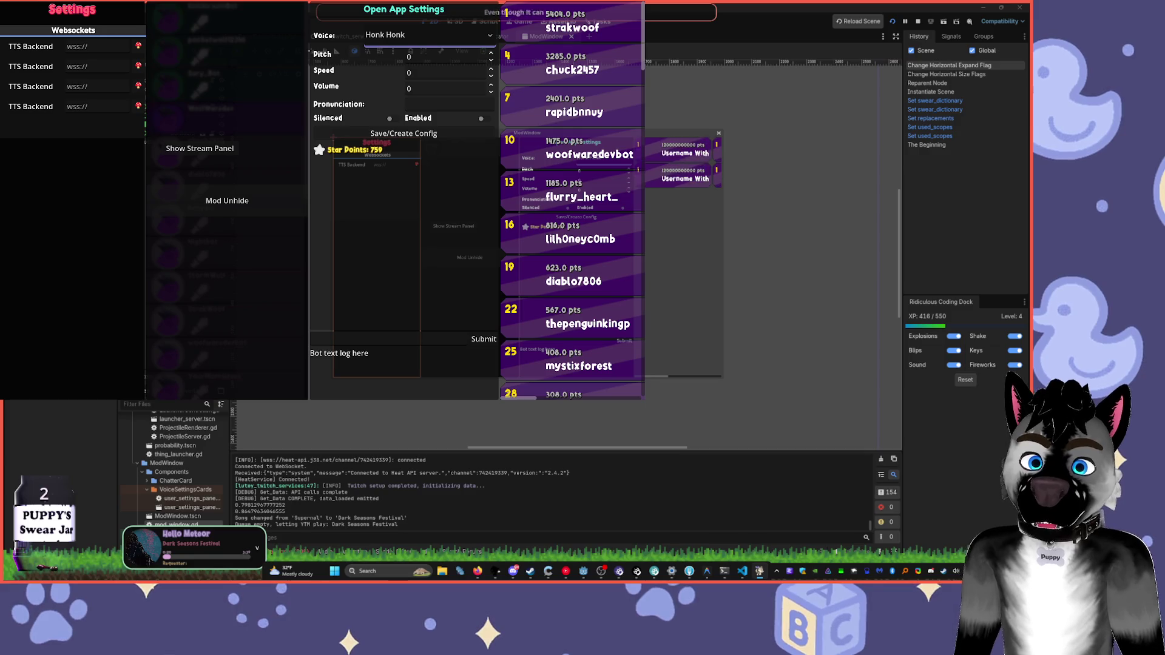
- Bring up the ModView window, move it to the upper right, hide it, then stop the overlay with F8
{"action": "mouse_move", "coordinate": [761, 575]}
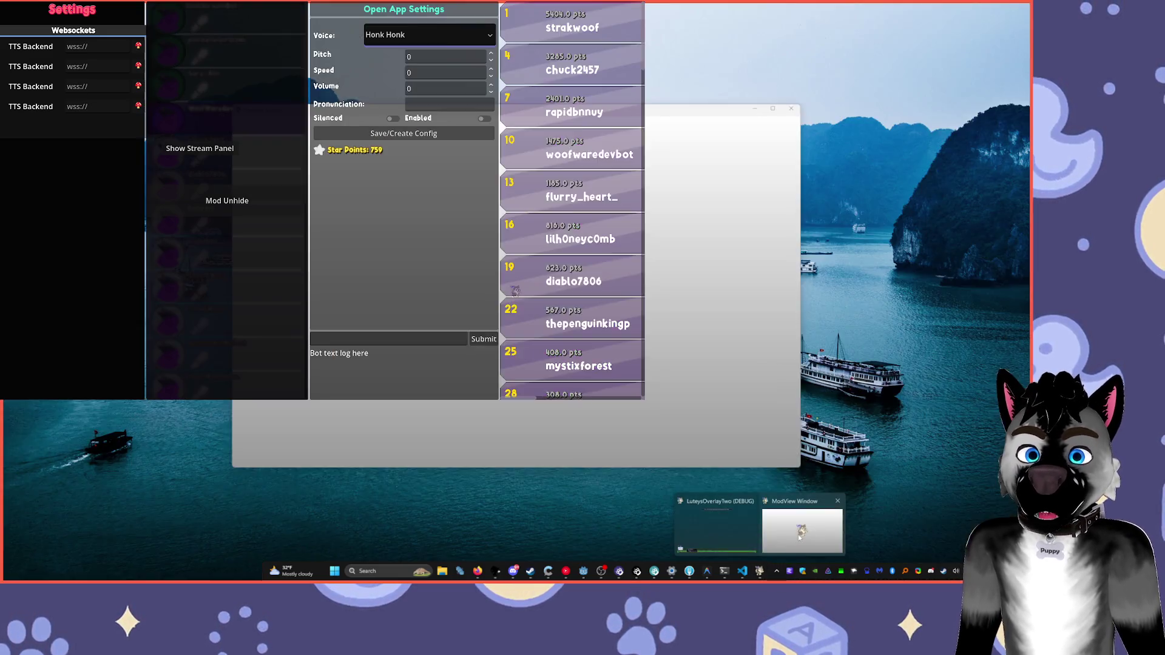
{"action": "left_click", "coordinate": [802, 537]}
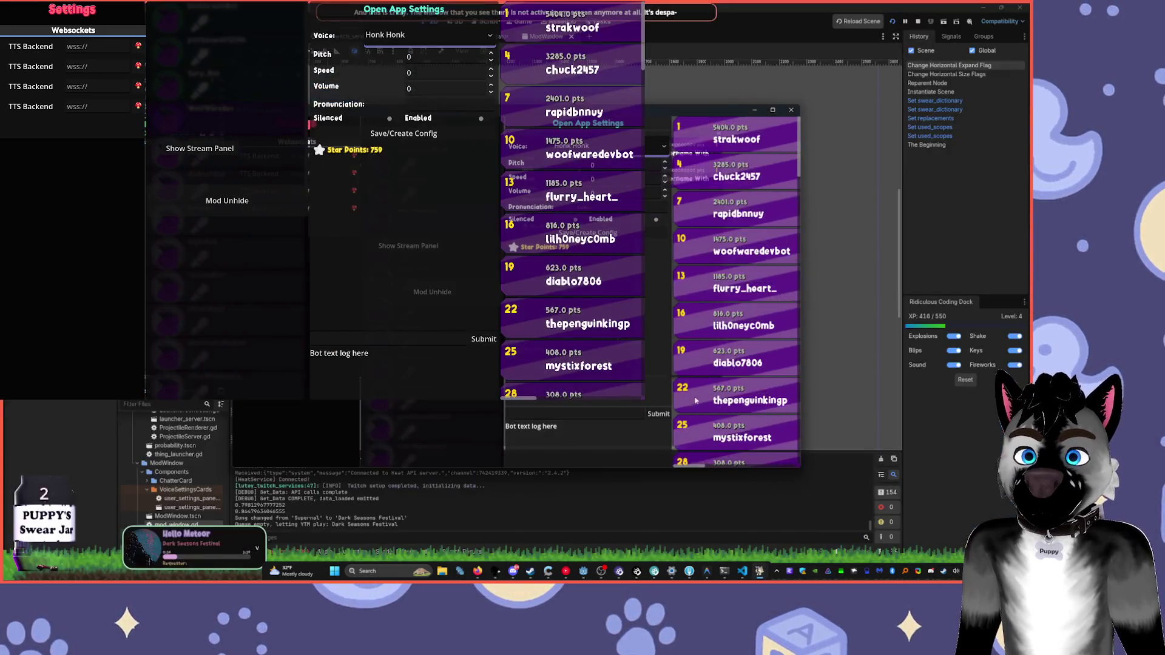
{"action": "mouse_move", "coordinate": [521, 123]}
{"action": "left_mouse_down"}
{"action": "mouse_move", "coordinate": [674, 122]}
{"action": "mouse_move", "coordinate": [712, 97]}
{"action": "mouse_move", "coordinate": [716, 77]}
{"action": "left_mouse_up"}
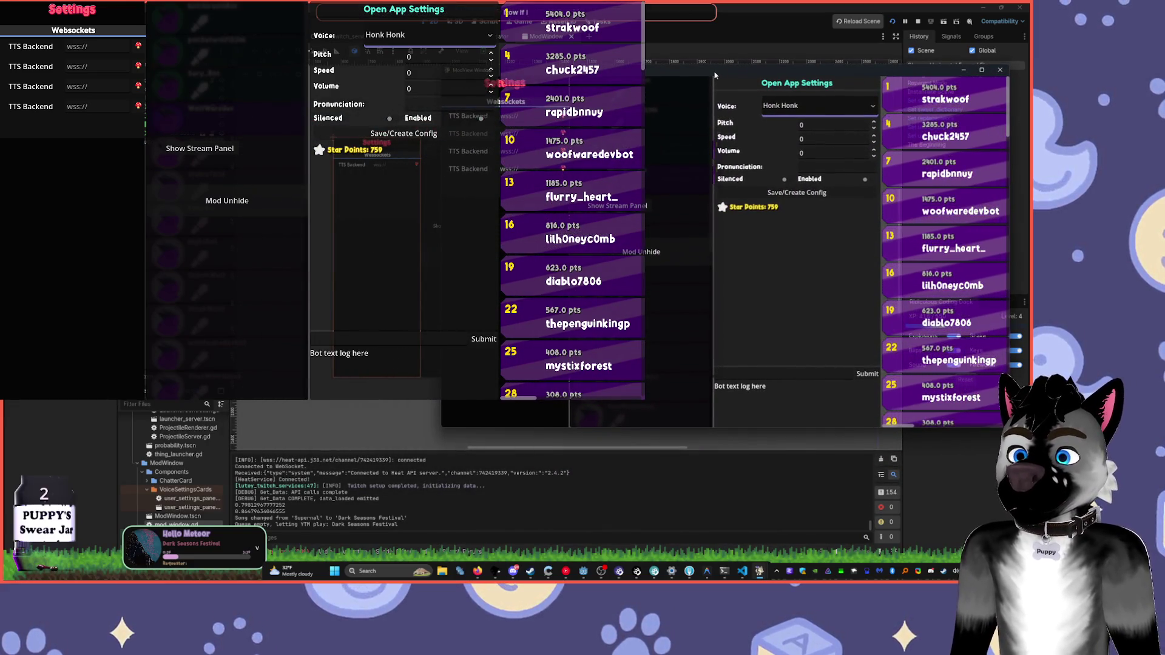
{"action": "left_click", "coordinate": [715, 75]}
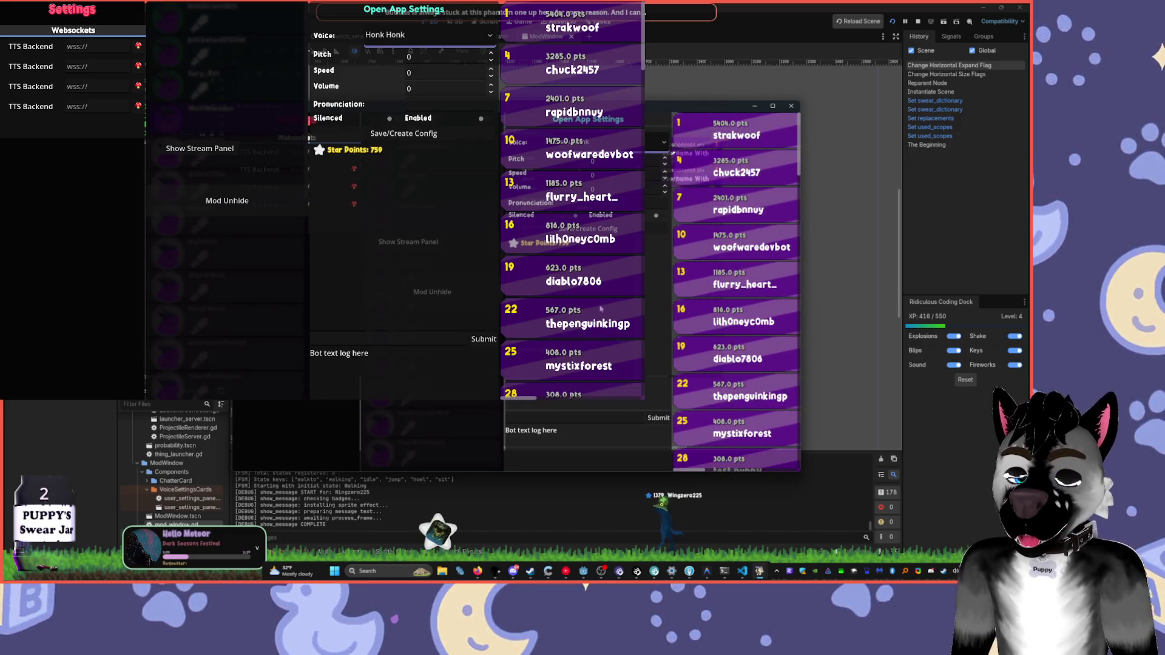
{"action": "key", "text": "F8"}
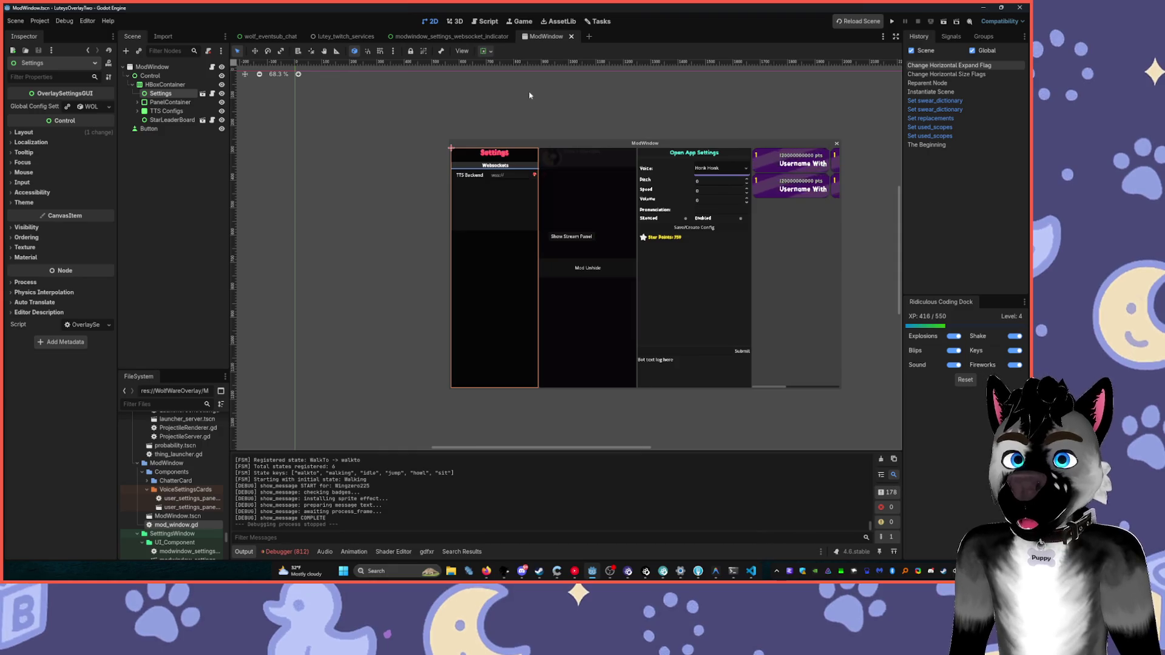
- Select ModWindow and turn on its Transient window flag in the Inspector
{"action": "scroll", "coordinate": [529, 90], "scroll_direction": "up", "scroll_amount": 3}
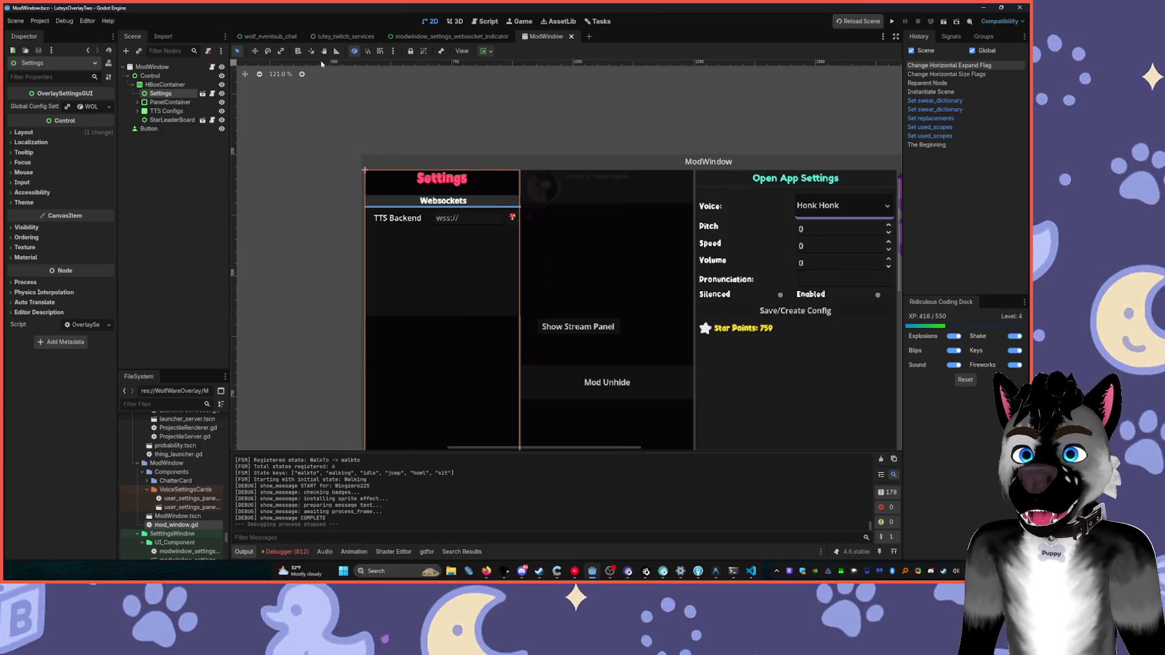
{"action": "left_click", "coordinate": [152, 66]}
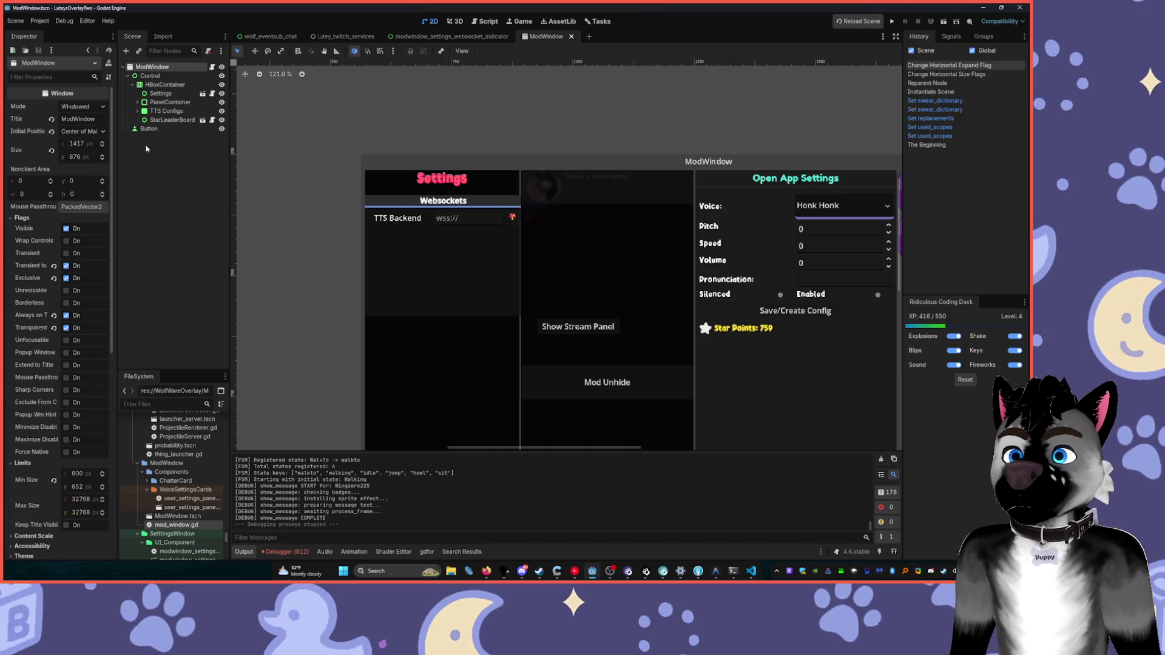
{"action": "left_click_drag", "start_coordinate": [119, 151], "coordinate": [142, 151]}
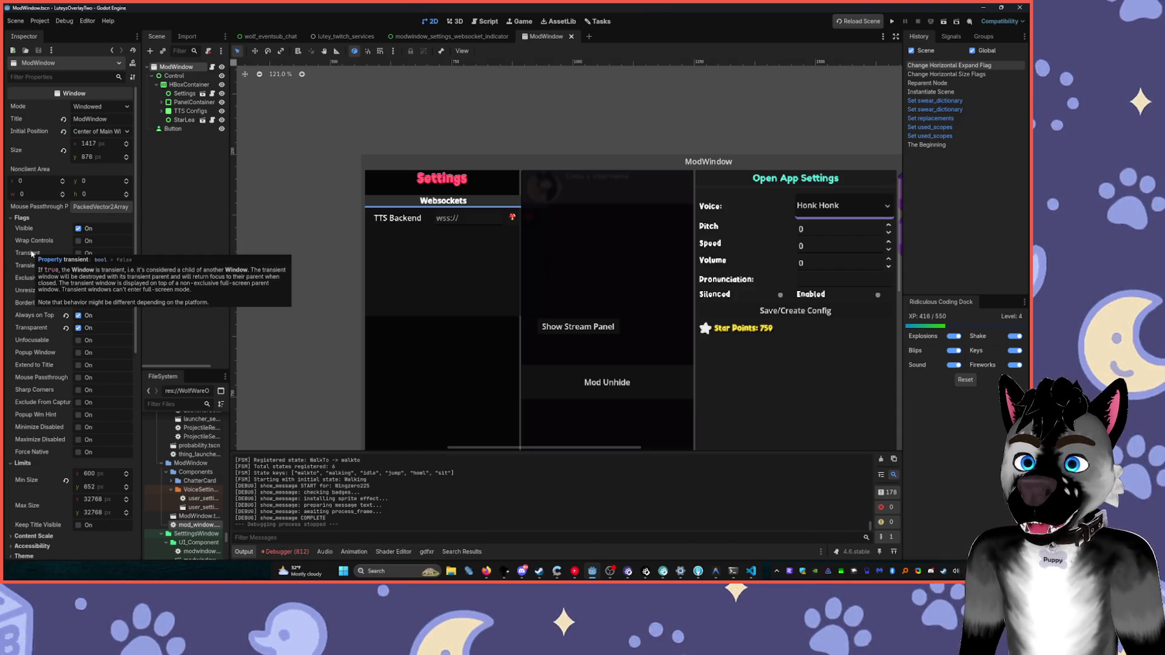
{"action": "left_click", "coordinate": [77, 253]}
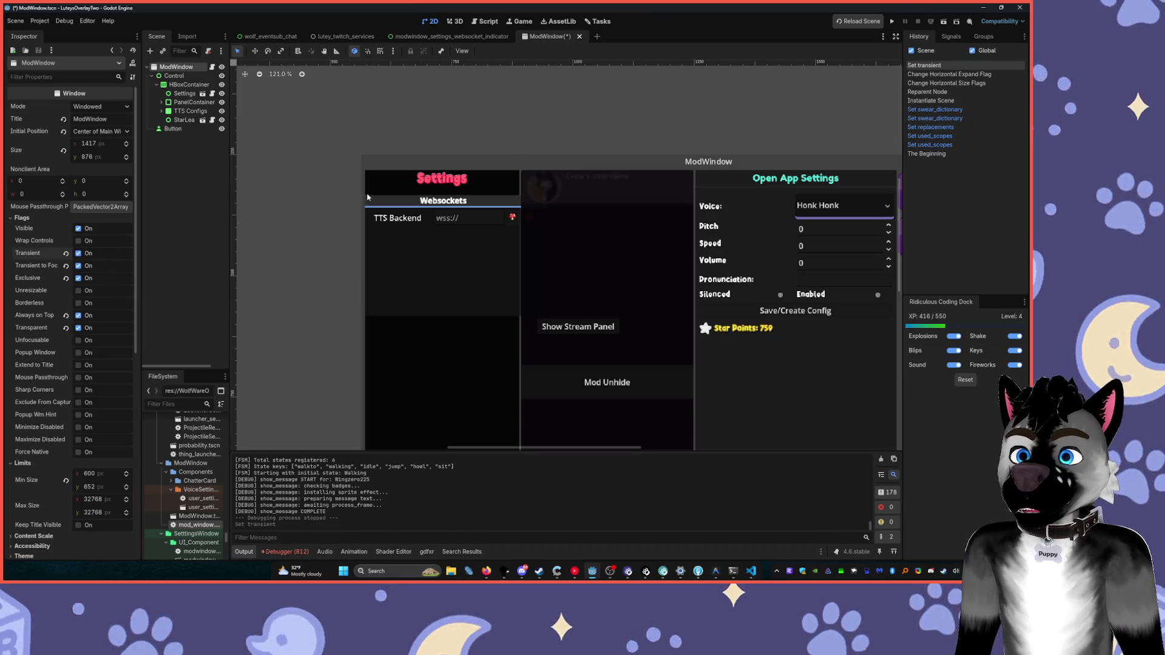
- Test-run the overlay, move the ModView window, stop the project, and switch Transient back off
{"action": "left_click", "coordinate": [892, 23]}
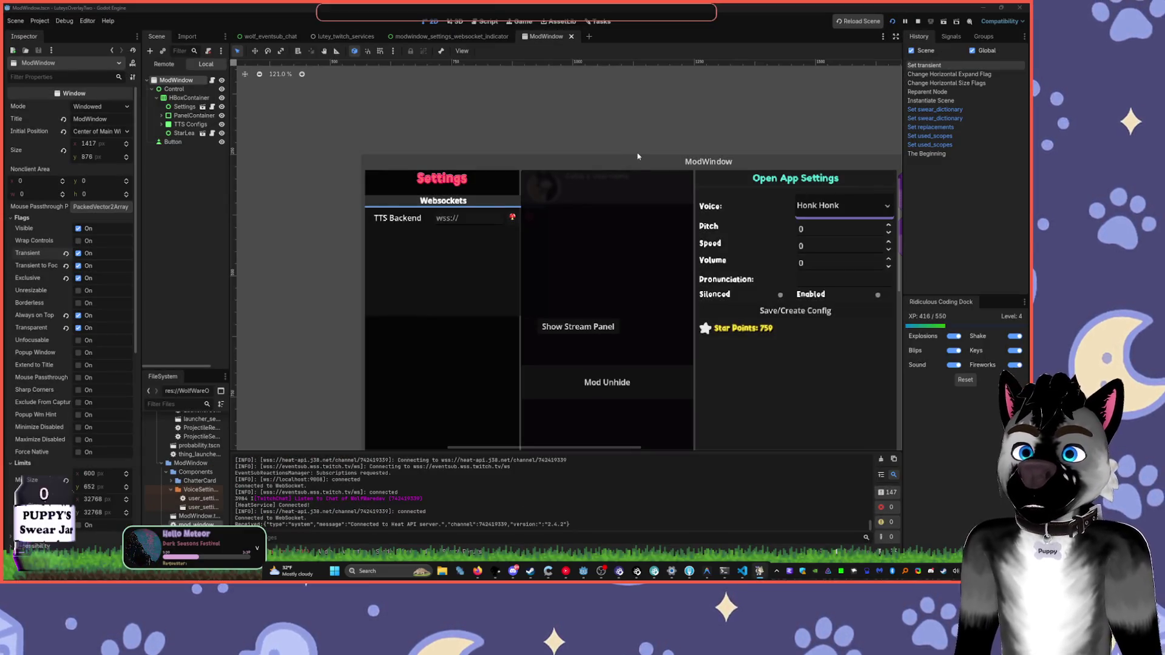
{"action": "mouse_move", "coordinate": [573, 125]}
{"action": "left_mouse_down"}
{"action": "mouse_move", "coordinate": [486, 158]}
{"action": "mouse_move", "coordinate": [548, 94]}
{"action": "left_mouse_up"}
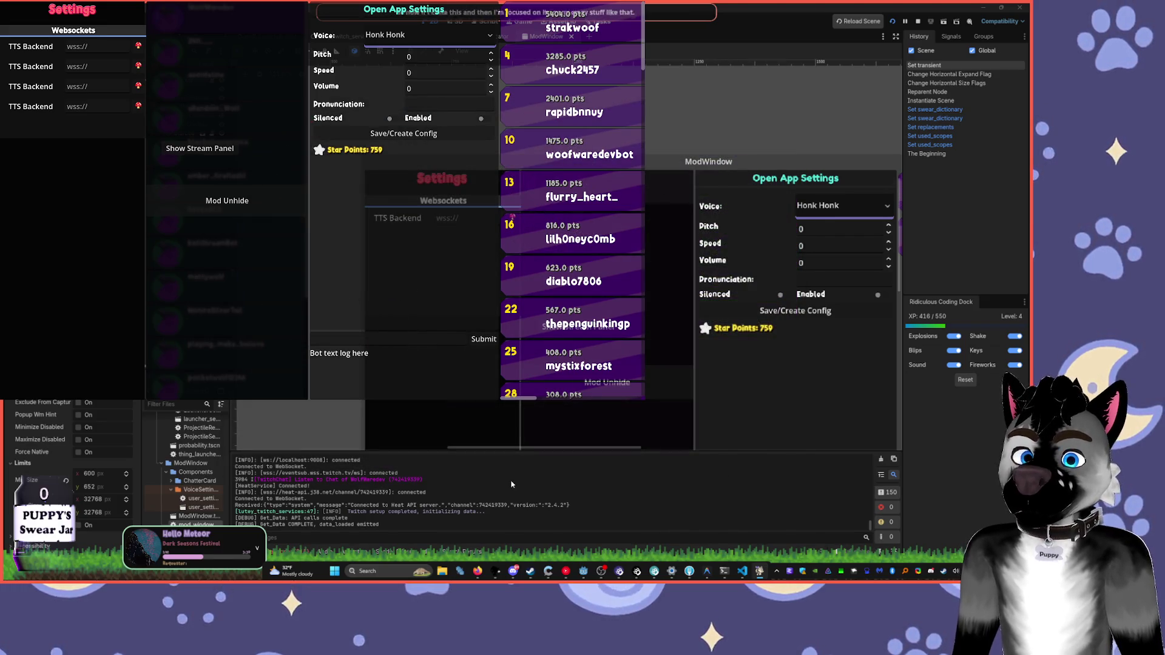
{"action": "key", "text": "F8"}
{"action": "left_click", "coordinate": [79, 253]}
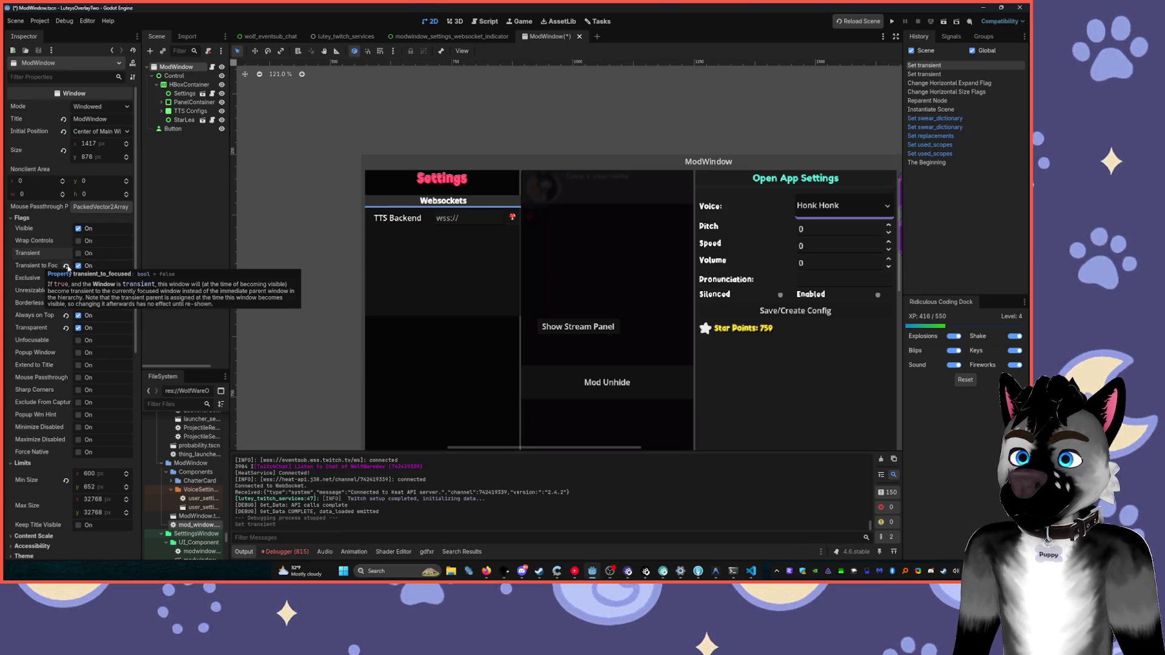
- Untick Transient to Focused and Exclusive, toggle Transparent, tick Popup Window, and run the project
{"action": "left_click", "coordinate": [87, 267]}
{"action": "left_click_drag", "start_coordinate": [142, 260], "coordinate": [194, 267]}
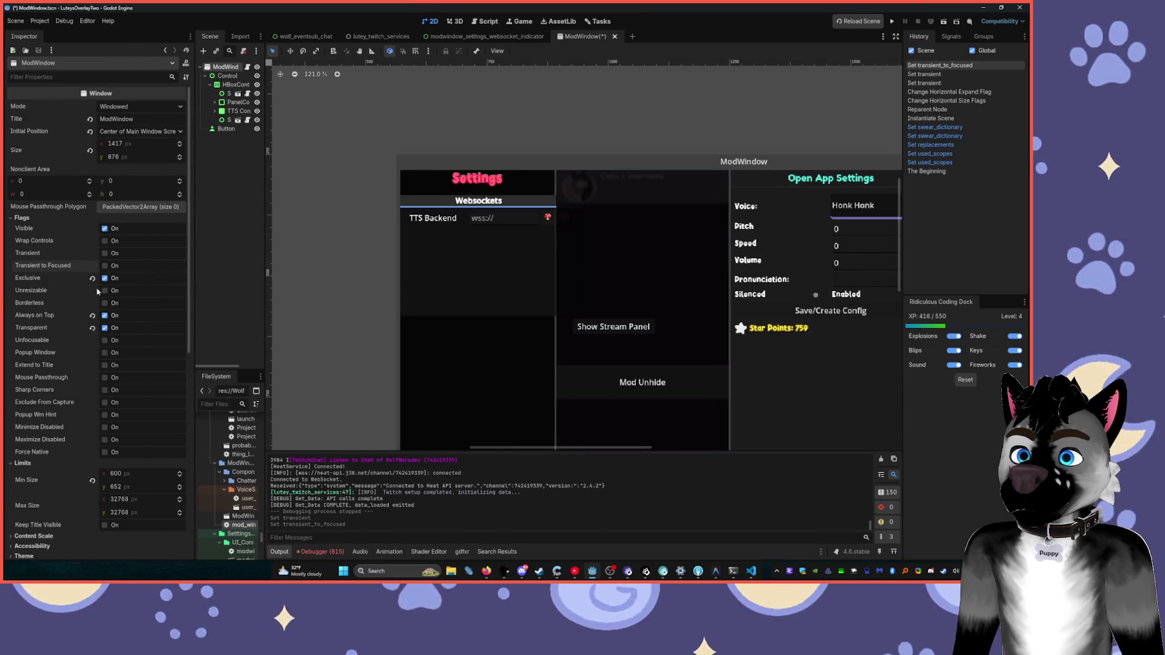
{"action": "mouse_move", "coordinate": [37, 280]}
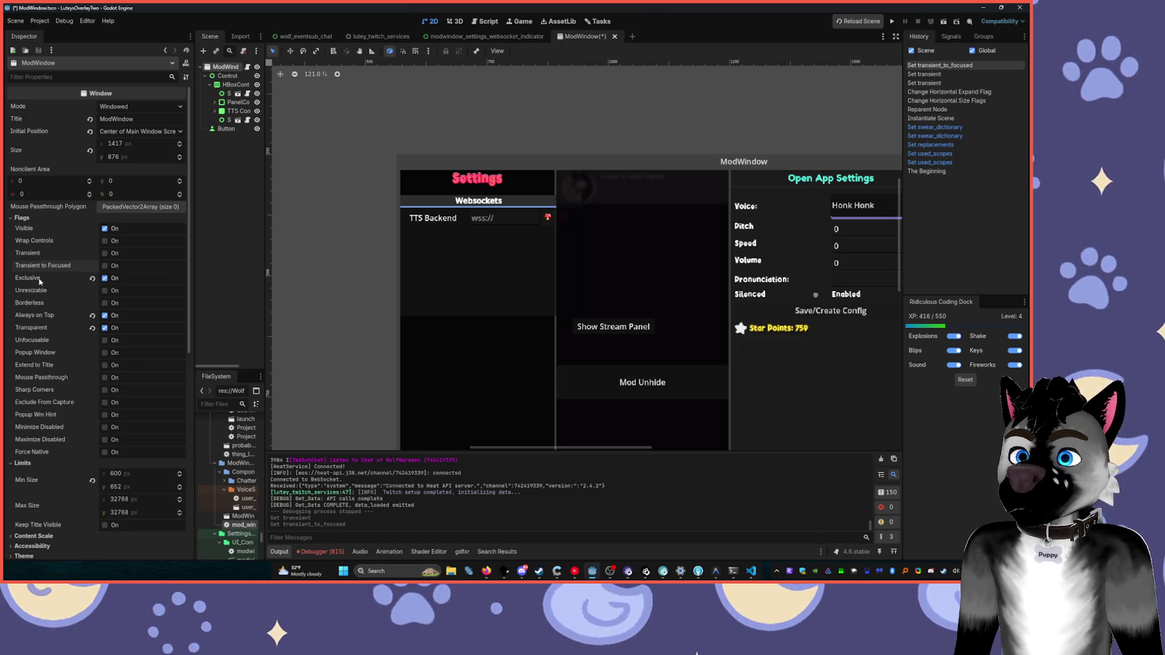
{"action": "left_click", "coordinate": [106, 279]}
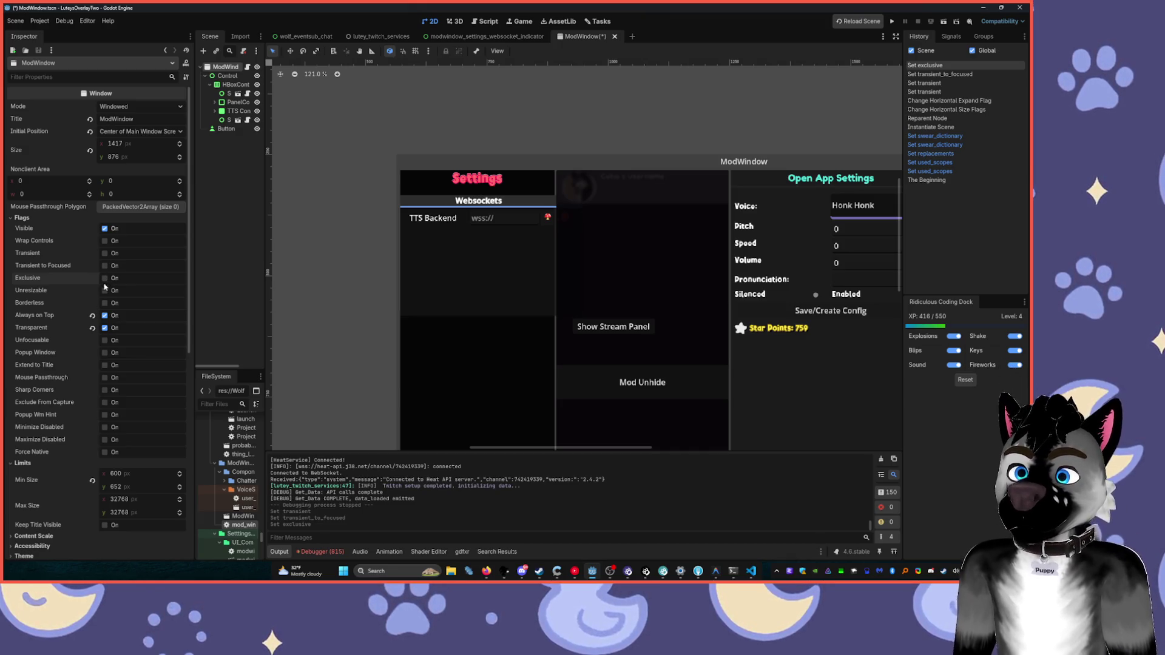
{"action": "left_click", "coordinate": [104, 329]}
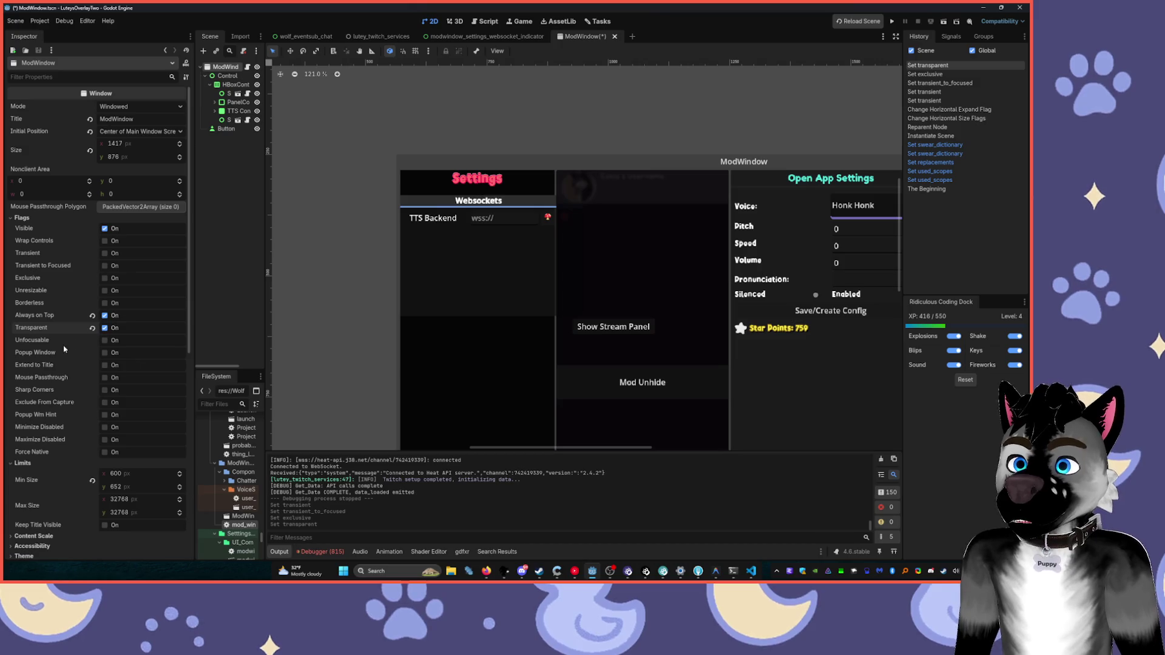
{"action": "mouse_move", "coordinate": [50, 354]}
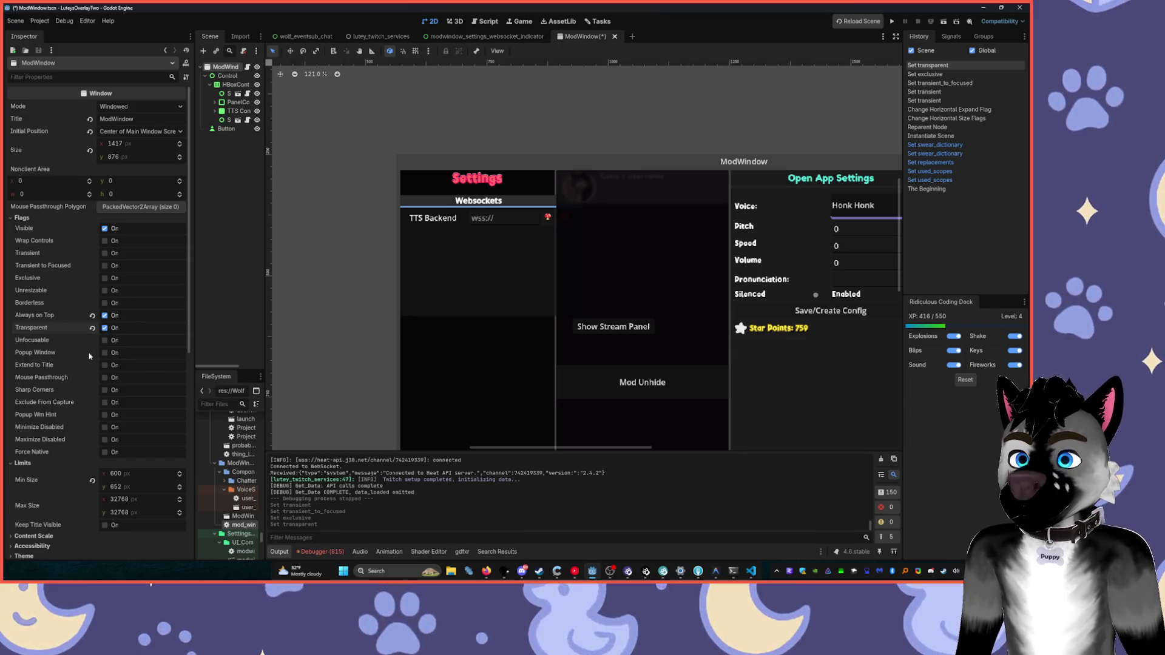
{"action": "left_click", "coordinate": [105, 353]}
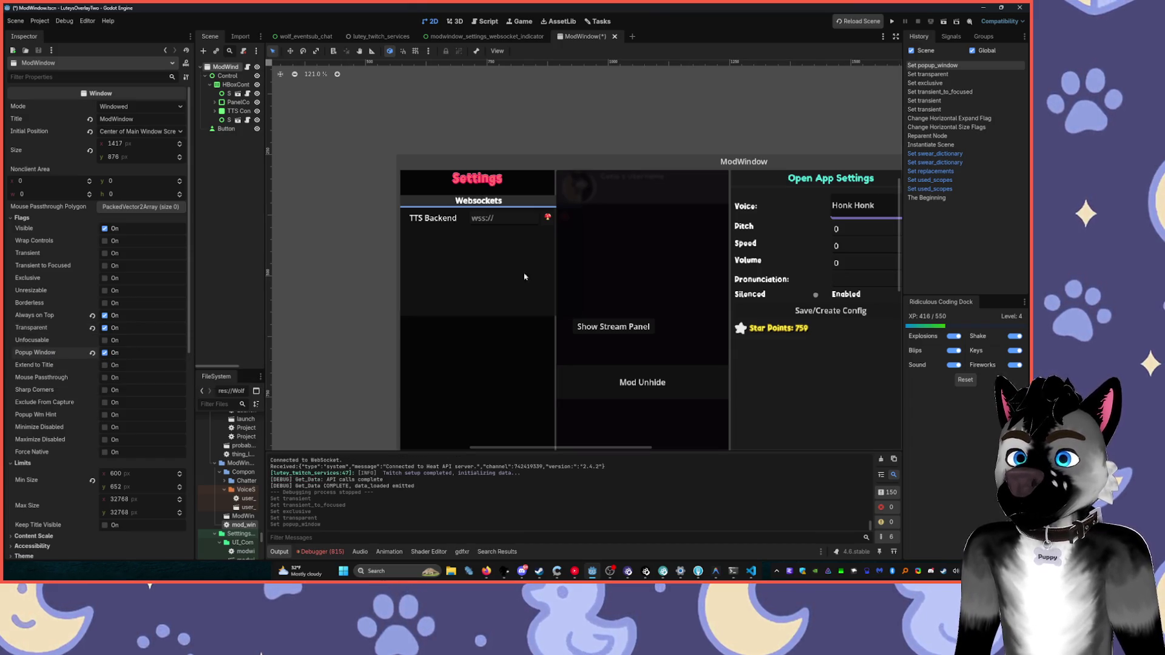
{"action": "left_click", "coordinate": [892, 23]}
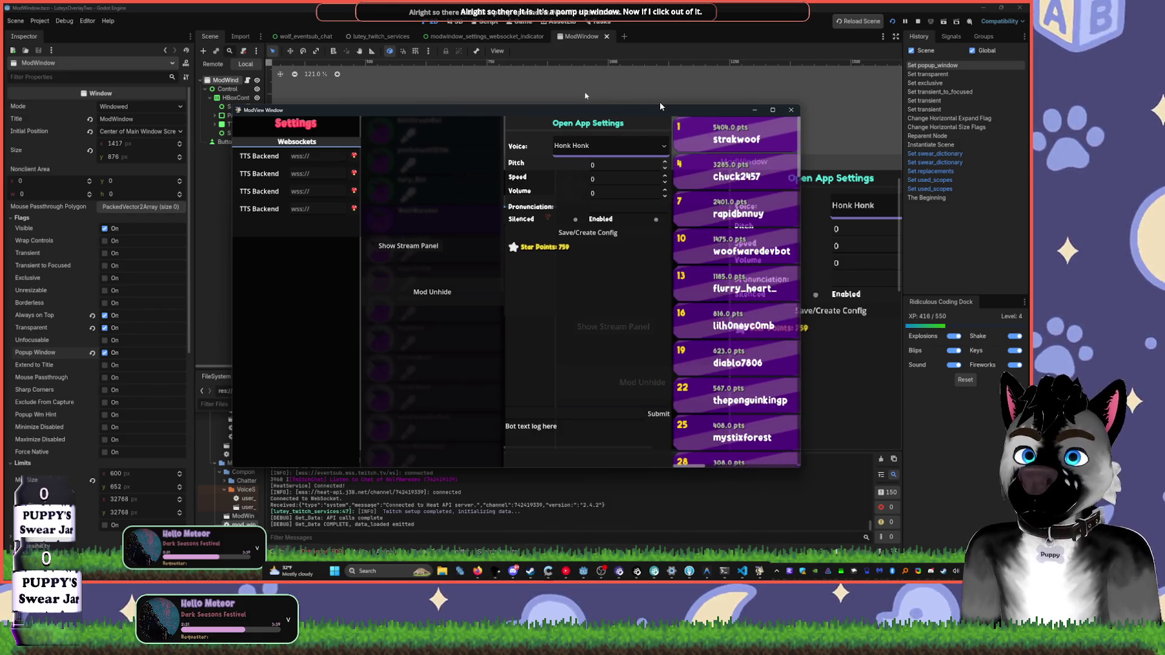
- Dismiss the ModView popup by clicking outside it, then switch to the websocket indicator scene
{"action": "left_click", "coordinate": [879, 133]}
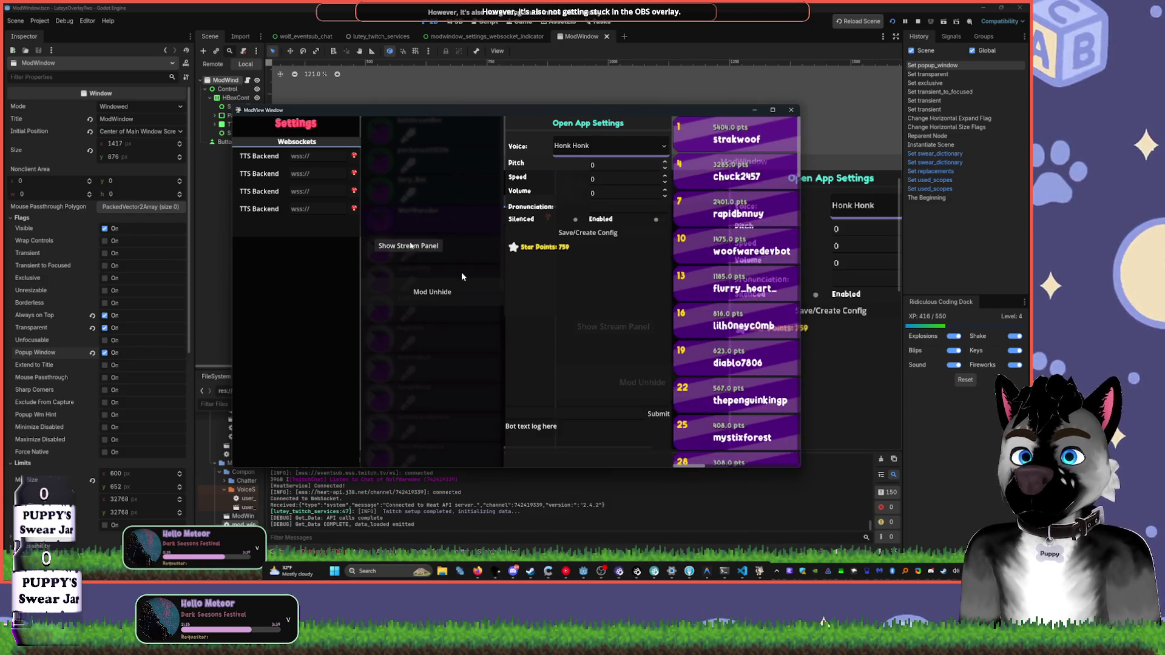
{"action": "left_click", "coordinate": [497, 37]}
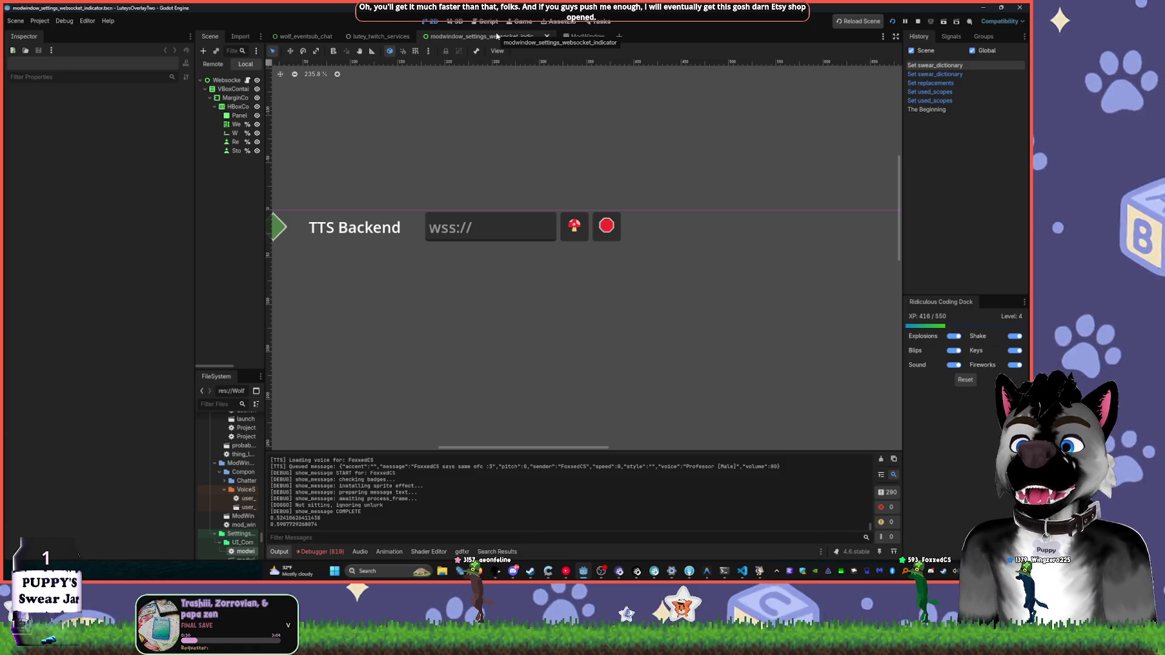
- Pan the TTS Backend row, widen the dock panels, and collapse the VBoxContainer branch
{"action": "left_click_drag", "start_coordinate": [407, 147], "coordinate": [471, 180]}
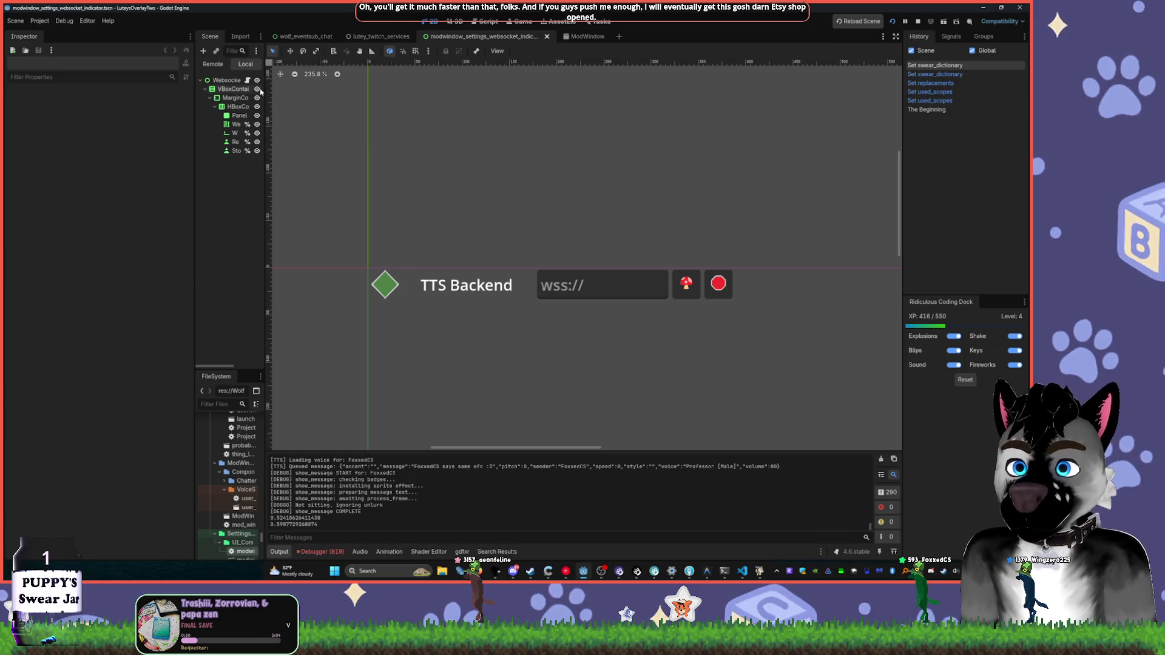
{"action": "left_click_drag", "start_coordinate": [265, 88], "coordinate": [313, 88]}
{"action": "left_click_drag", "start_coordinate": [193, 95], "coordinate": [94, 96]}
{"action": "left_click_drag", "start_coordinate": [313, 127], "coordinate": [245, 127]}
{"action": "left_click", "coordinate": [104, 89]}
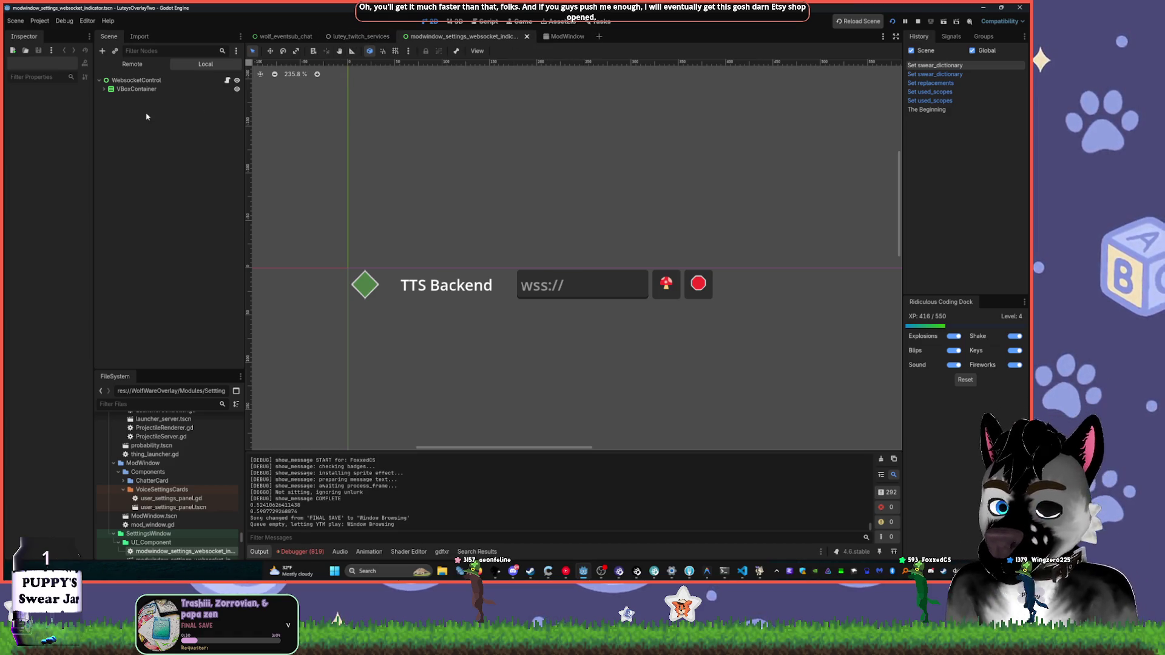
- Open settings.tscn through quick scene search 'setting' and show its OverlaySettings.gd script
{"action": "key", "text": "ctrl+shift+o"}
{"action": "type", "text": "setting"}
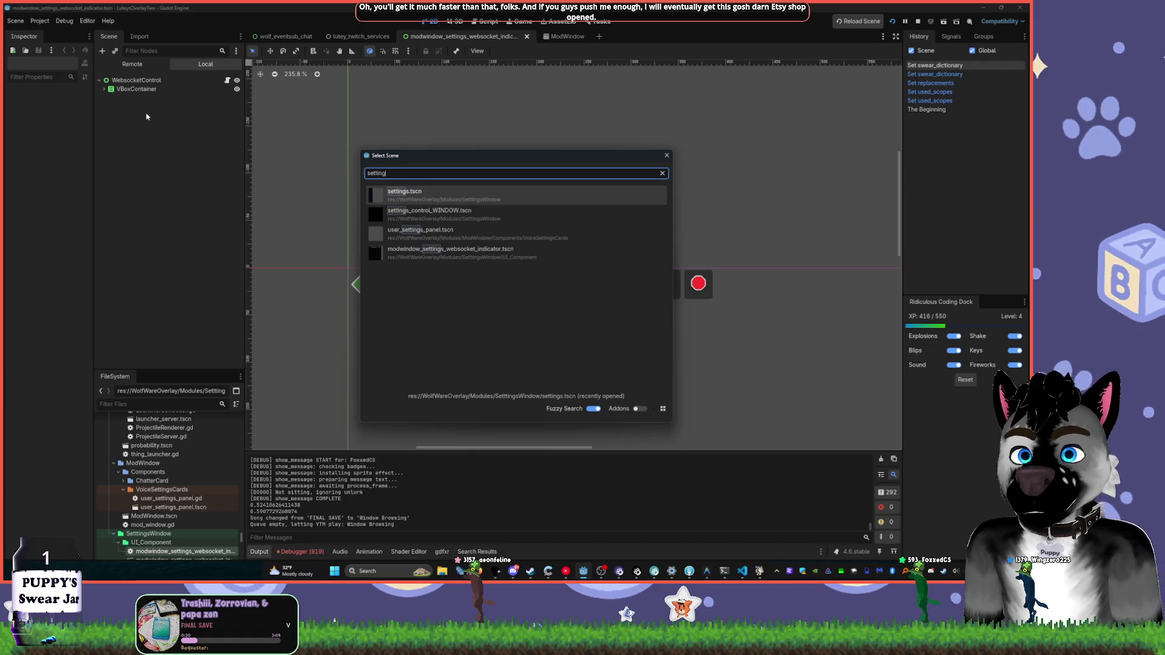
{"action": "key", "text": "Return"}
{"action": "scroll", "coordinate": [637, 406], "scroll_direction": "up", "scroll_amount": 6}
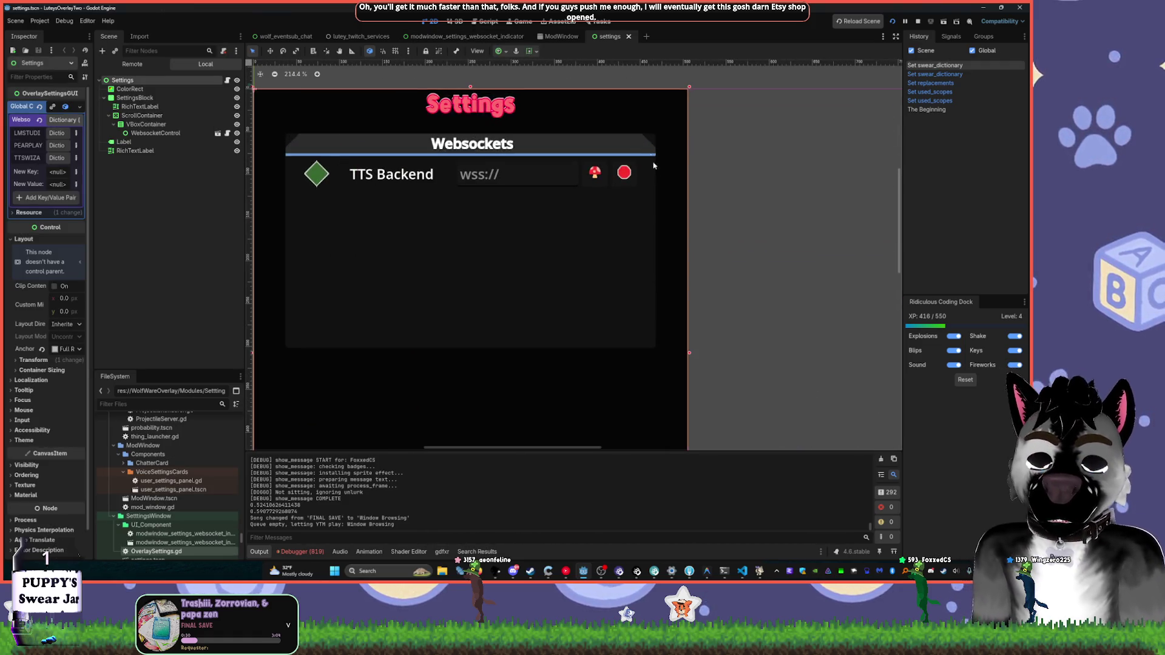
{"action": "key", "text": "ctrl+F3"}
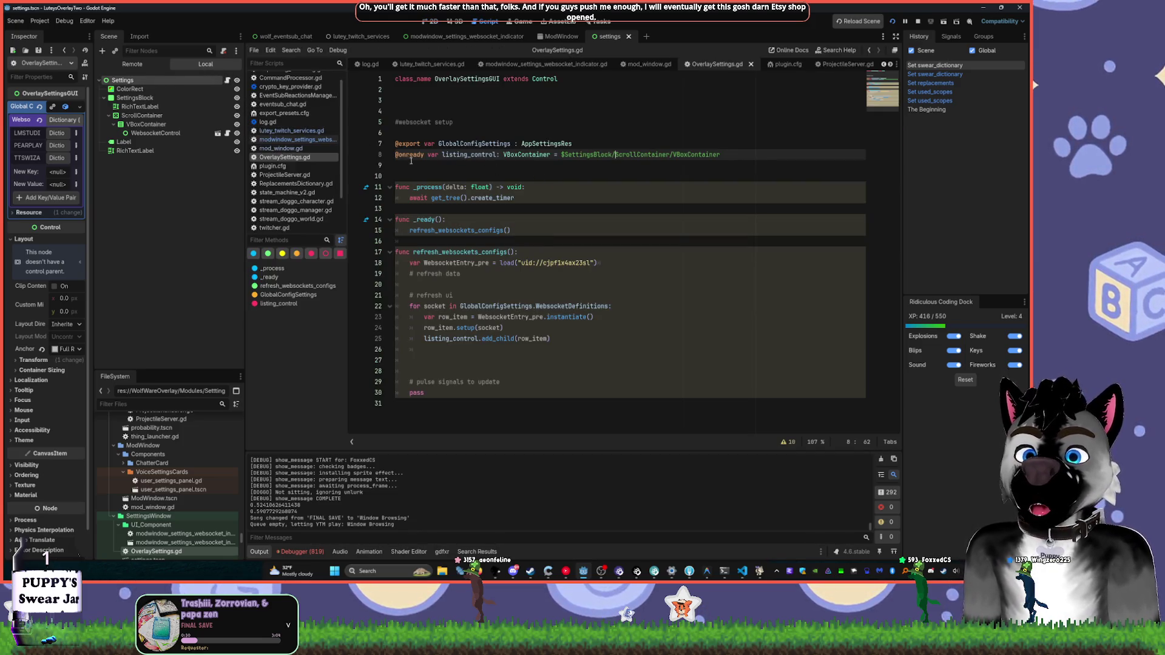
- Widen the editor panels and expand the LMSTUDIO socket definition in the Inspector
{"action": "left_click", "coordinate": [180, 399]}
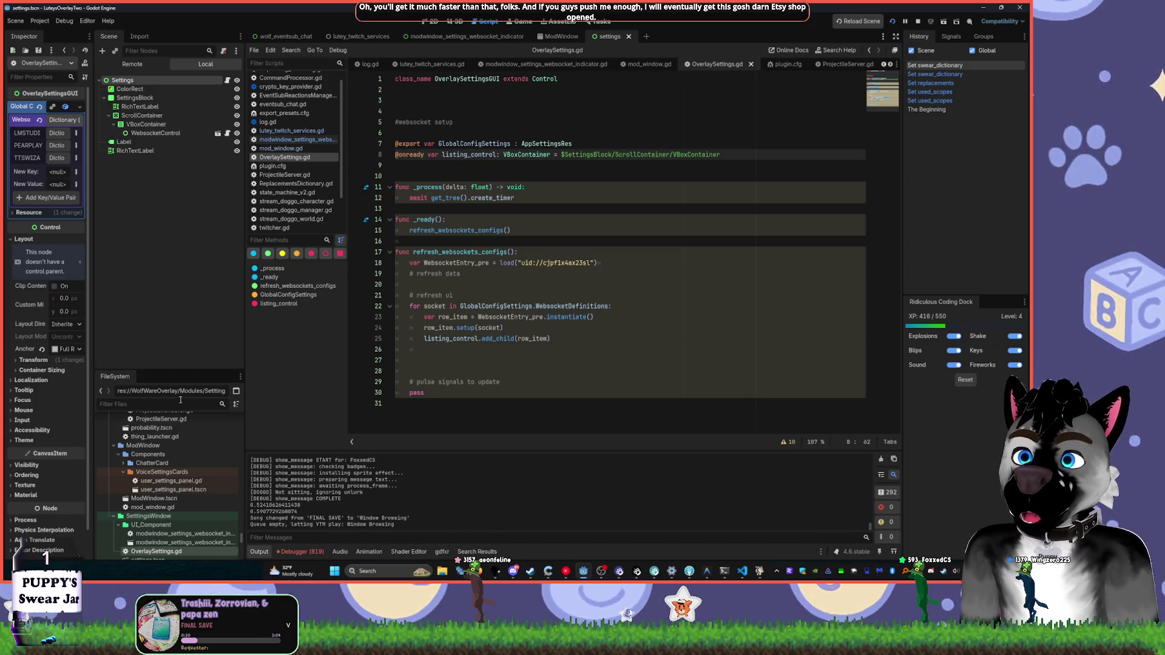
{"action": "left_click_drag", "start_coordinate": [93, 170], "coordinate": [139, 172]}
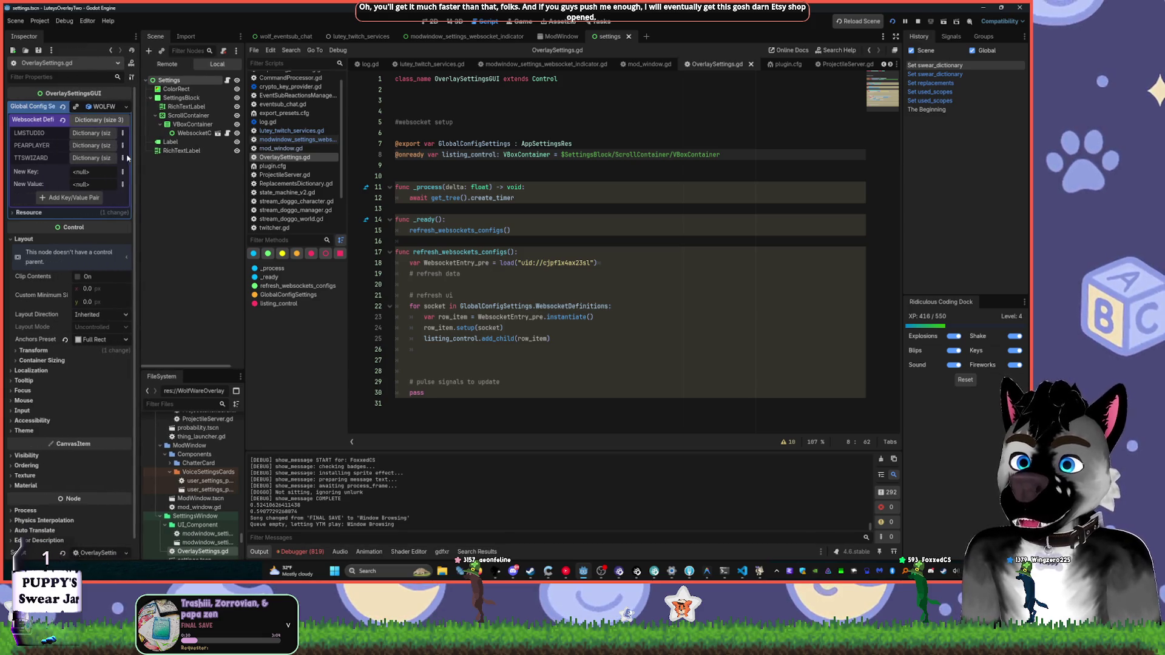
{"action": "left_click_drag", "start_coordinate": [244, 176], "coordinate": [342, 176]}
{"action": "left_click_drag", "start_coordinate": [139, 146], "coordinate": [206, 147]}
{"action": "left_click", "coordinate": [149, 133]}
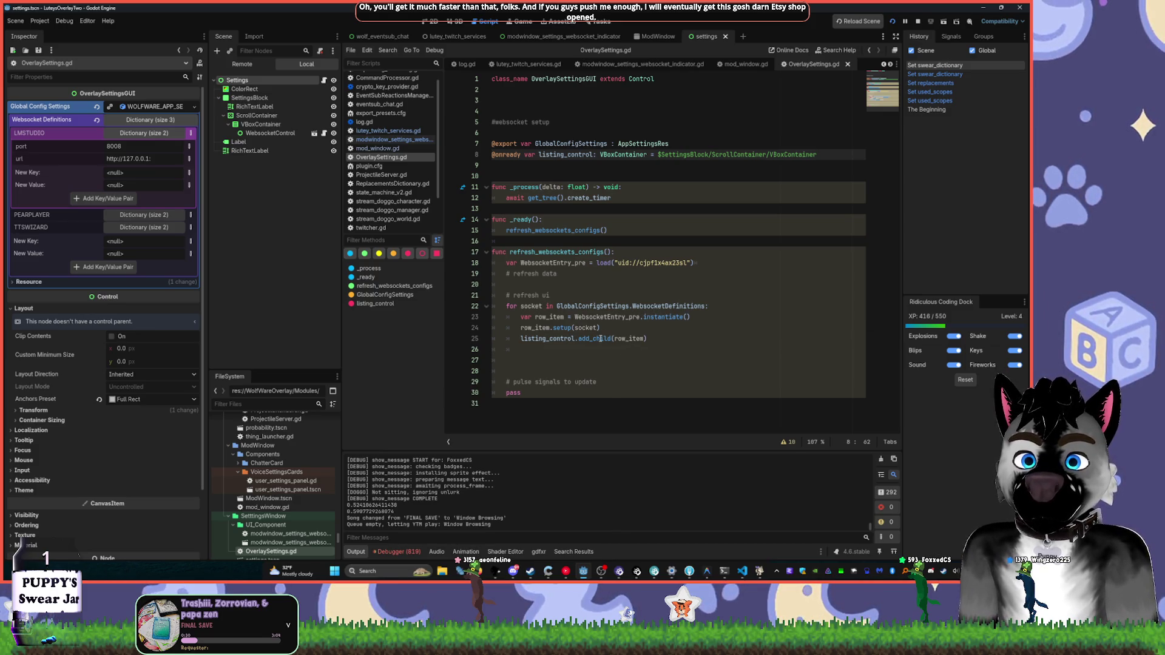
- Mark the WebsocketDefinitions loop line, check the 2D canvas, then return to the setup call
{"action": "mouse_move", "coordinate": [599, 341]}
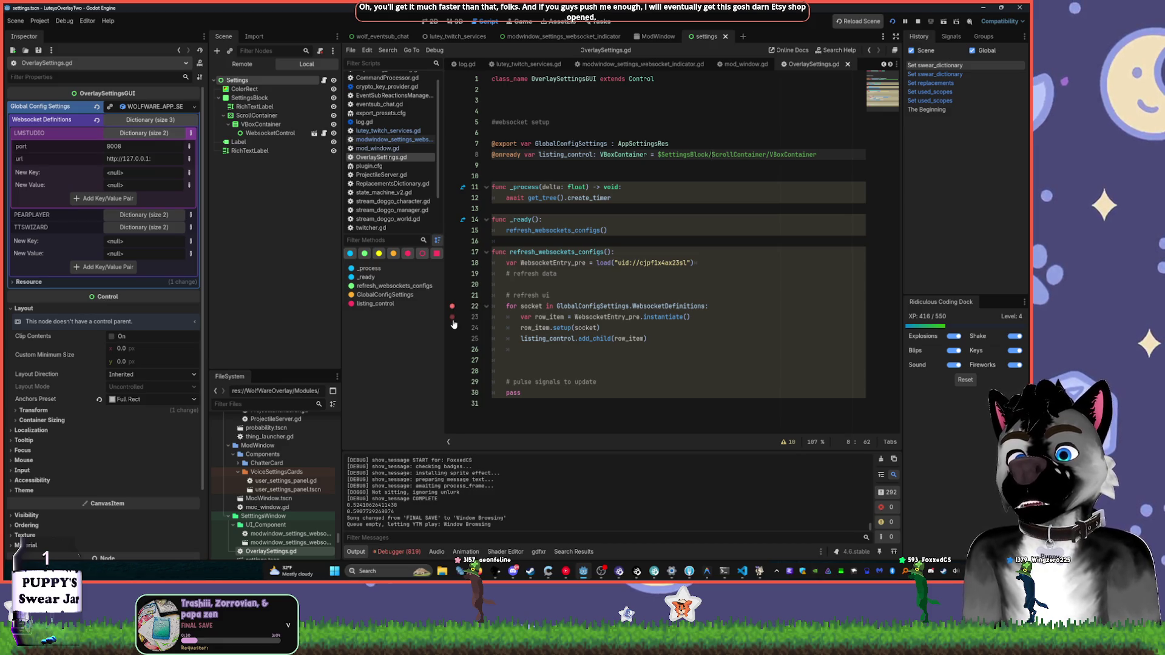
{"action": "left_click", "coordinate": [542, 306]}
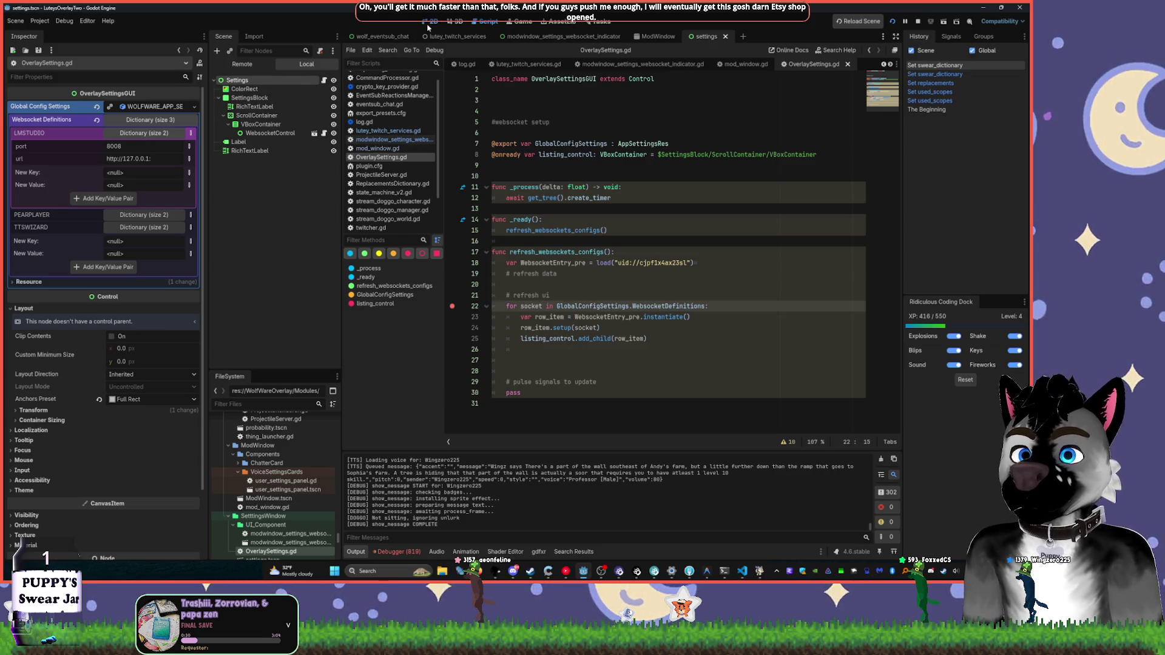
{"action": "key", "text": "ctrl+F1"}
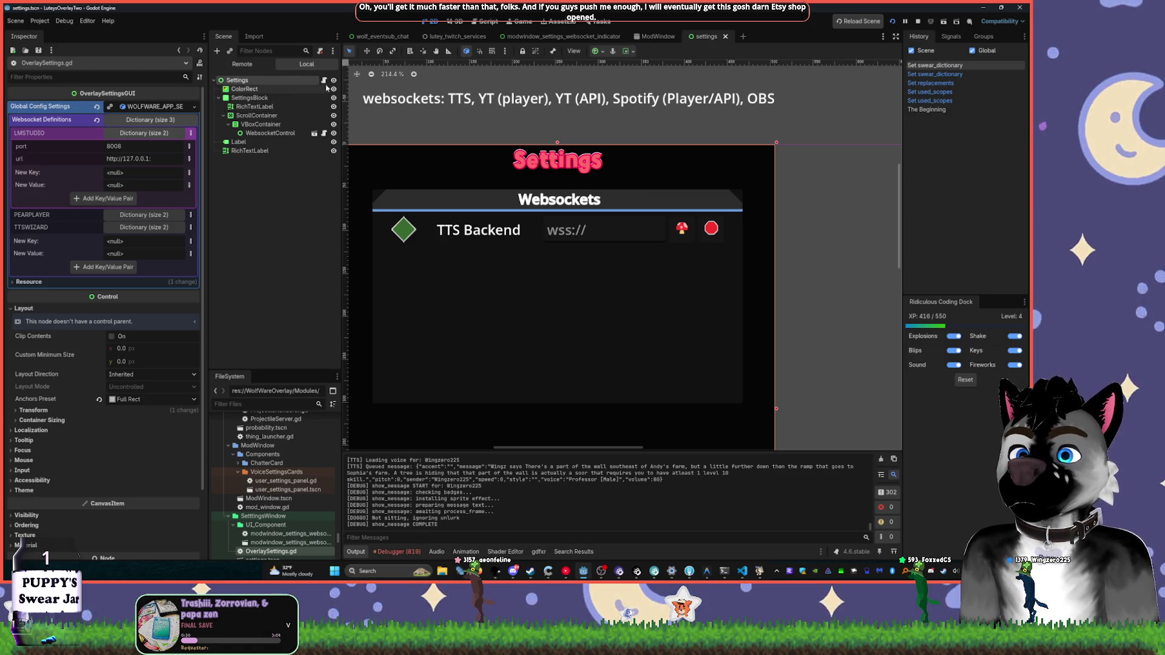
{"action": "key", "text": "ctrl+F3"}
{"action": "left_click", "coordinate": [568, 328]}
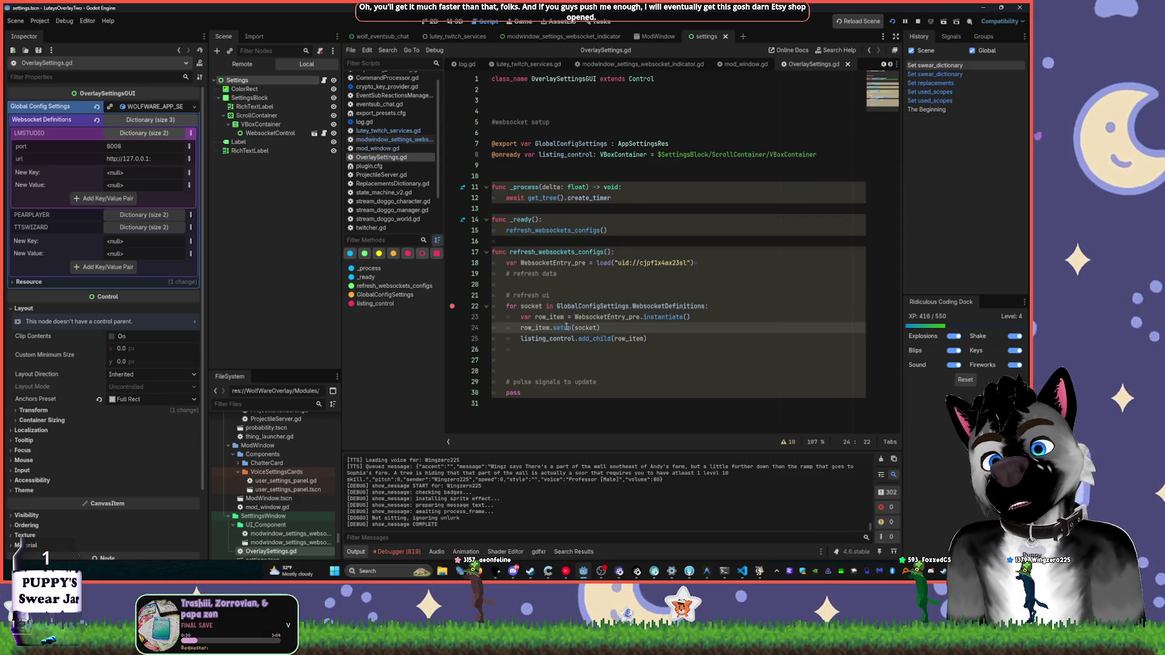
{"action": "mouse_move", "coordinate": [557, 322]}
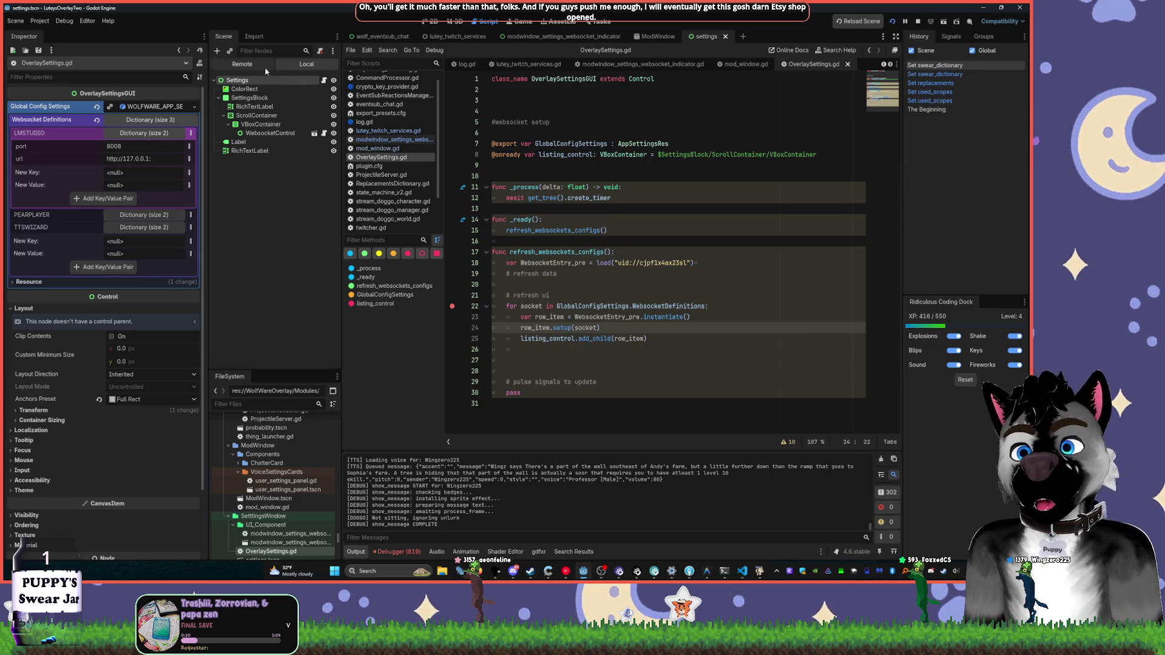
- Open the websocket indicator script, select its print(websocket_info) line, then view the 2D canvas
{"action": "left_click", "coordinate": [314, 133]}
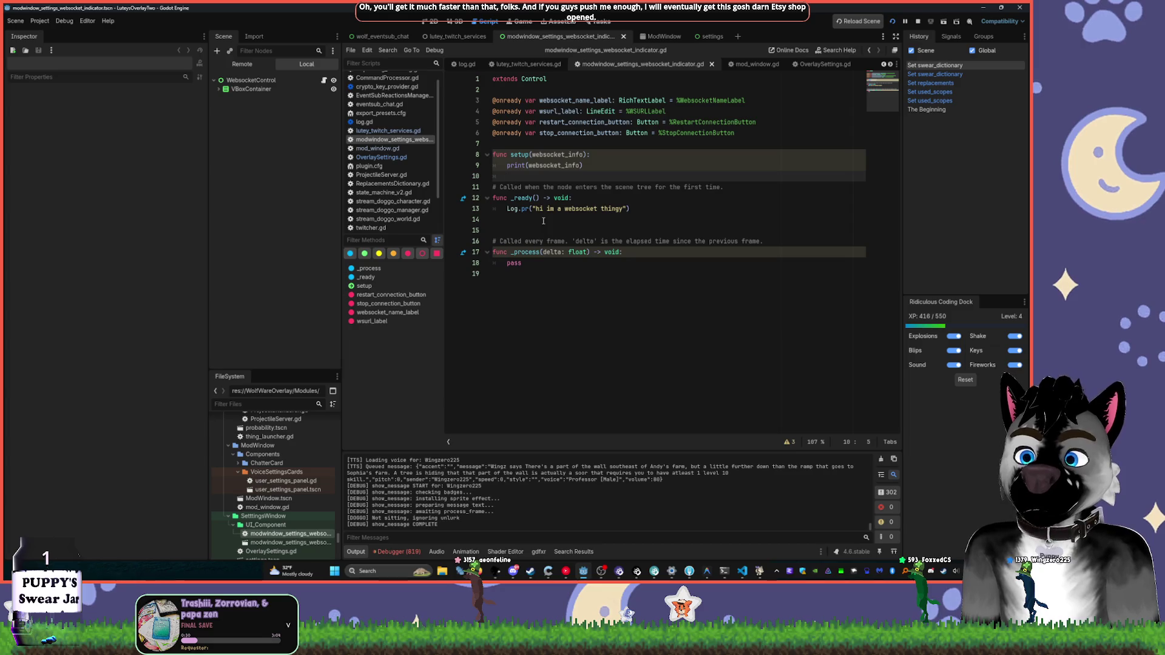
{"action": "left_click_drag", "start_coordinate": [506, 165], "coordinate": [583, 167]}
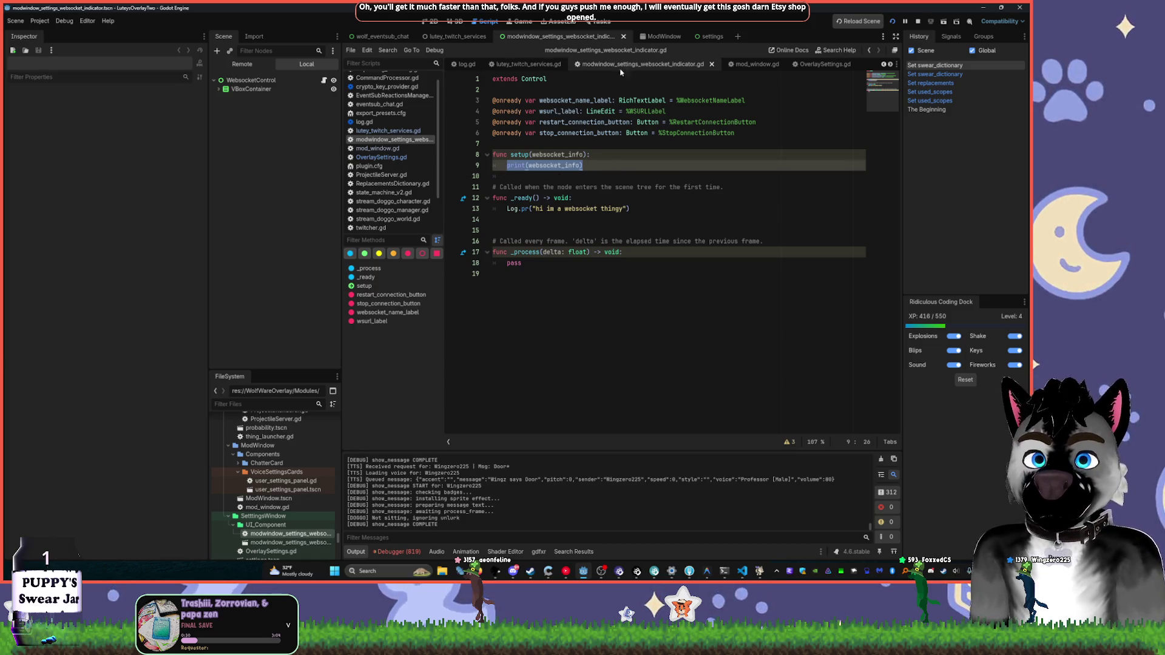
{"action": "key", "text": "ctrl+F1"}
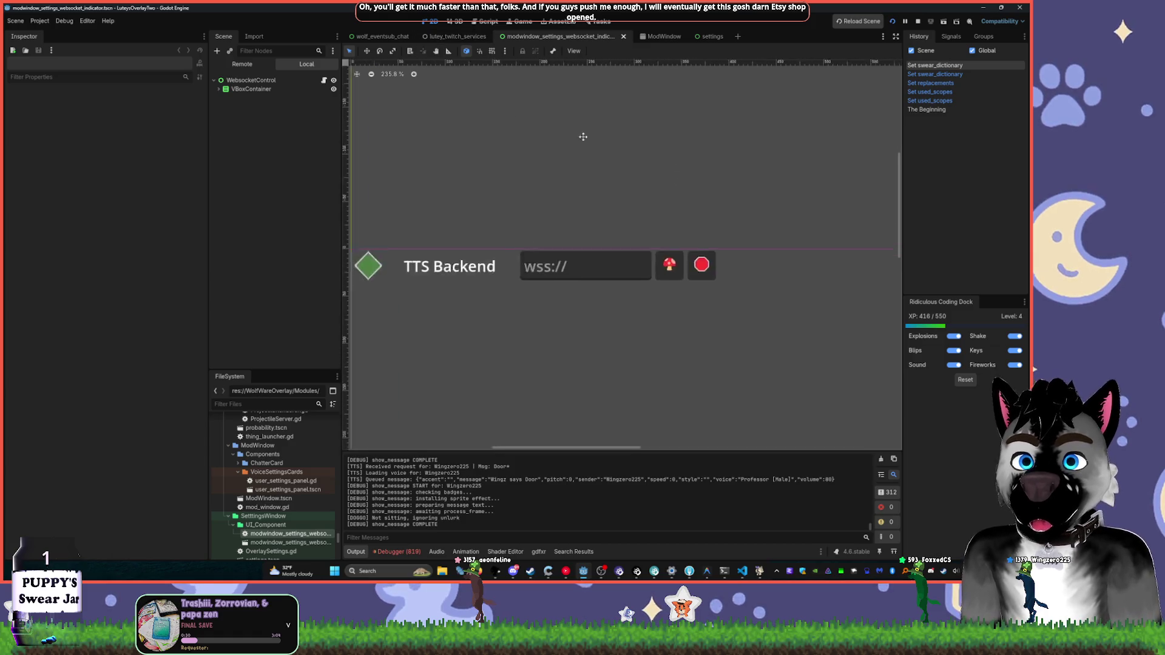
- Select WebsocketControl and expand VBoxContainer in the Scene dock to see its label nodes
{"action": "left_click", "coordinate": [250, 80]}
{"action": "left_click", "coordinate": [251, 89]}
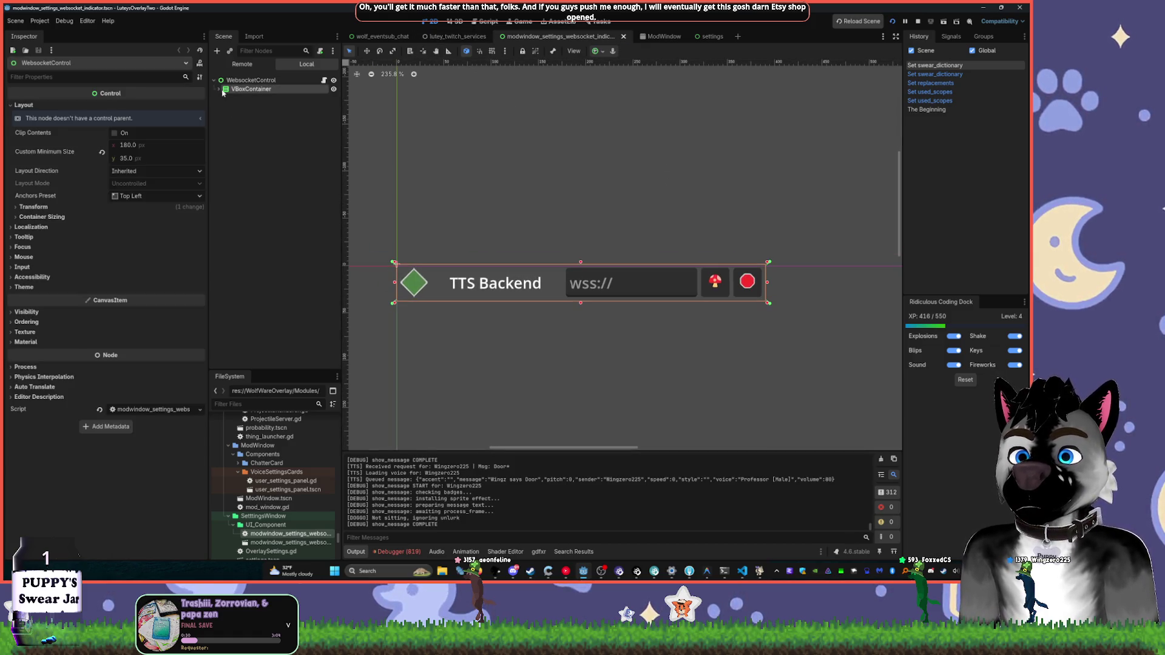
{"action": "left_click", "coordinate": [219, 89]}
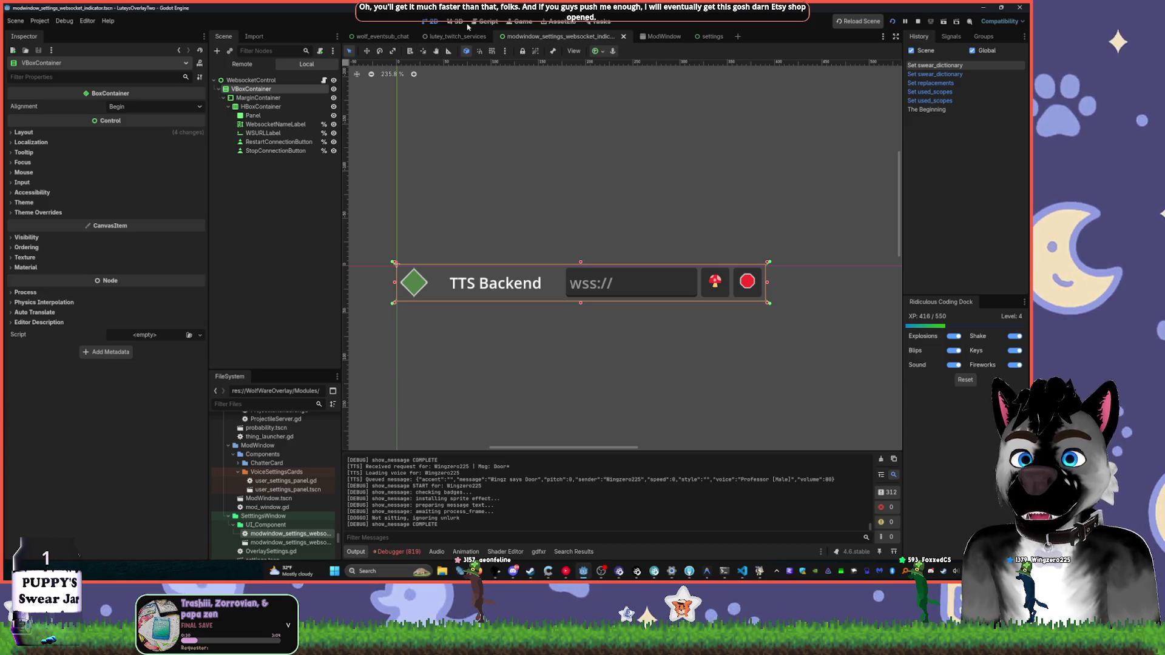
- Insert a blank line after the WSURLLabel reference, then return to OverlaySettings.gd
{"action": "left_click", "coordinate": [489, 21]}
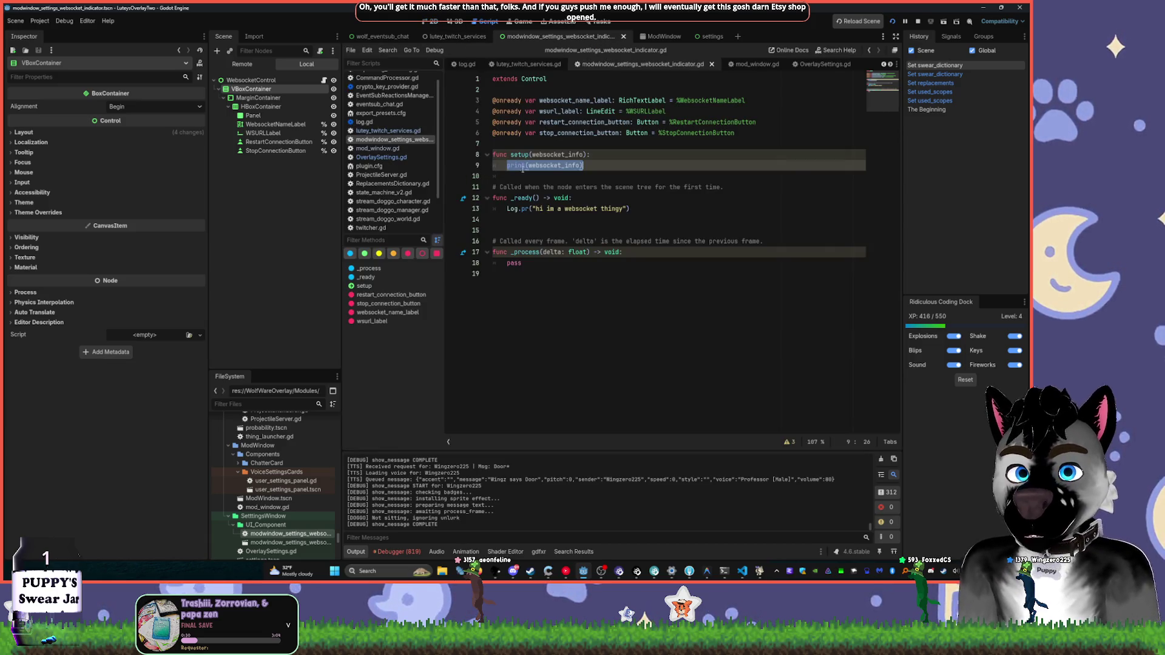
{"action": "left_click", "coordinate": [566, 101]}
{"action": "left_click", "coordinate": [574, 101]}
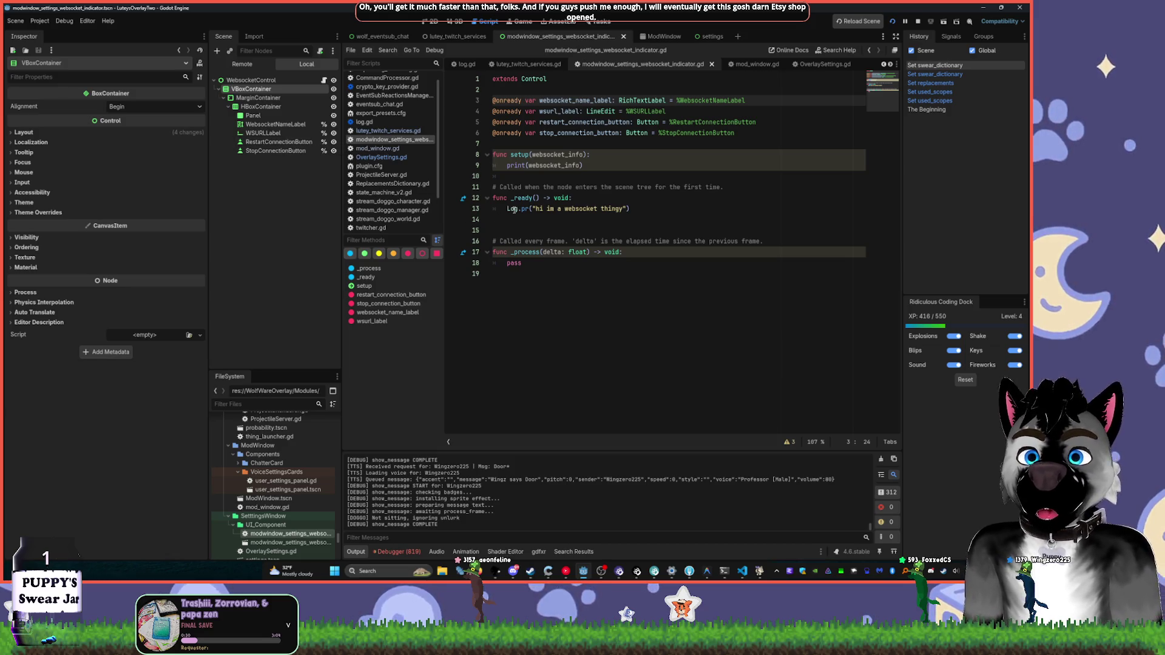
{"action": "left_click", "coordinate": [688, 120]}
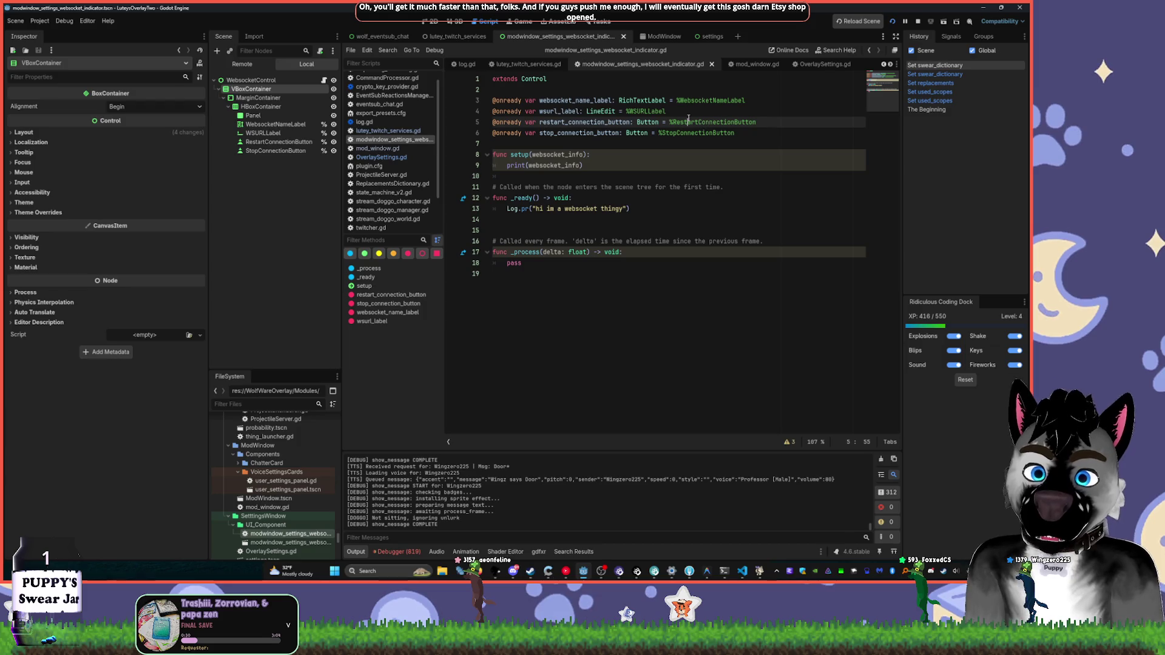
{"action": "left_click", "coordinate": [689, 114]}
{"action": "key", "text": "Return"}
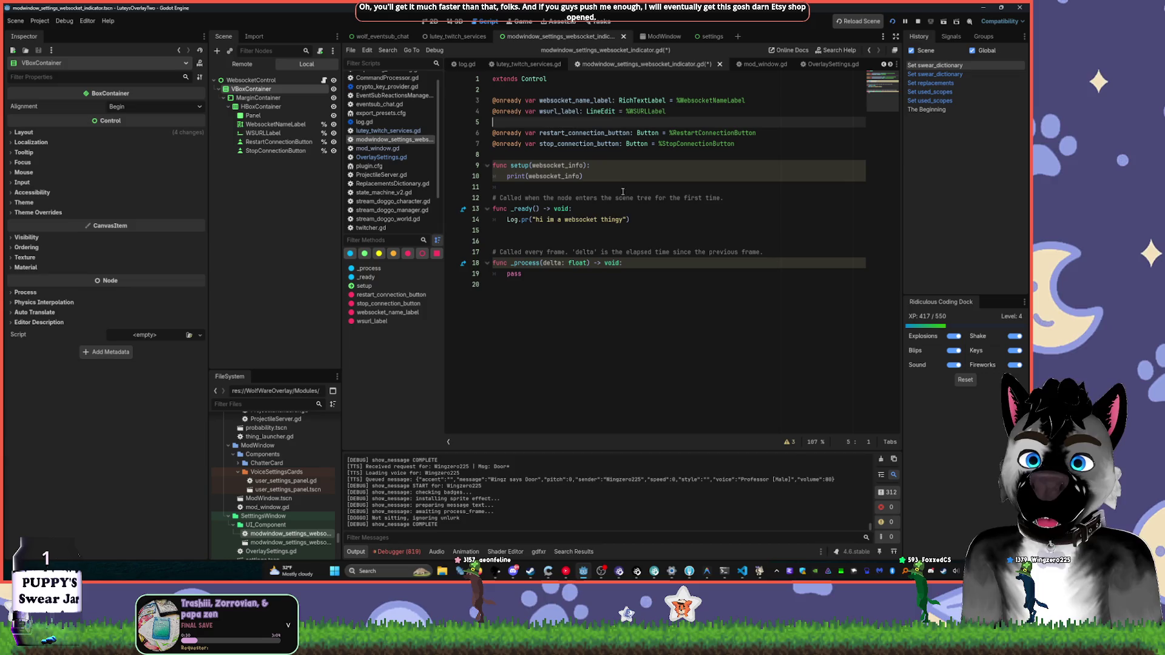
{"action": "left_click_drag", "start_coordinate": [506, 177], "coordinate": [636, 176]}
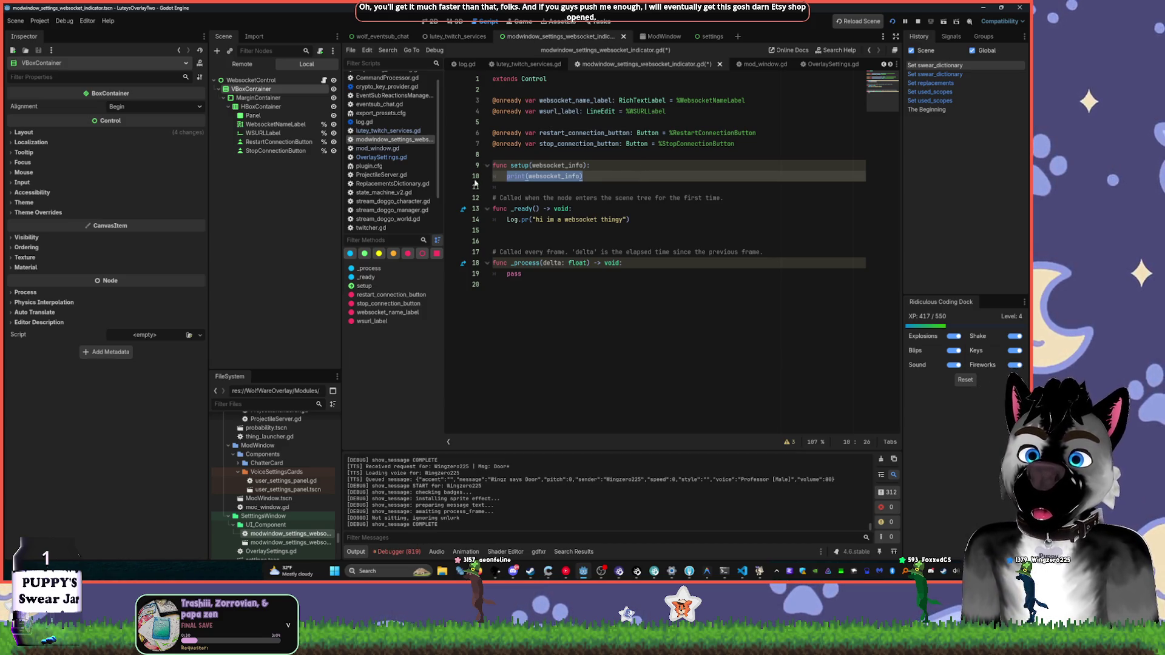
{"action": "key", "text": "alt+Left"}
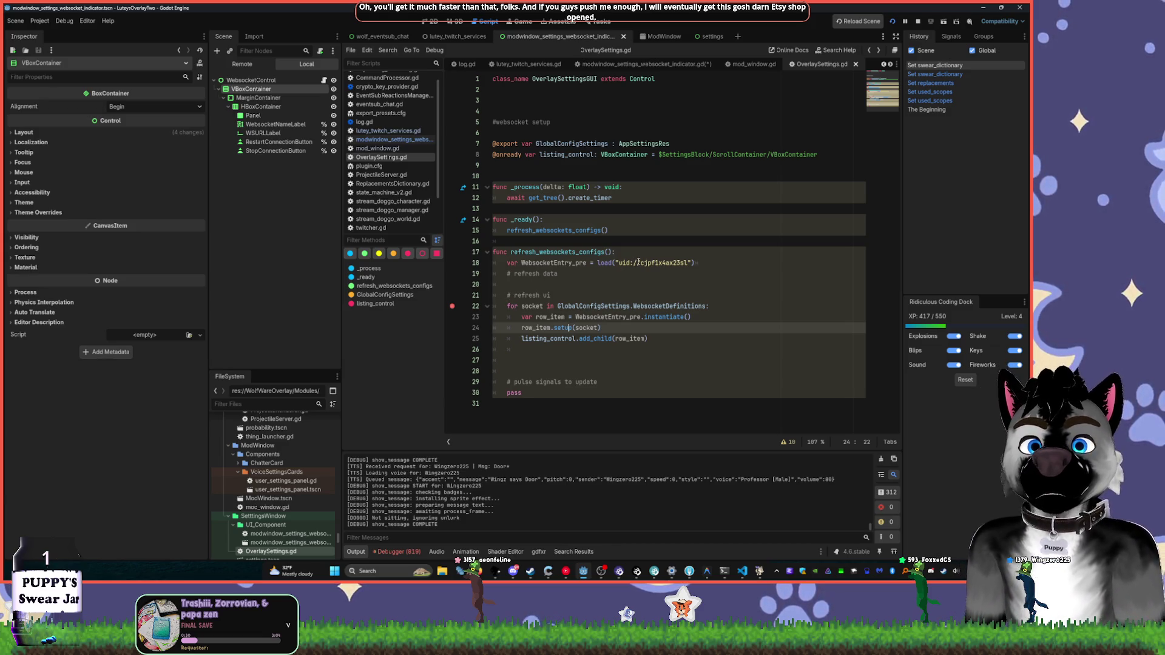
- Copy GlobalConfigSettings.WebsocketDefinitions from line 22 and paste it into the setup call
{"action": "mouse_move", "coordinate": [638, 262]}
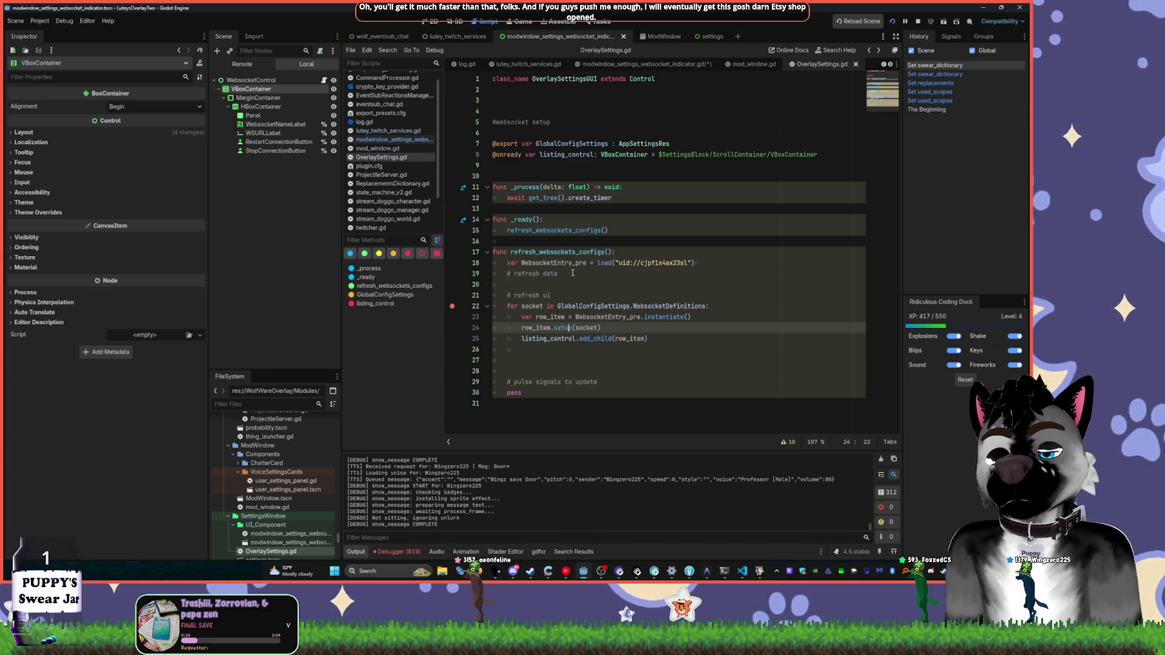
{"action": "double_click", "coordinate": [579, 306]}
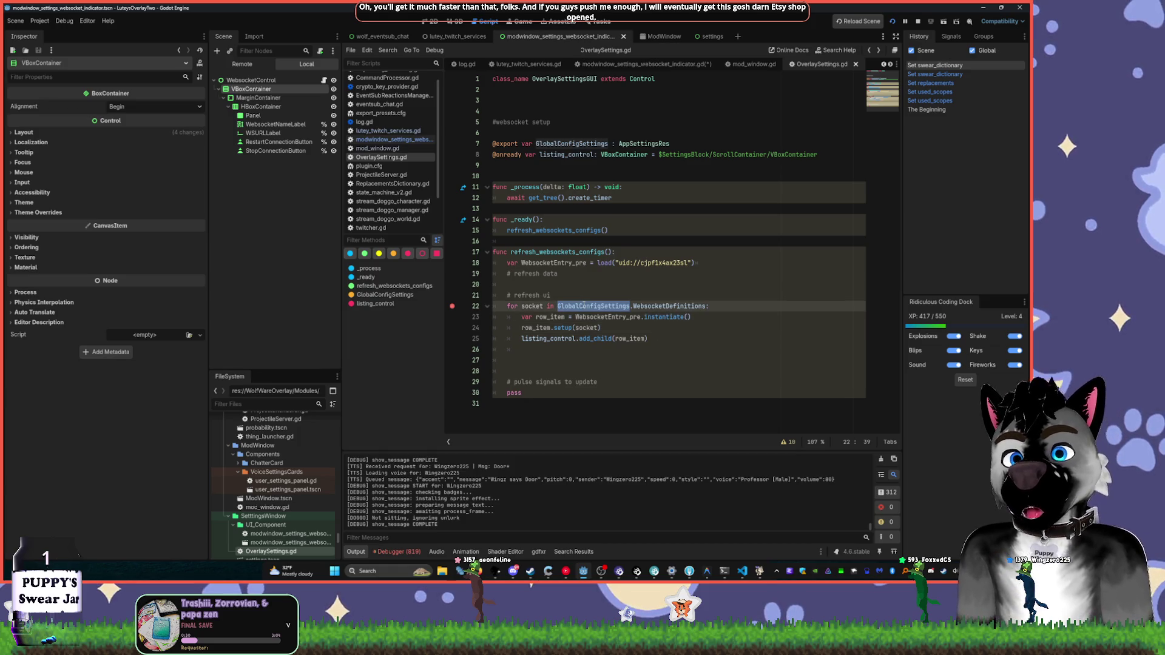
{"action": "mouse_move", "coordinate": [623, 318]}
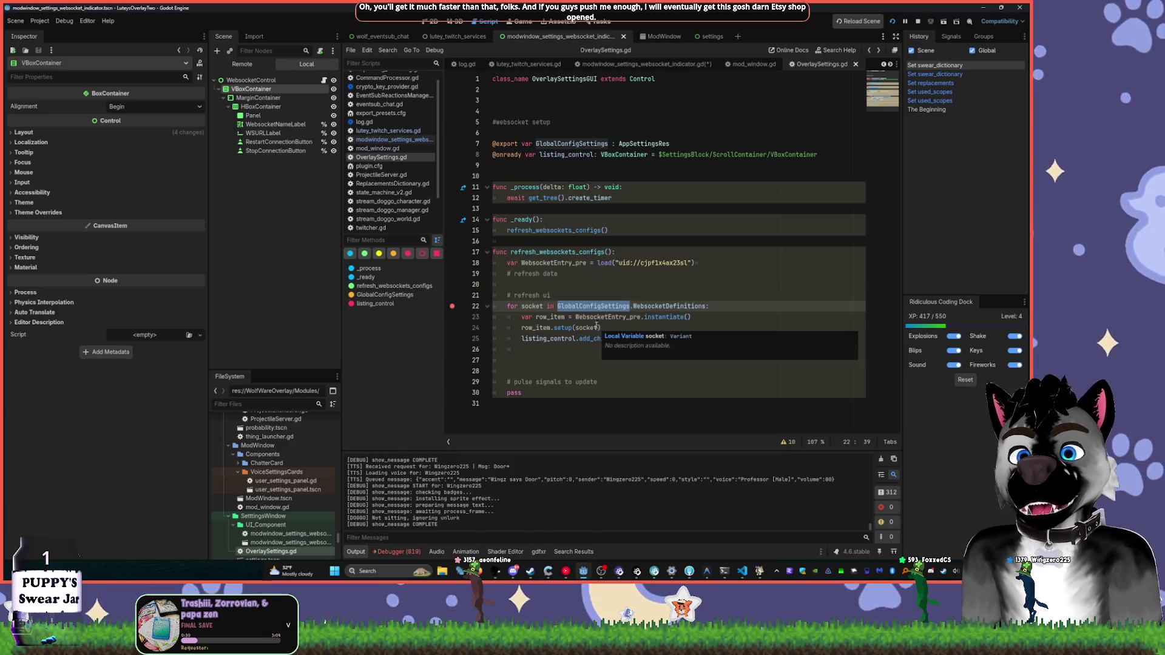
{"action": "left_click_drag", "start_coordinate": [558, 306], "coordinate": [705, 306]}
{"action": "key", "text": "ctrl+c"}
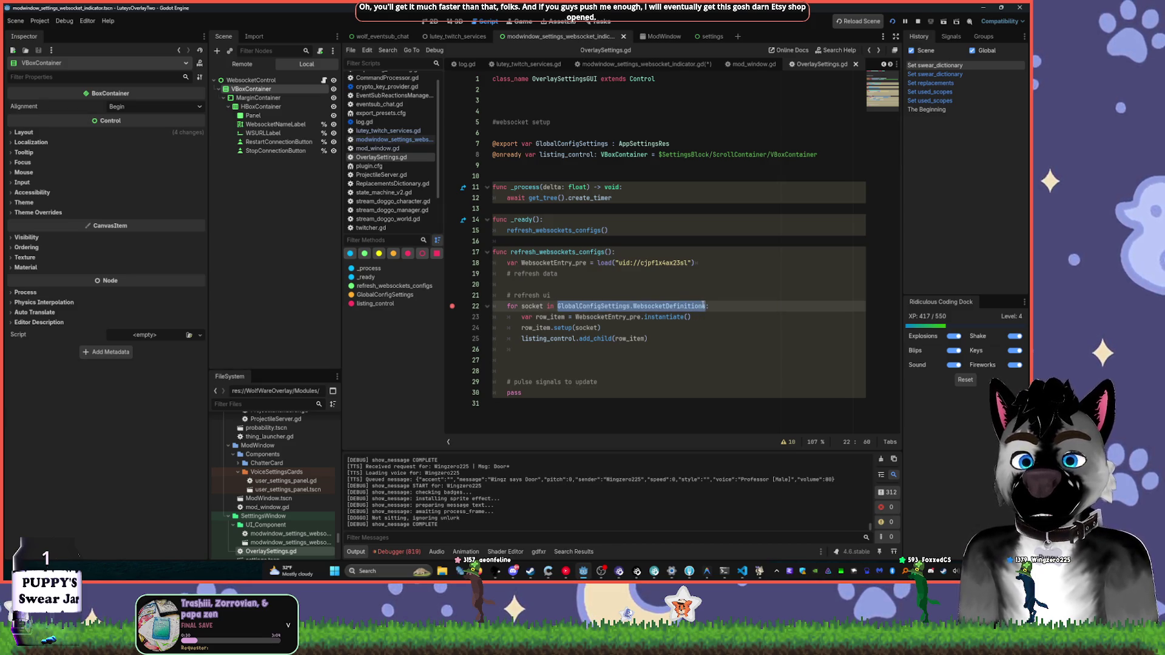
{"action": "double_click", "coordinate": [586, 328]}
{"action": "key", "text": "ctrl+v"}
- Complete the call as row_item.setup(socket, GlobalConfigSettings.WebsocketDefinitions[socket])
{"action": "double_click", "coordinate": [578, 328]}
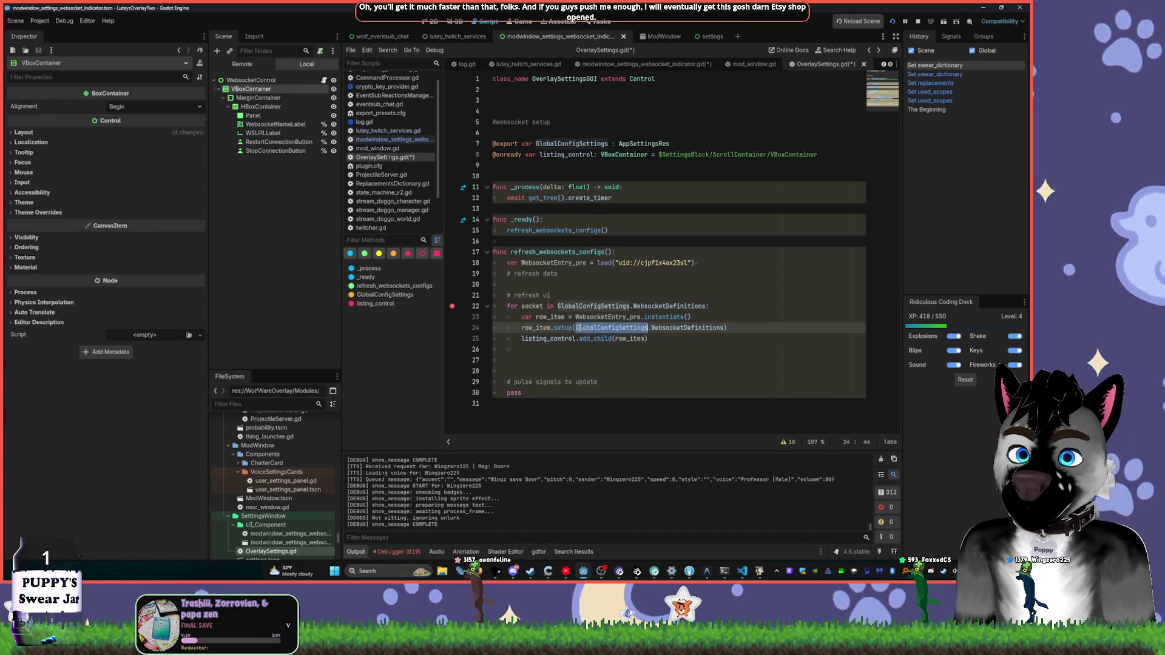
{"action": "key", "text": "Home"}
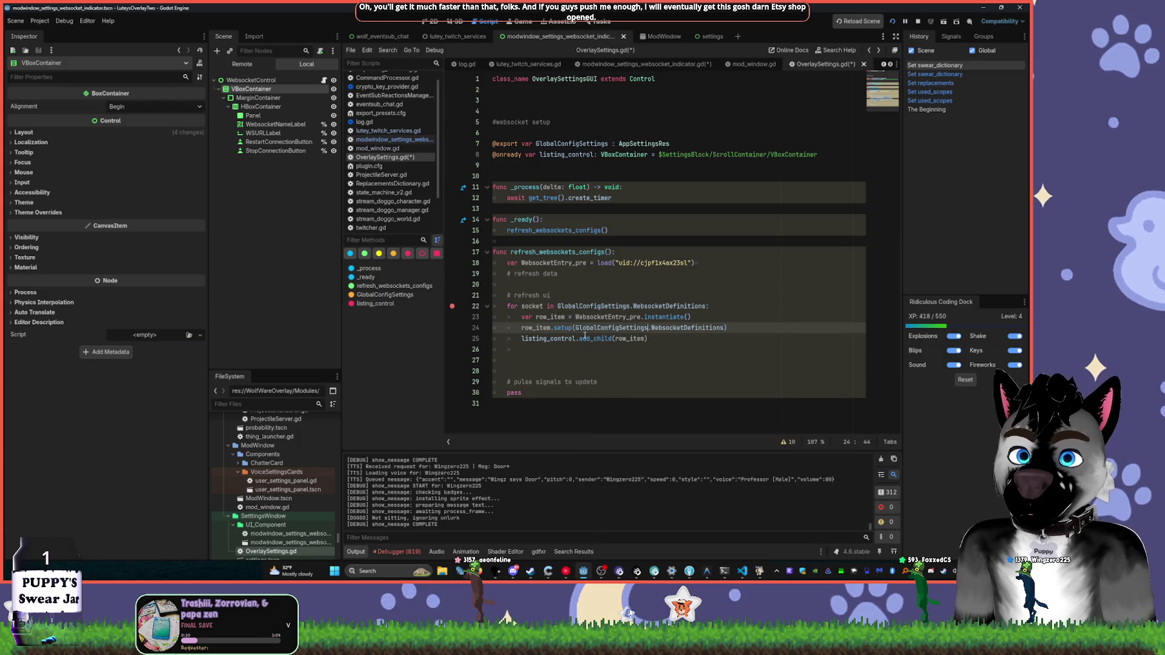
{"action": "key", "text": "Right"}
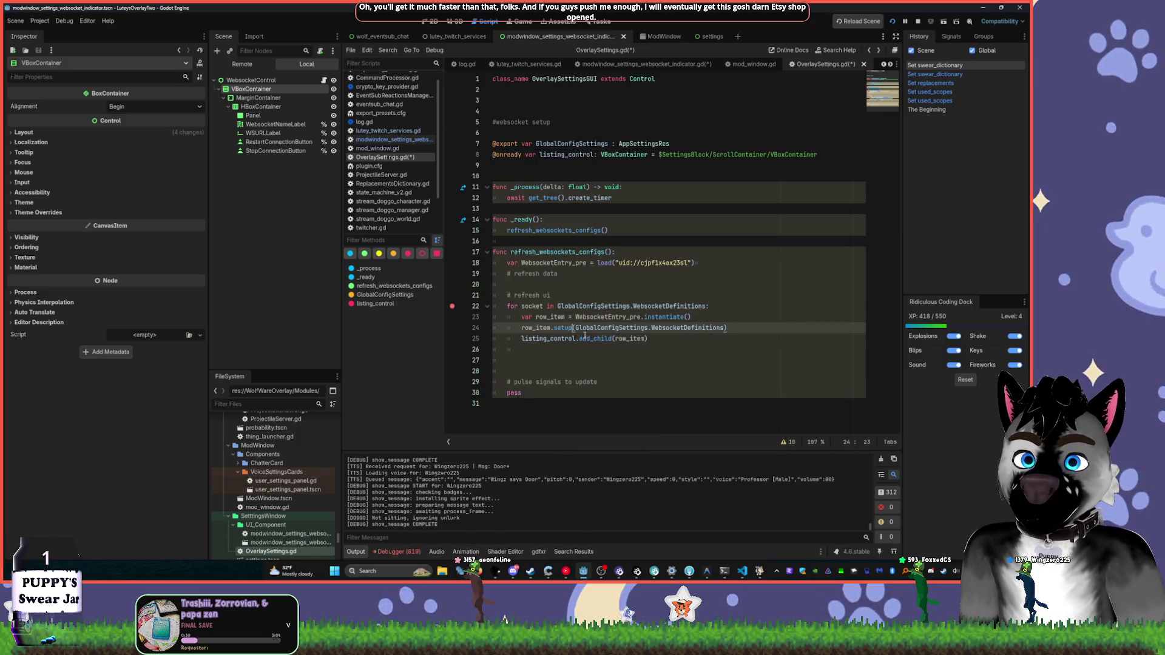
{"action": "key", "text": "Right"}
{"action": "type", "text": "socket, "}
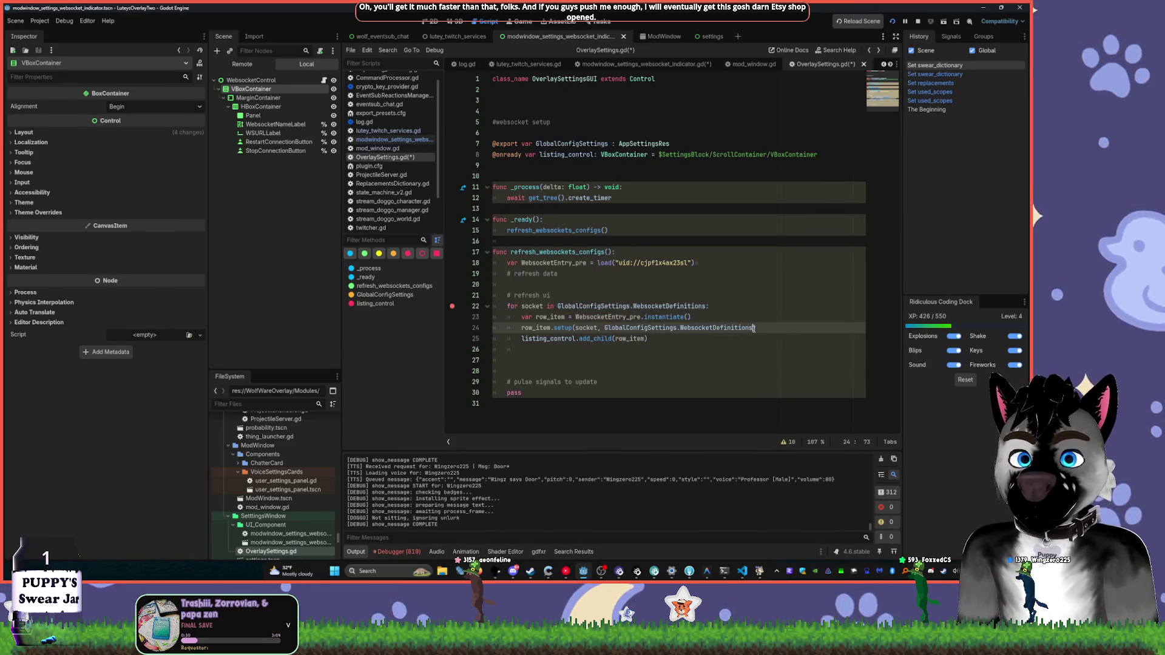
{"action": "type", "text": "["}
{"action": "key", "text": "ctrl+v"}
{"action": "key", "text": "ctrl+z"}
{"action": "type", "text": "socket"}
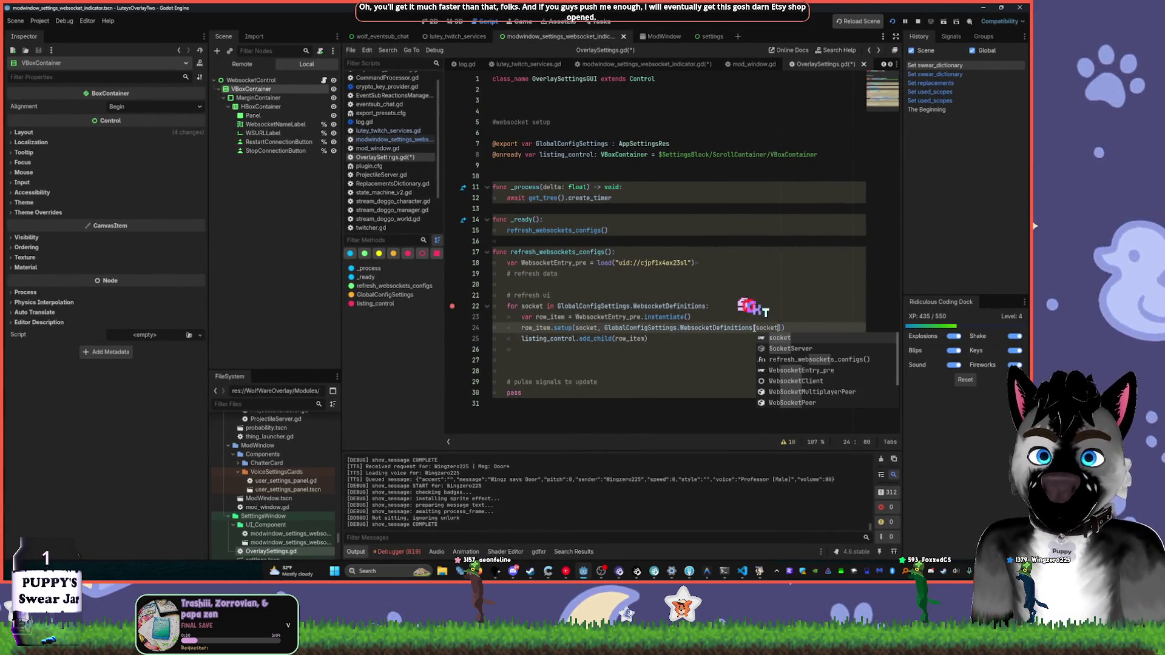
{"action": "left_click", "coordinate": [790, 285]}
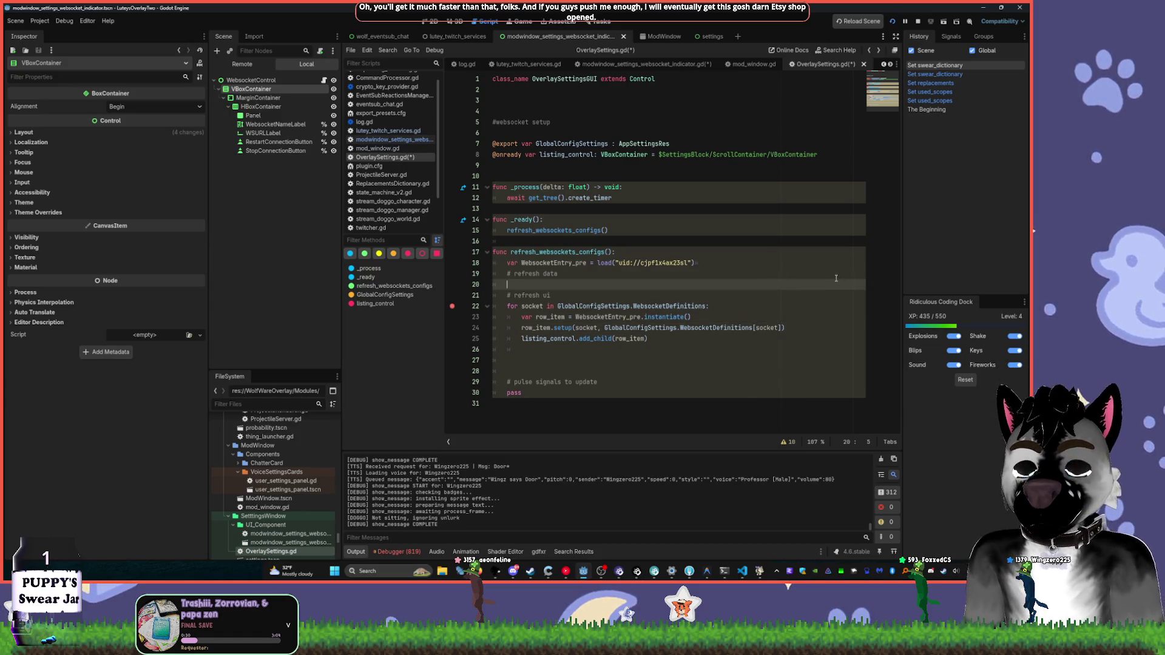
{"action": "left_click", "coordinate": [565, 328], "text": "ctrl"}
- Change setup() parameters to name: String, url: String, port: String and delete its debug print
{"action": "key", "text": "Up"}
{"action": "key", "text": "Up"}
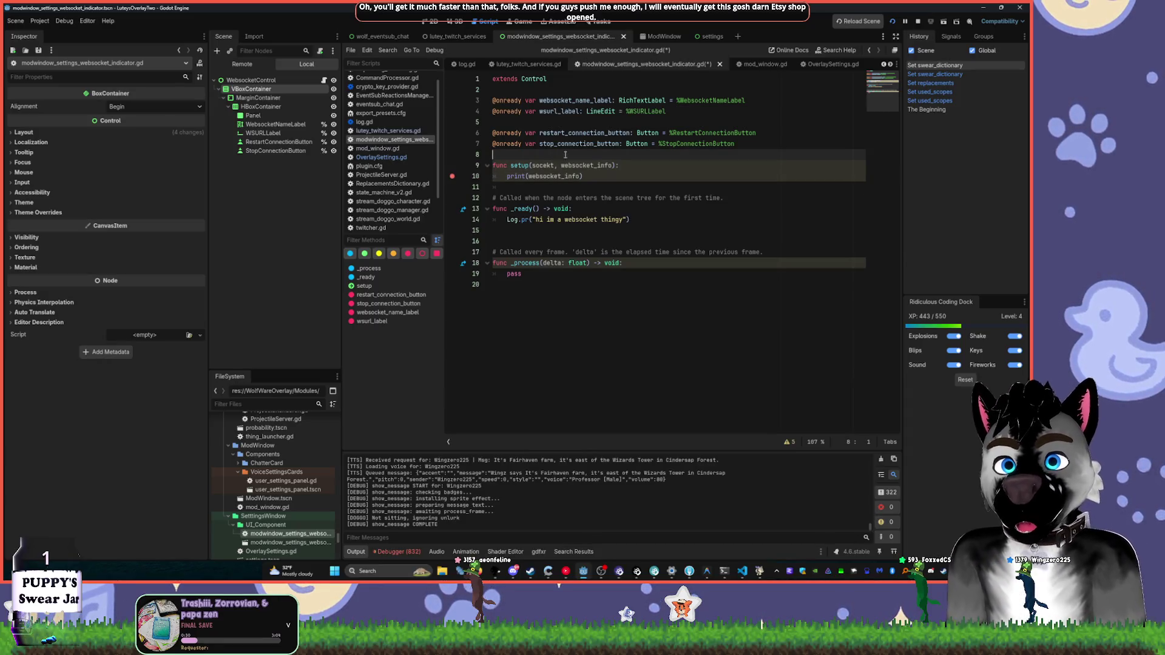
{"action": "left_click_drag", "start_coordinate": [533, 165], "coordinate": [616, 166]}
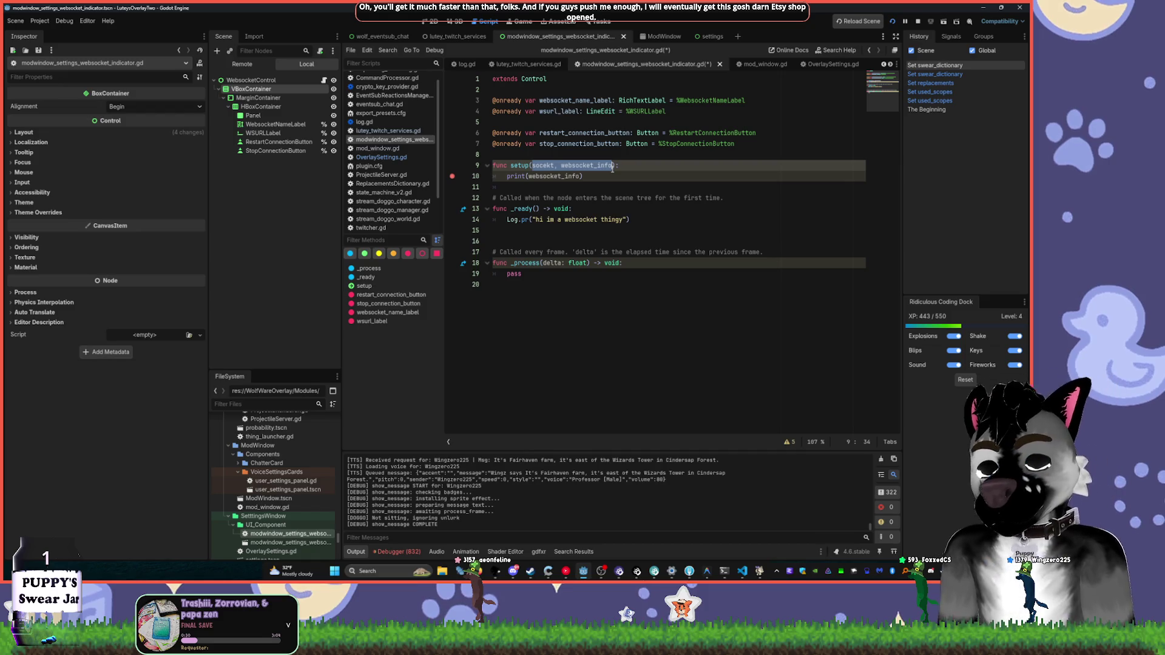
{"action": "type", "text": "name: Str"}
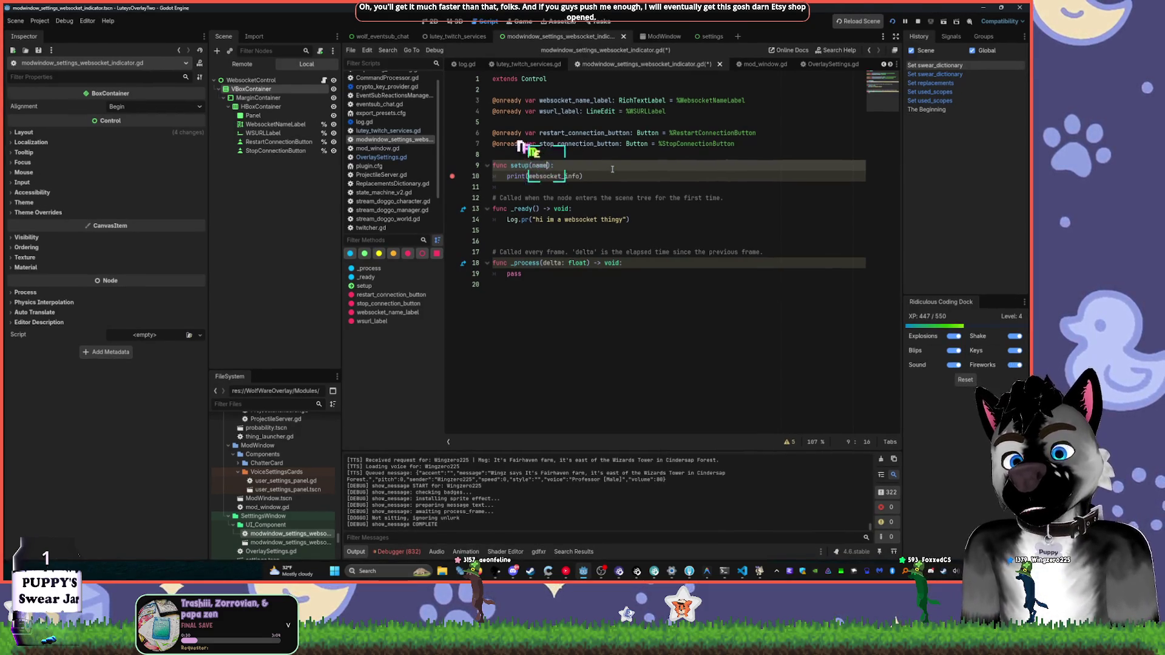
{"action": "type", "text": "ing,"}
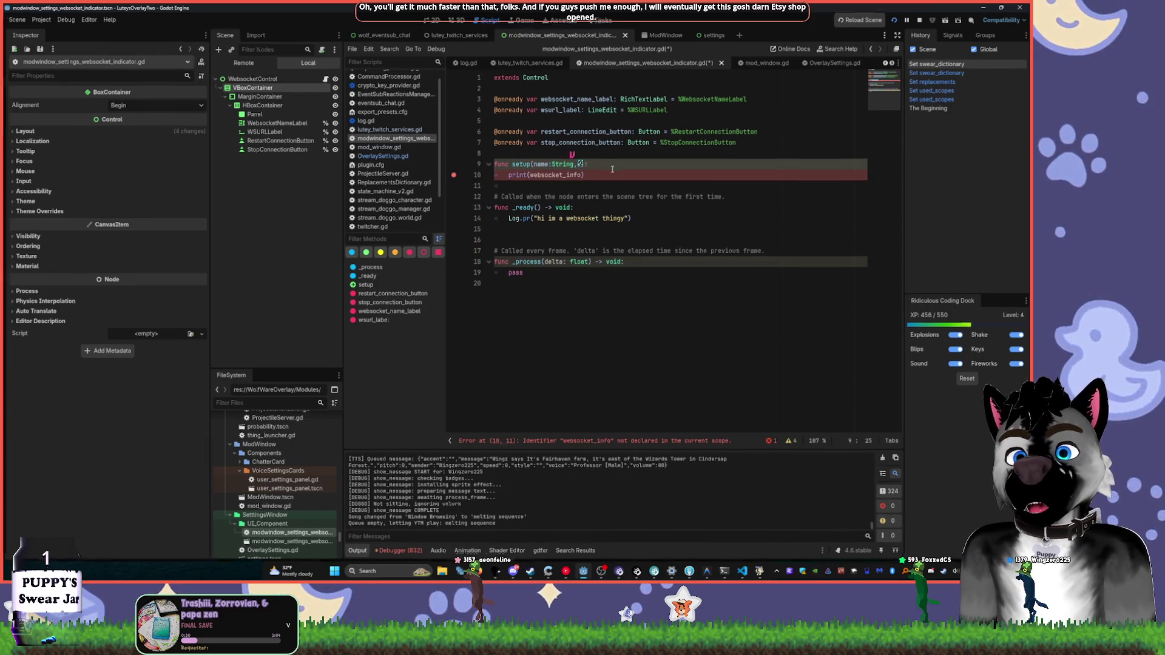
{"action": "type", "text": "url:St"}
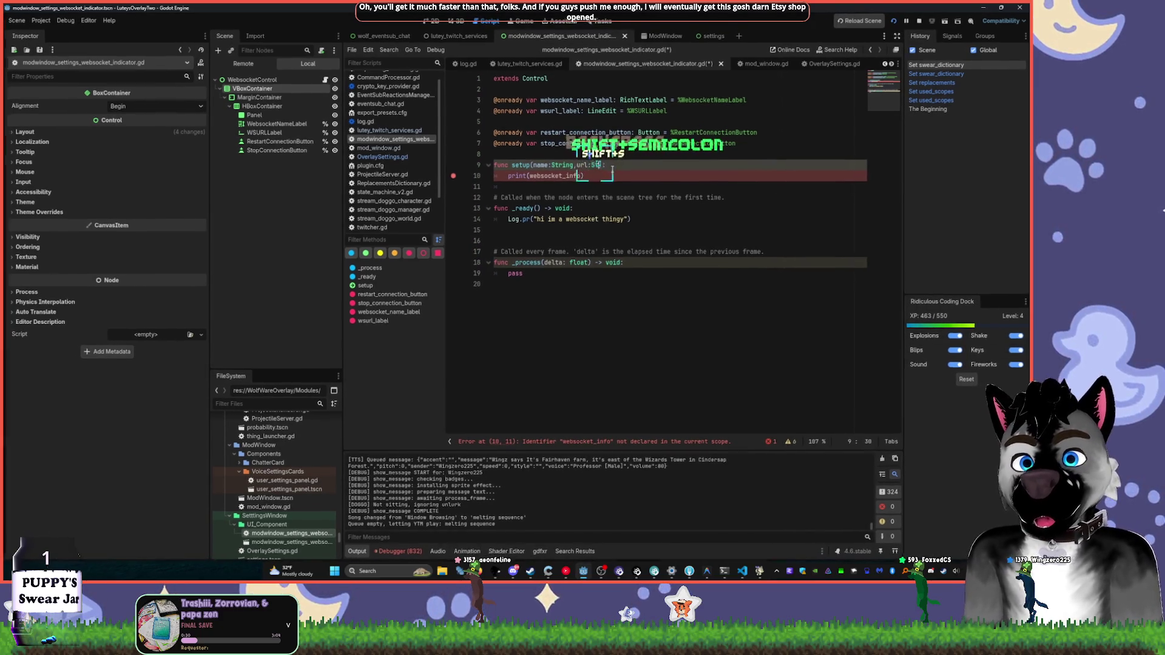
{"action": "type", "text": "ring,port:String"}
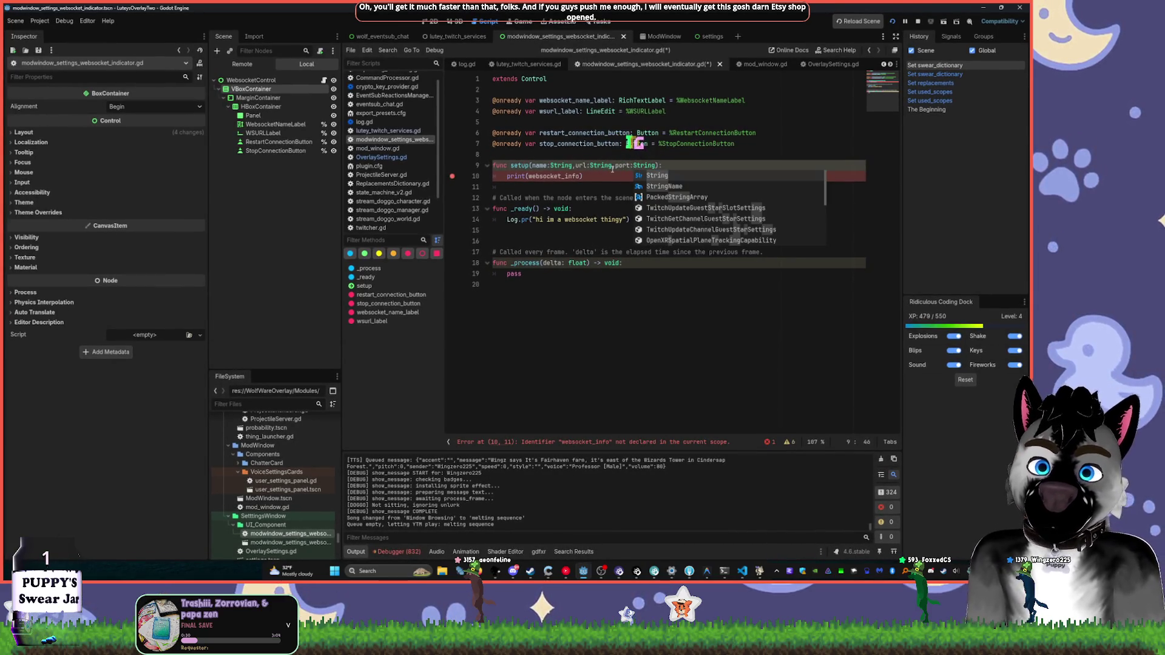
{"action": "left_click", "coordinate": [603, 173]}
{"action": "key", "text": "BackSpace"}
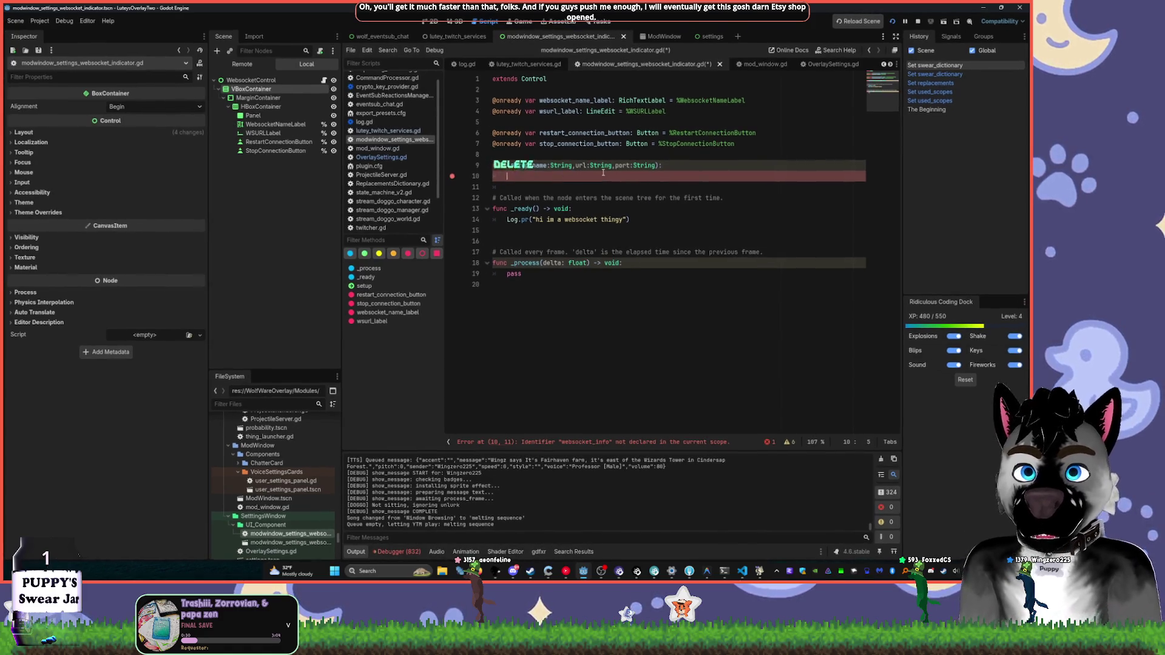
{"action": "key", "text": "alt+Left"}
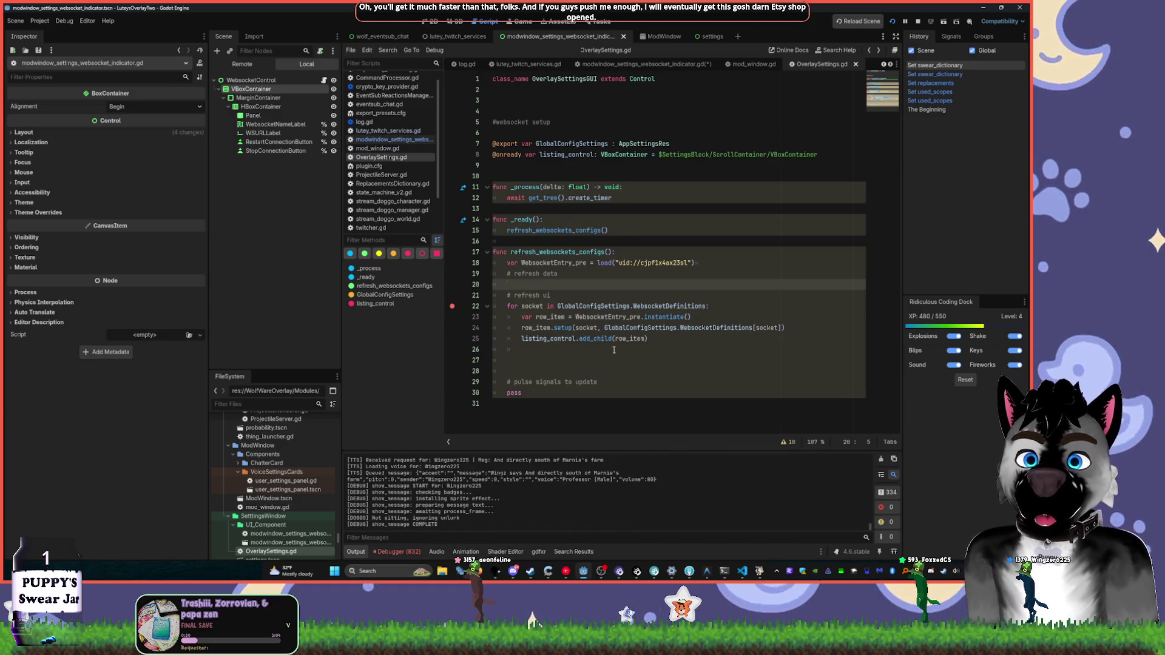
- Replace the setup call's arguments with socket and a WebsocketEntry_pre lookup
{"action": "double_click", "coordinate": [574, 328]}
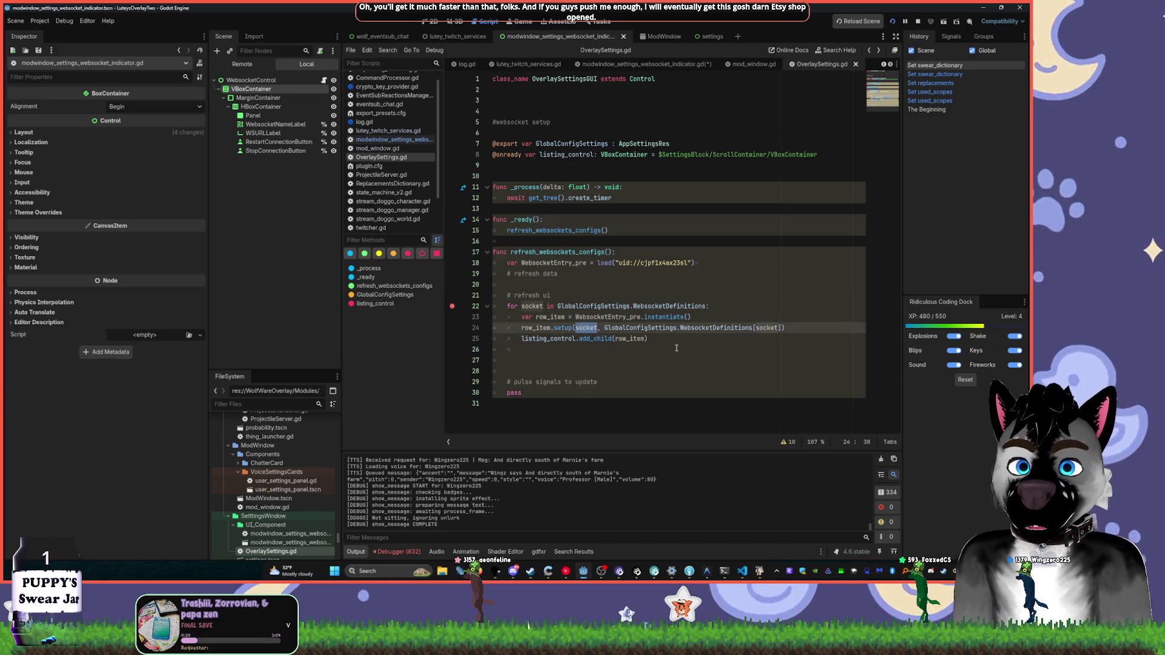
{"action": "key", "text": "shift+End"}
{"action": "key", "text": "shift+Delete"}
{"action": "type", "text": "socket"}
{"action": "key", "text": "BackSpace"}
{"action": "type", "text": ", We"}
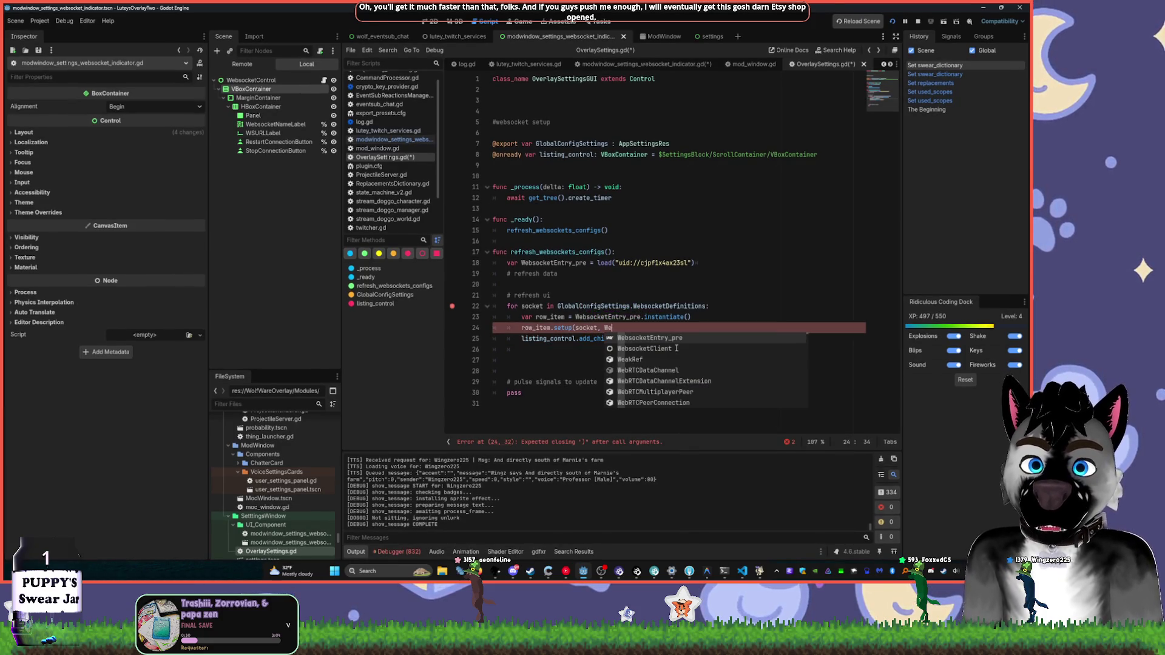
{"action": "key", "text": "Return"}
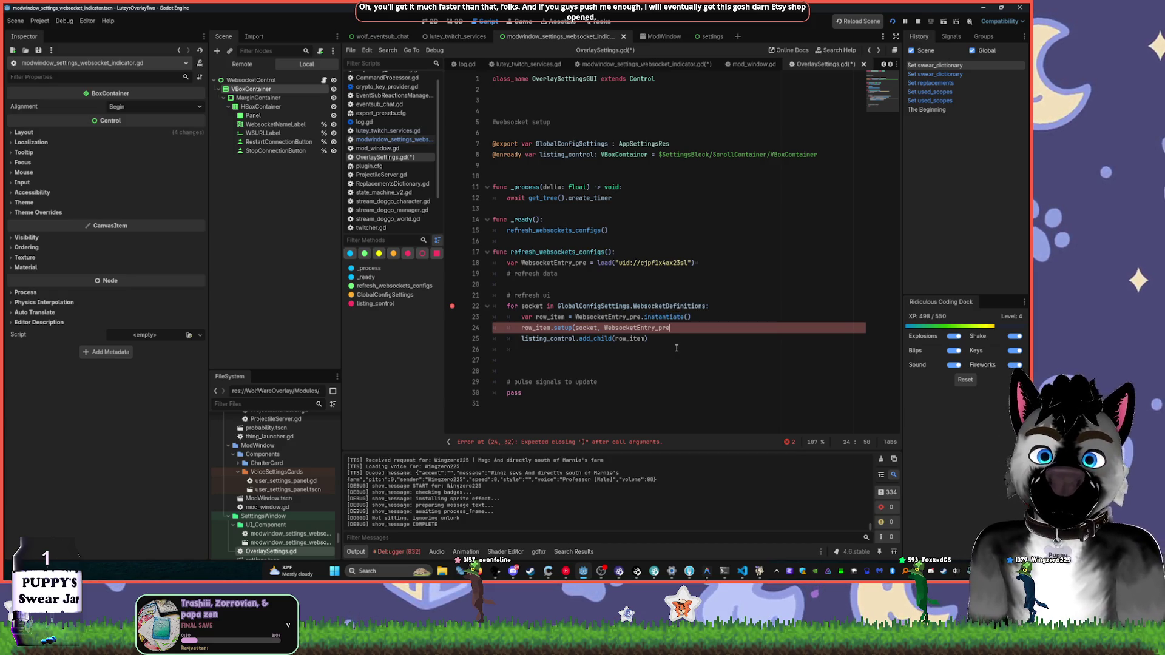
{"action": "type", "text": "."}
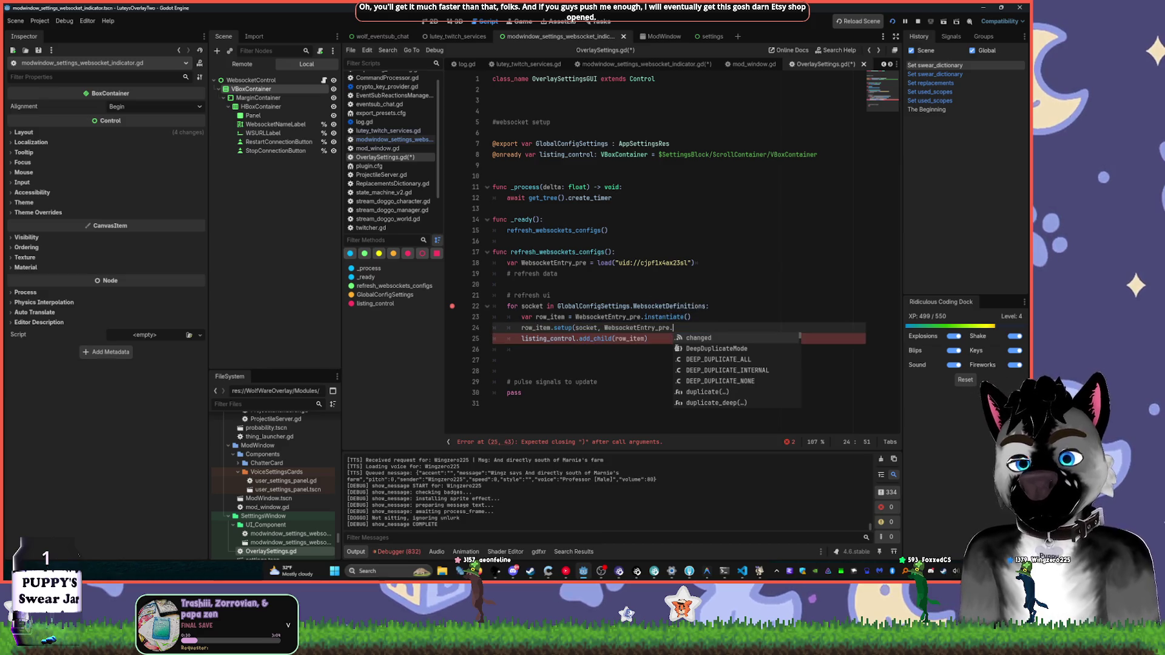
{"action": "key", "text": "BackSpace"}
{"action": "type", "text": "]["}
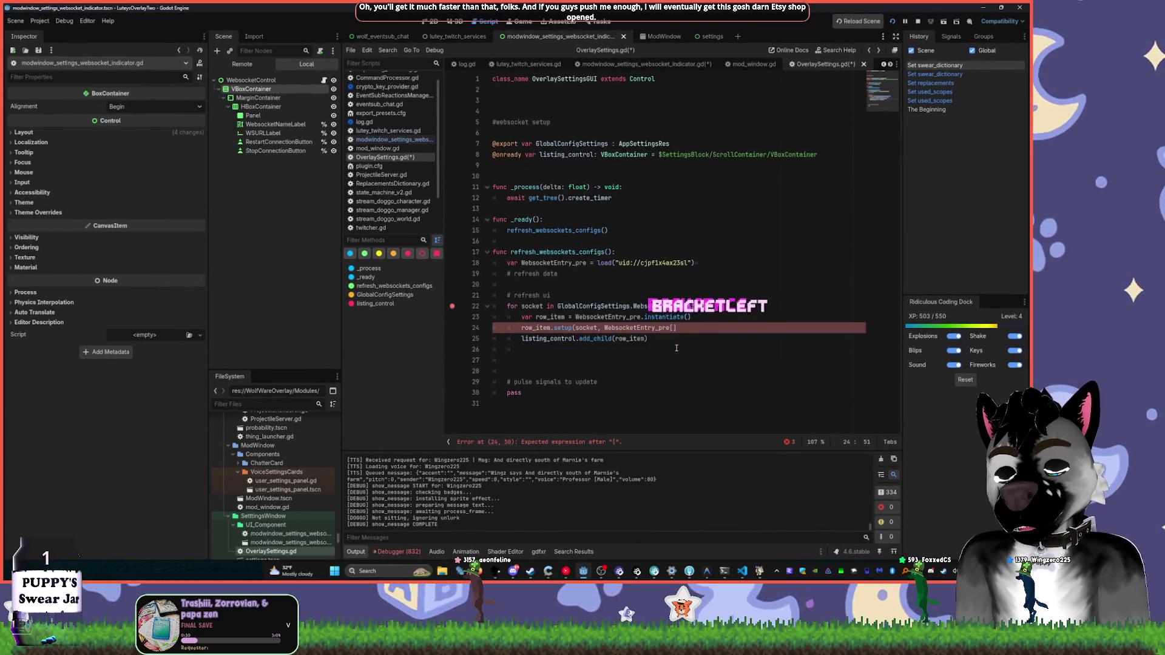
{"action": "key", "text": "BackSpace"}
{"action": "type", "text": "ket]"}
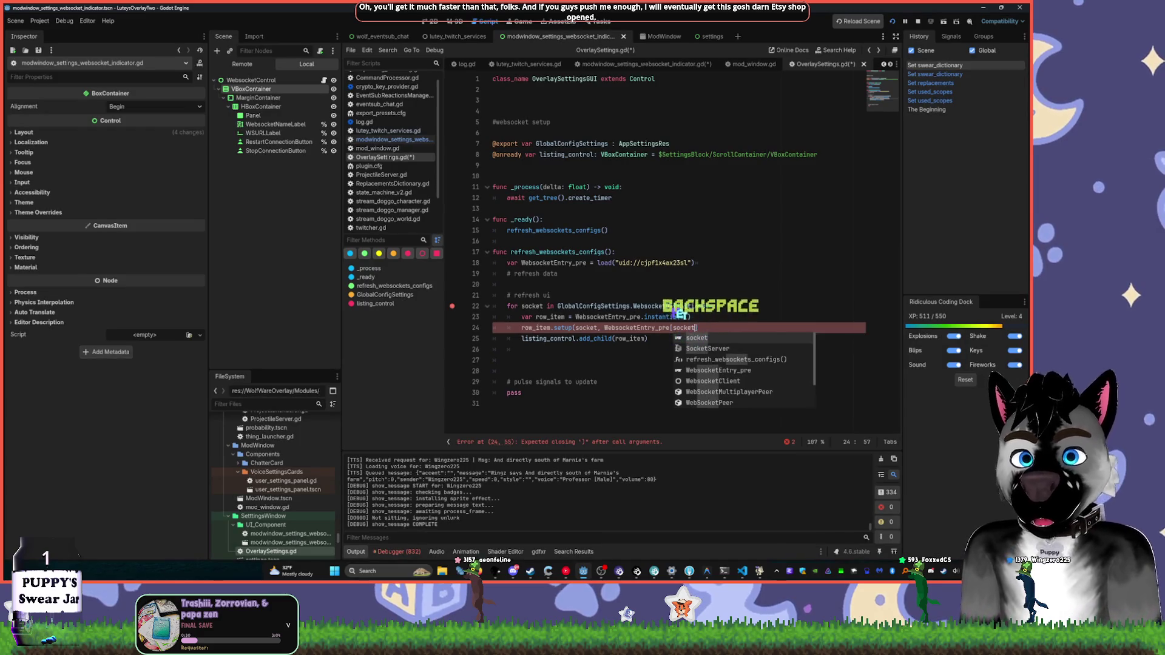
{"action": "type", "text": ".get"}
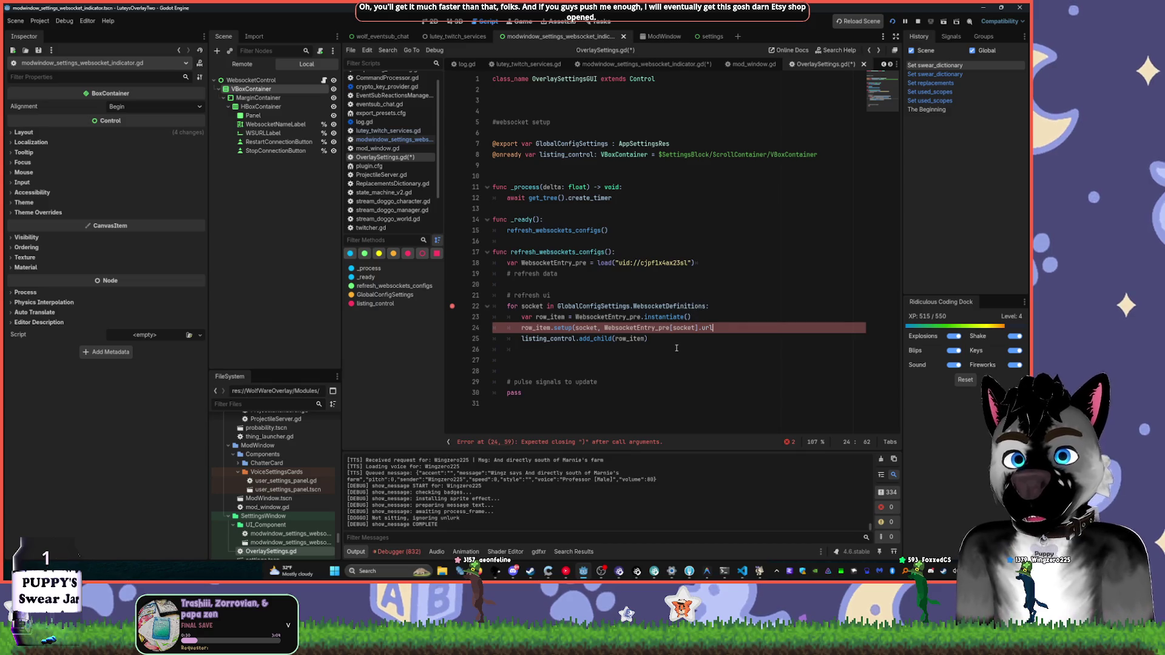
- Finish the line as row_item.setup(socket, WebsocketEntry_pre[socket]) and save the scripts
{"action": "key", "text": "ctrl+shift+Left"}
{"action": "key", "text": "ctrl+shift+Left"}
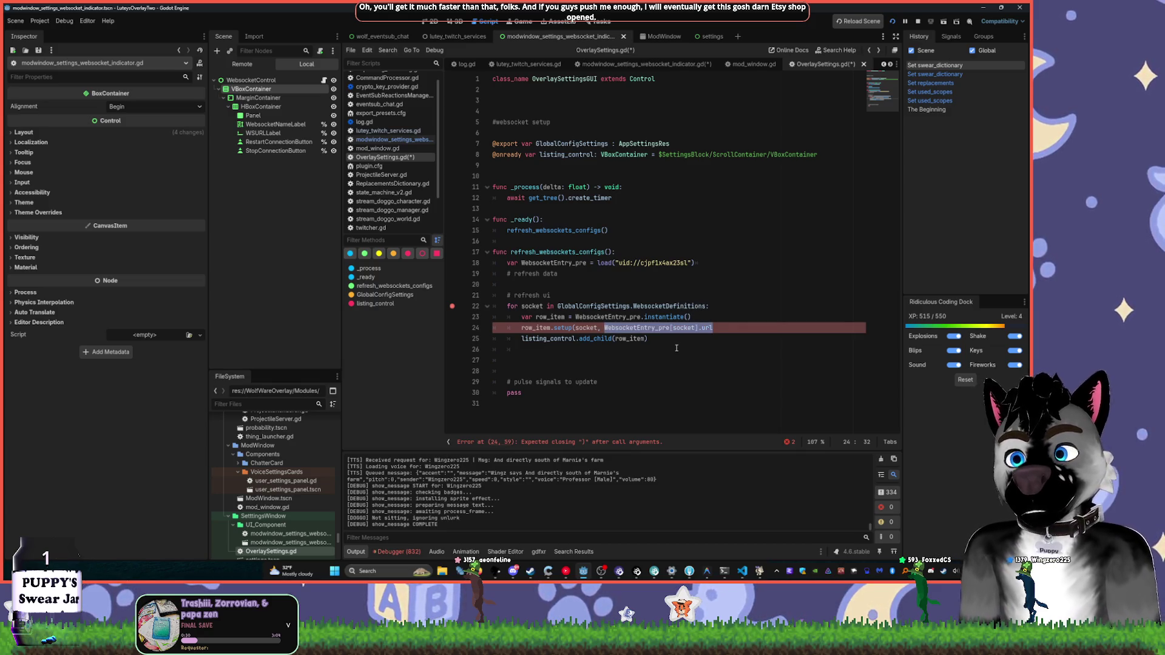
{"action": "key", "text": "End"}
{"action": "key", "text": "BackSpace"}
{"action": "key", "text": "BackSpace"}
{"action": "key", "text": "BackSpace"}
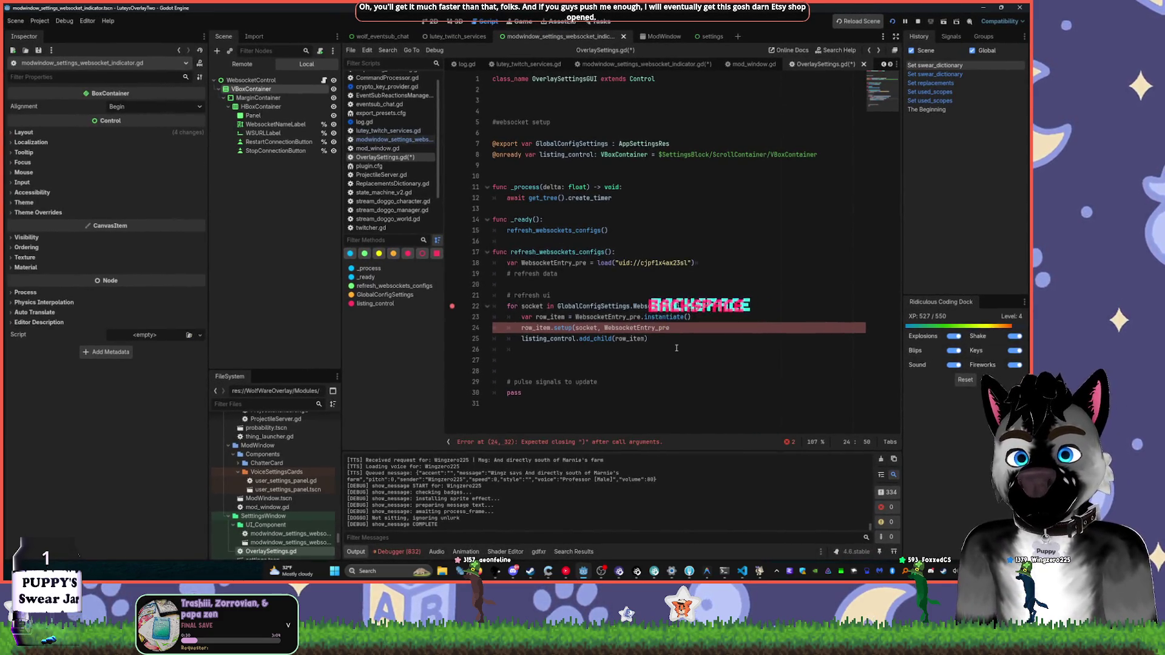
{"action": "type", "text": "[socet"}
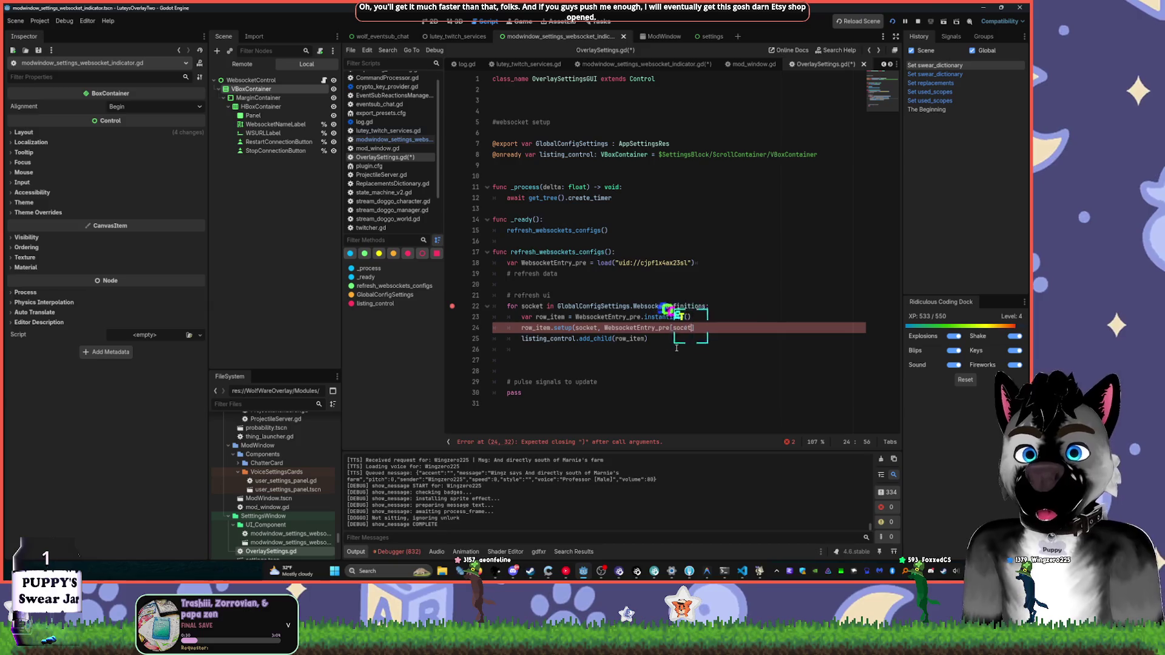
{"action": "type", "text": "socket"}
{"action": "key", "text": "BackSpace"}
{"action": "key", "text": "BackSpace"}
{"action": "type", "text": "t"}
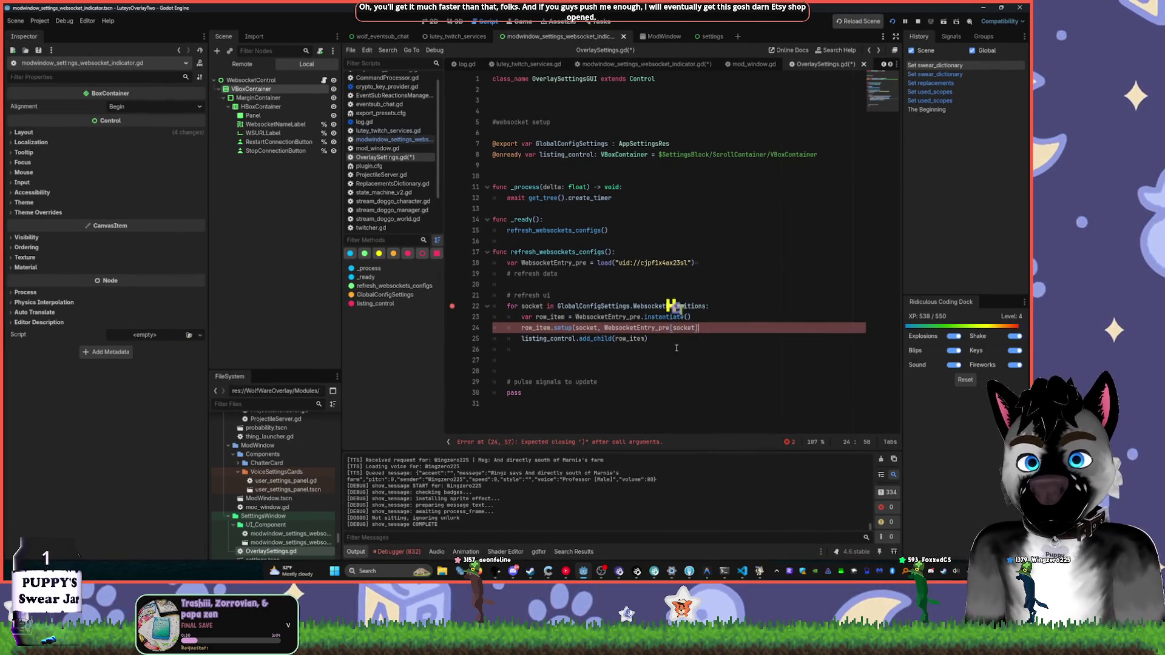
{"action": "type", "text": "]"}
{"action": "key", "text": "BackSpace"}
{"action": "type", "text": "]"}
{"action": "key", "text": "BackSpace"}
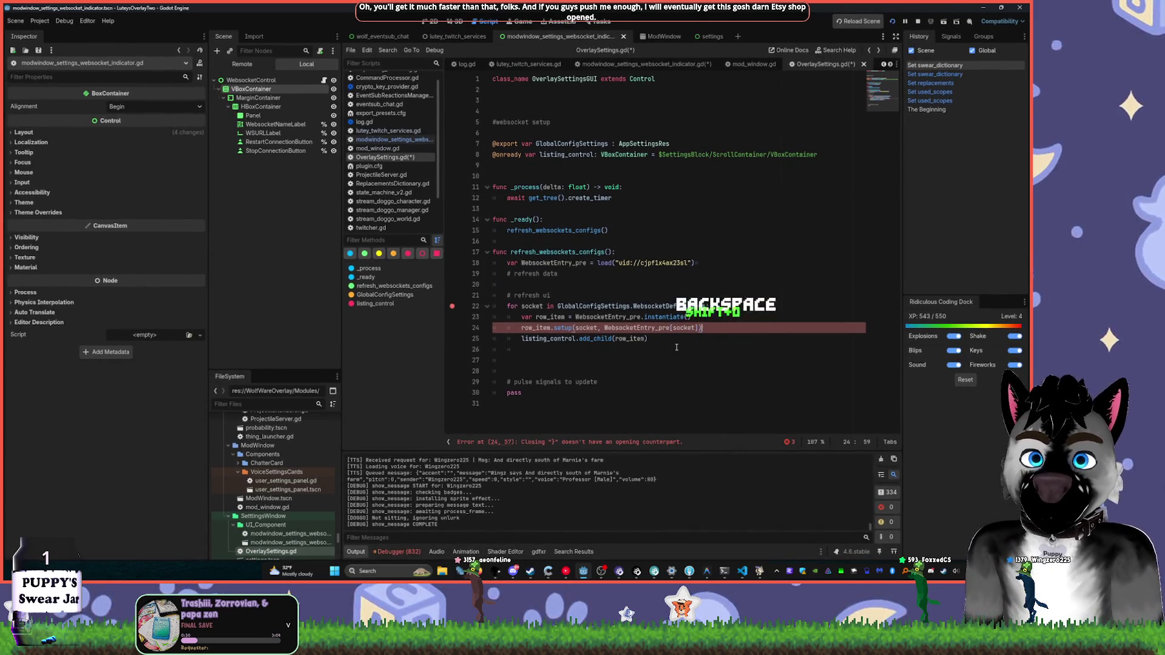
{"action": "type", "text": ")"}
{"action": "key", "text": "ctrl+s"}
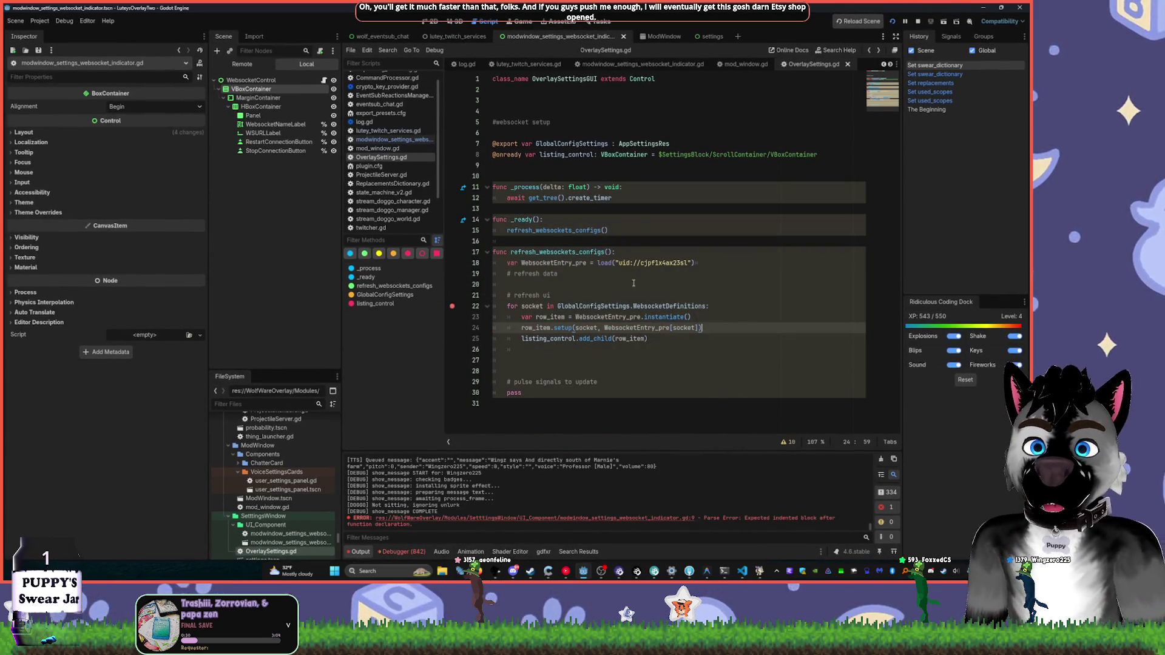
{"action": "left_click", "coordinate": [324, 81]}
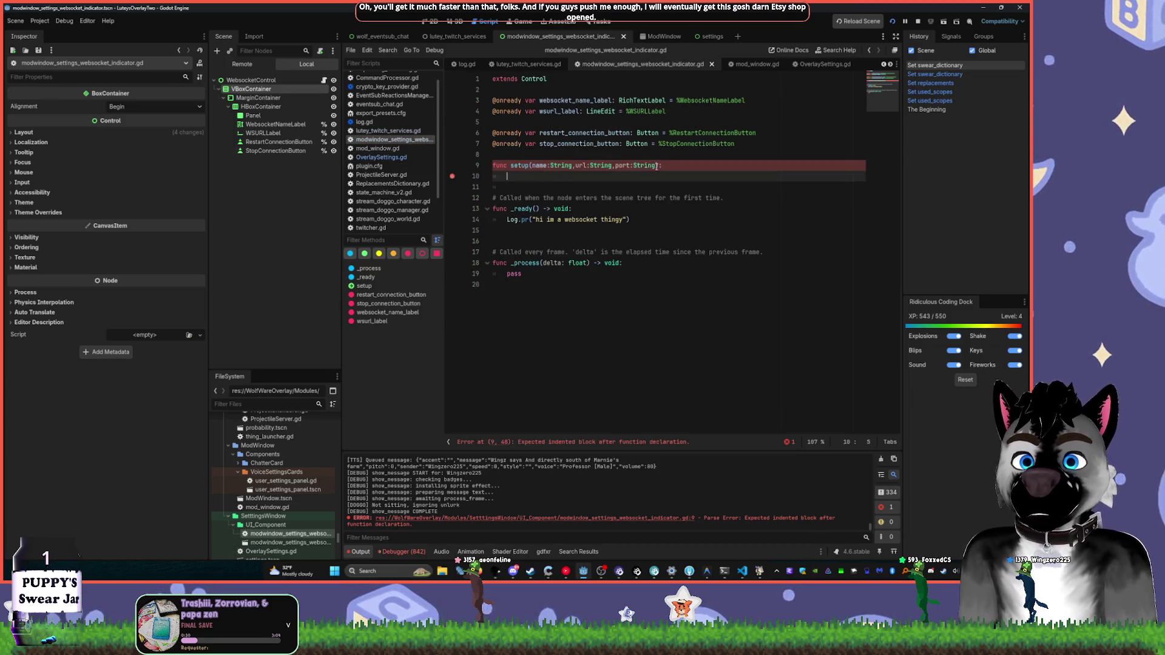
- Rename setup's second parameter to data, matching the call in OverlaySettings
{"action": "left_click", "coordinate": [579, 165]}
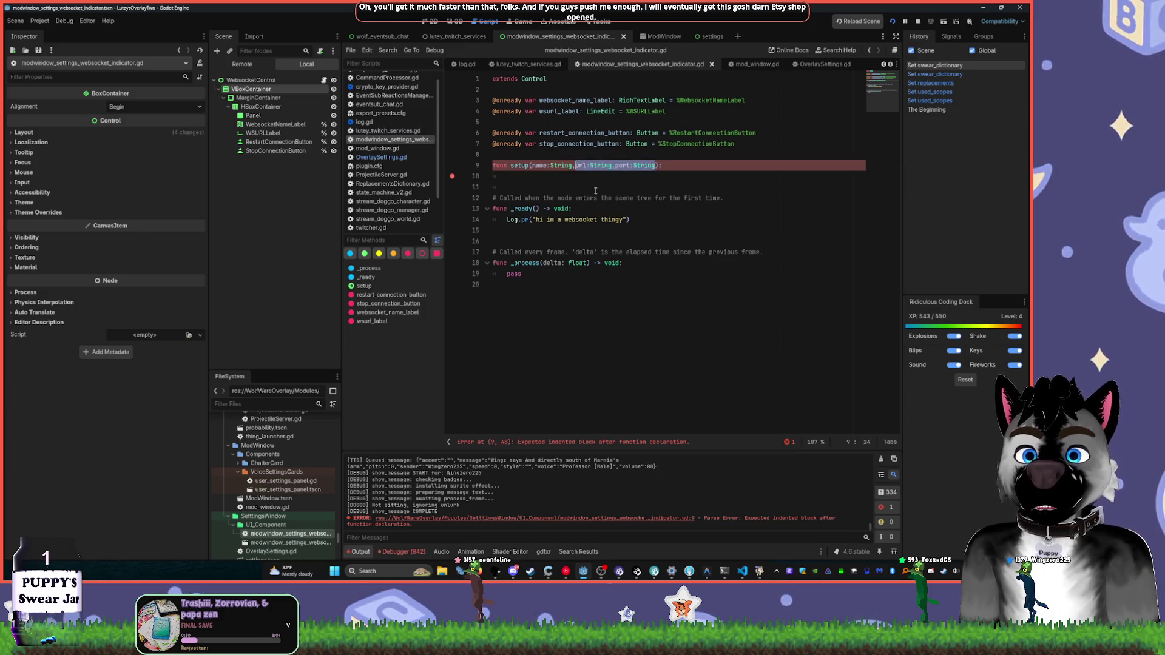
{"action": "key", "text": "alt+Left"}
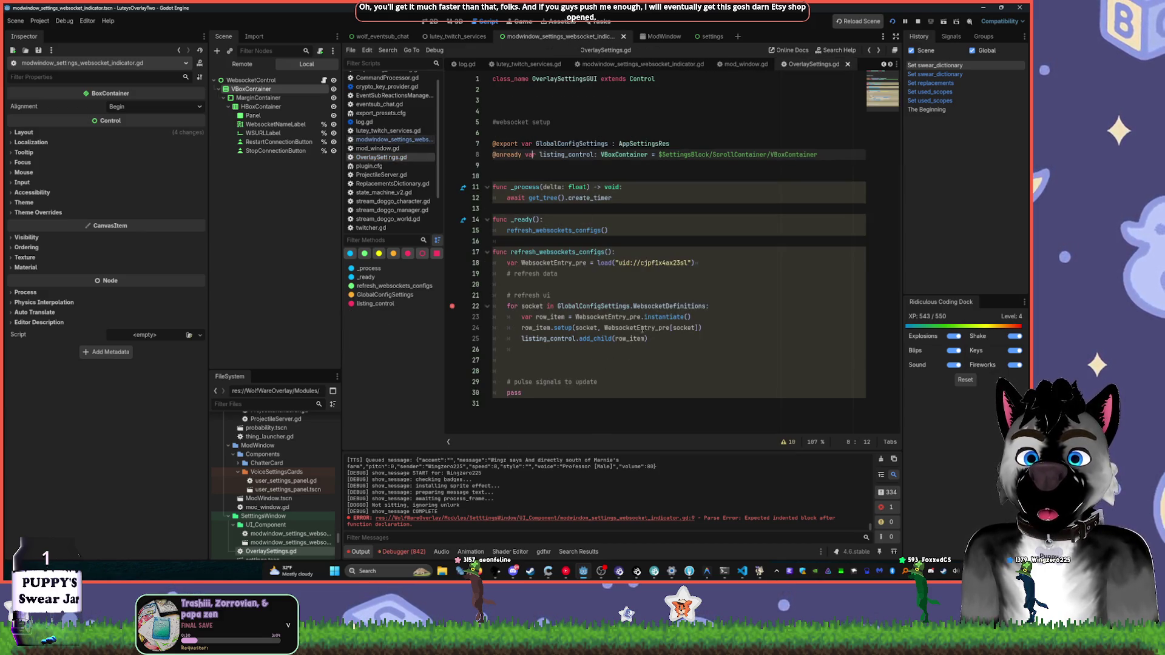
{"action": "key", "text": "alt+Right"}
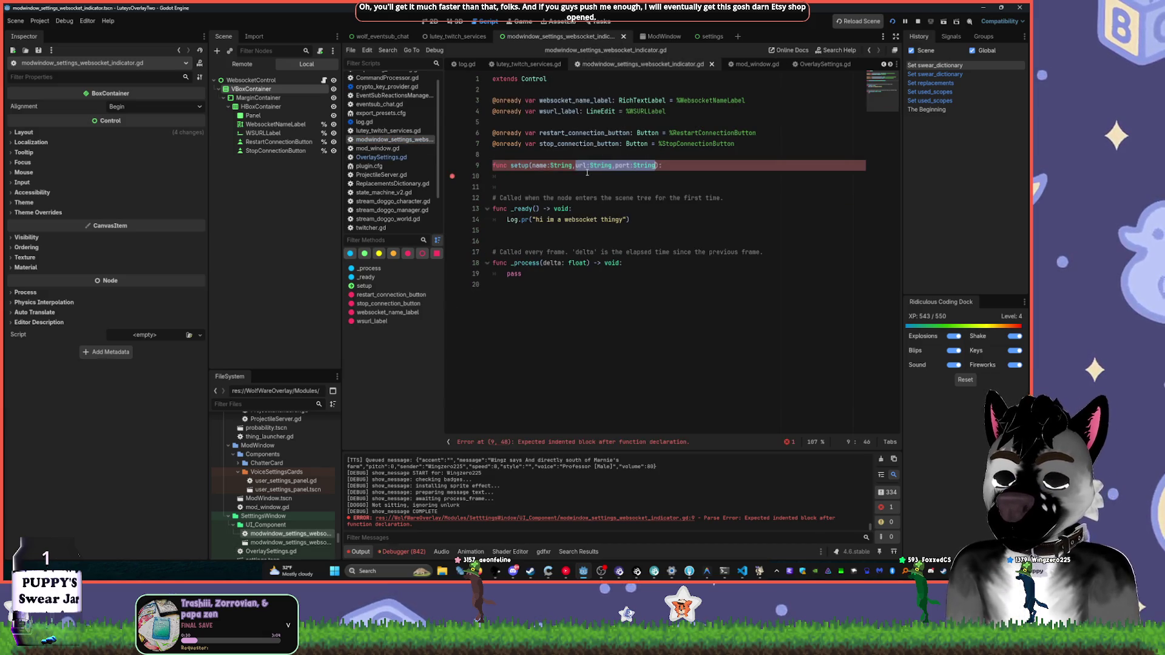
{"action": "type", "text": "data"}
- Add setup lines assigning websocket_name_label.text = name and wsurl_label from data.url
{"action": "left_click", "coordinate": [613, 176]}
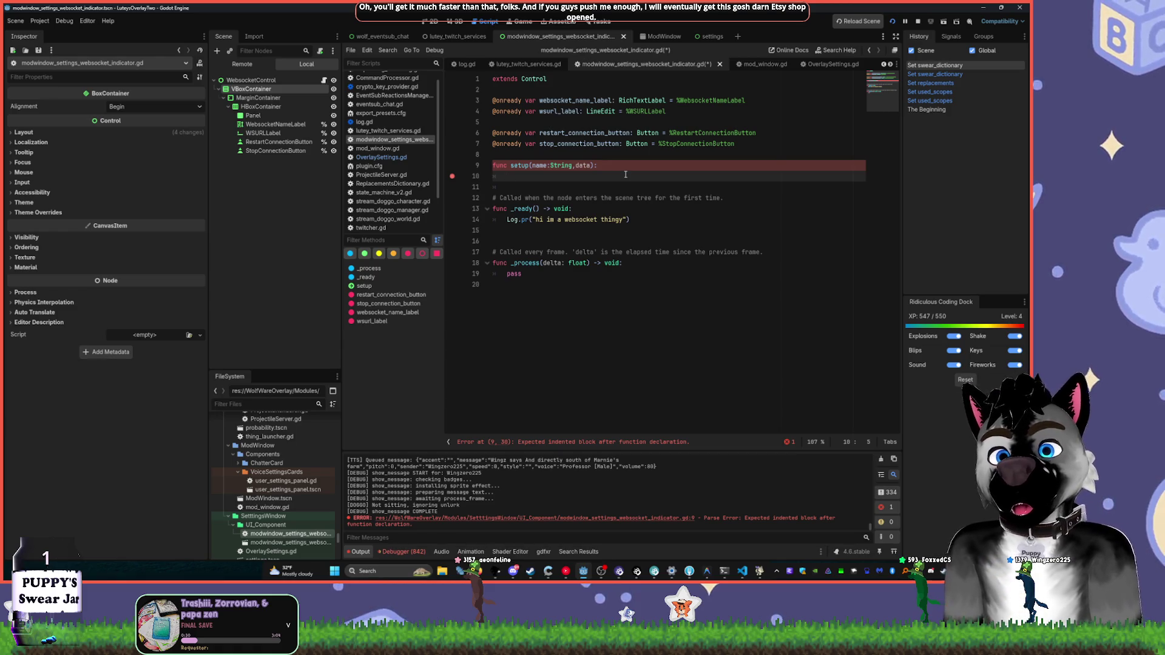
{"action": "type", "text": "web"}
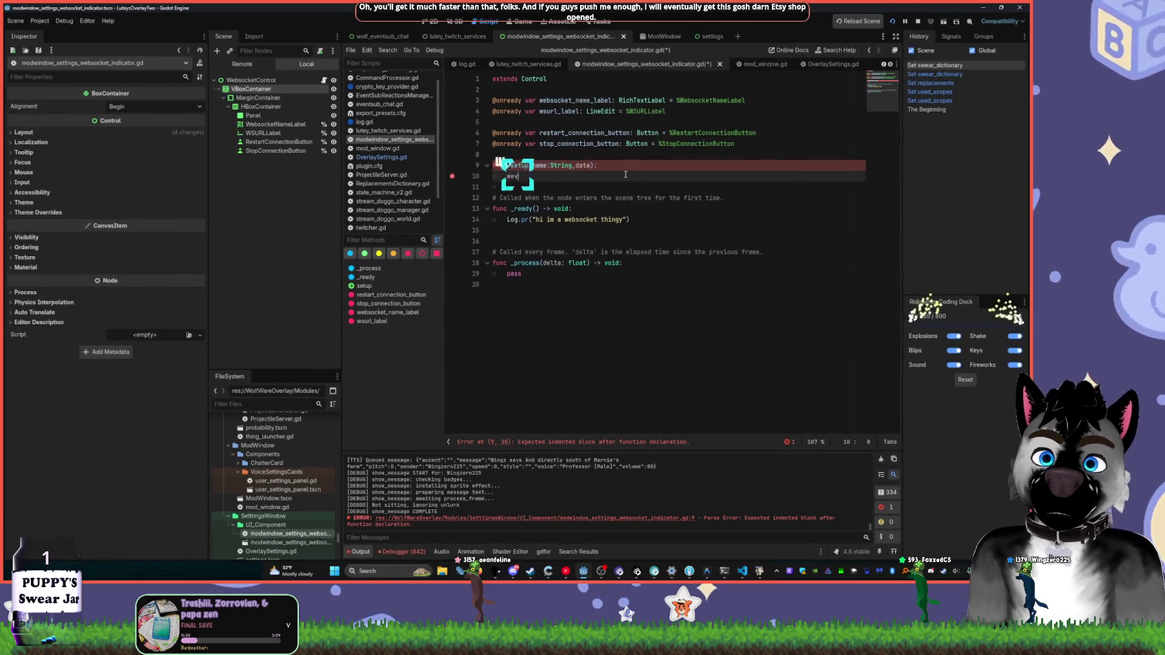
{"action": "key", "text": "Tab"}
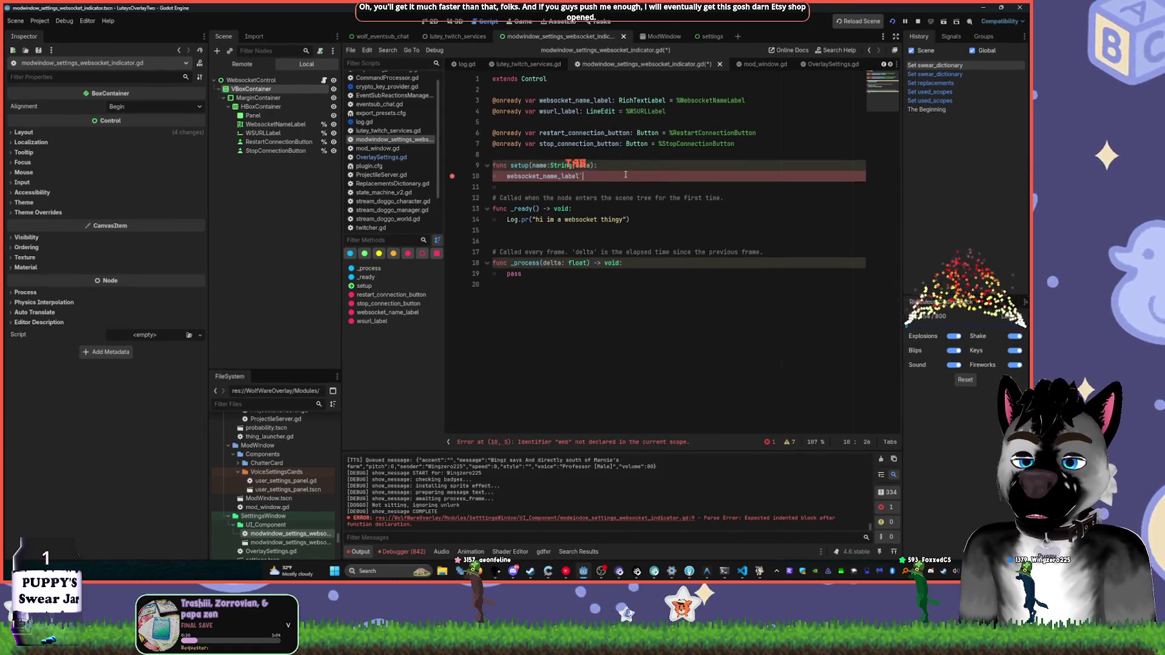
{"action": "type", "text": ".te"}
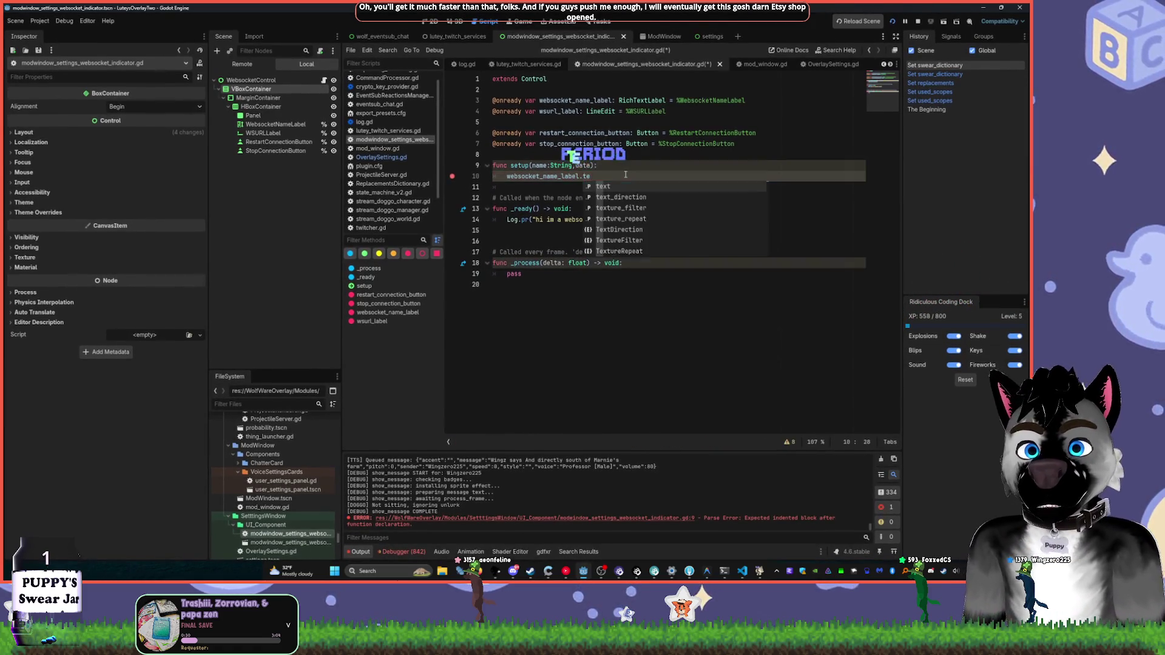
{"action": "type", "text": "xt = name"}
{"action": "key", "text": "Tab"}
{"action": "key", "text": "Return"}
{"action": "type", "text": "wsurl_label"}
{"action": "key", "text": "Tab"}
{"action": "type", "text": "data.url"}
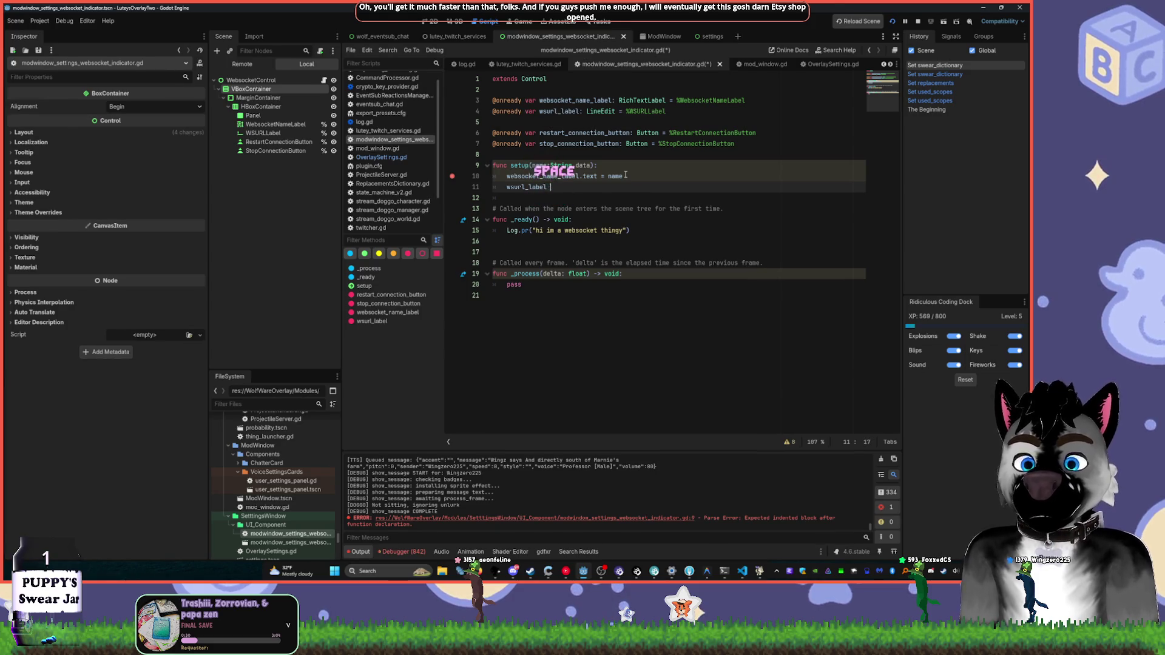
{"action": "key", "text": "Return"}
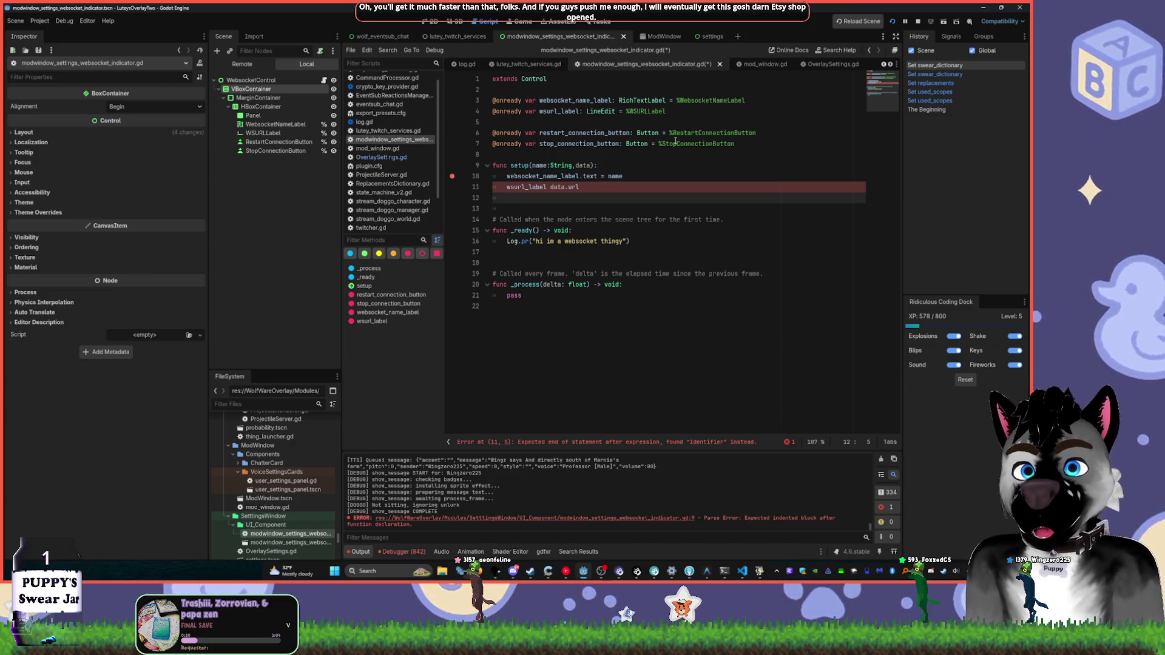
- Append a colon and data.port to the websocket name label text
{"action": "left_click", "coordinate": [652, 174]}
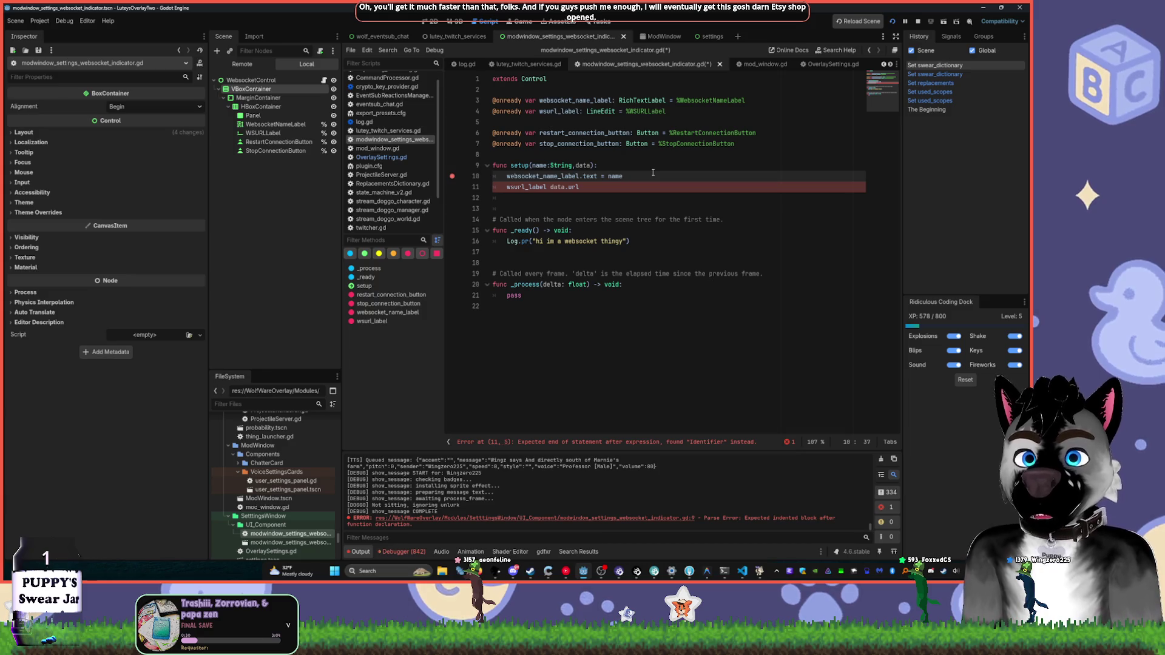
{"action": "type", "text": " + "}
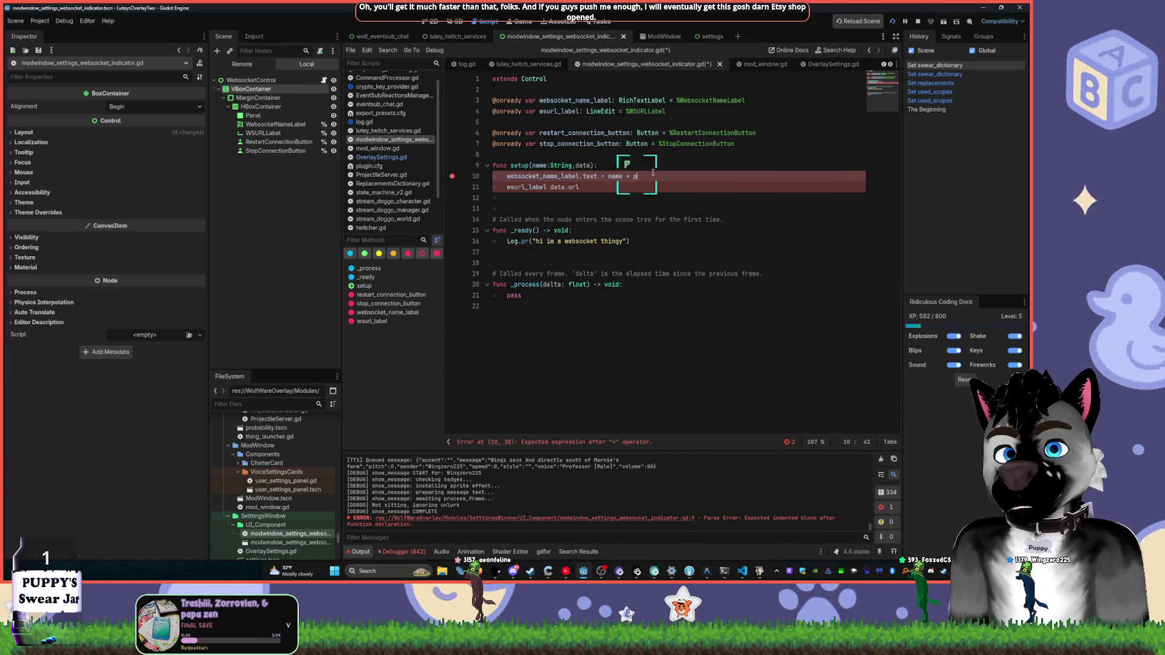
{"action": "type", "text": "data.por"}
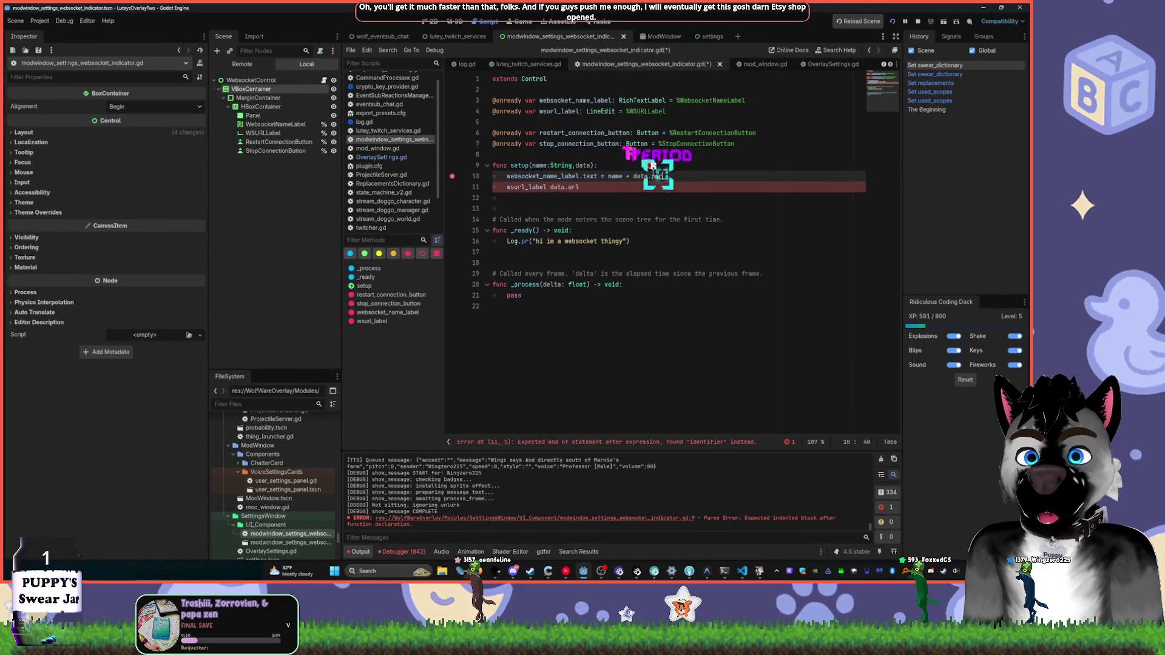
{"action": "type", "text": "t\""}
{"action": "type", "text": "L"}
{"action": "key", "text": "BackSpace"}
{"action": "type", "text": ":"}
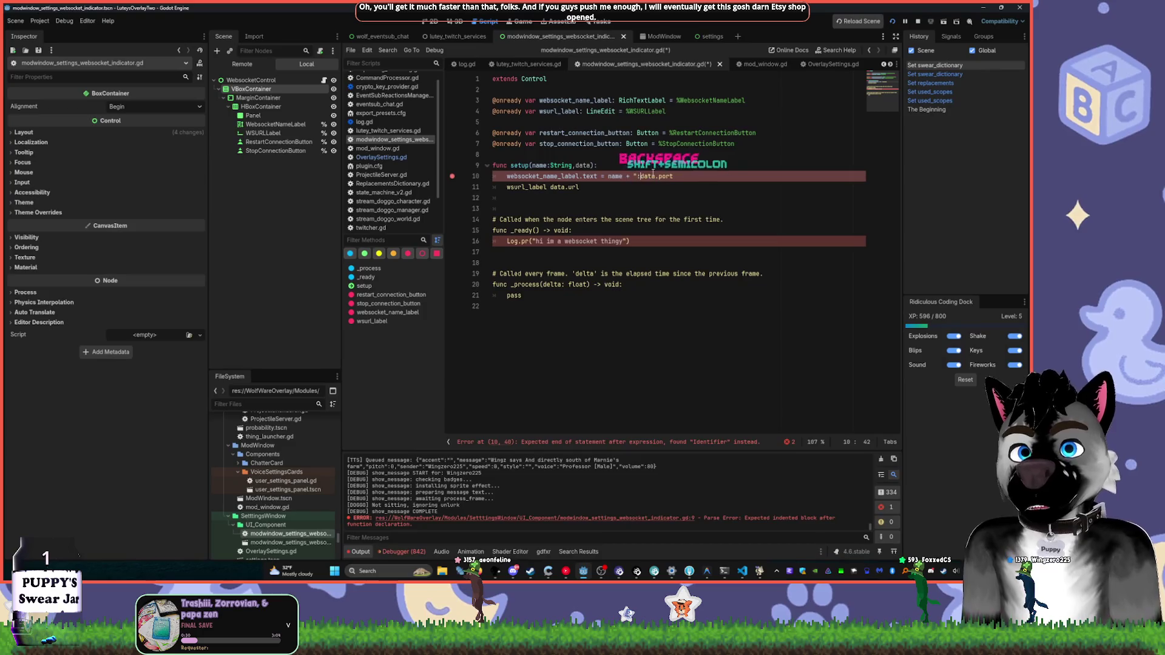
{"action": "type", "text": "\""}
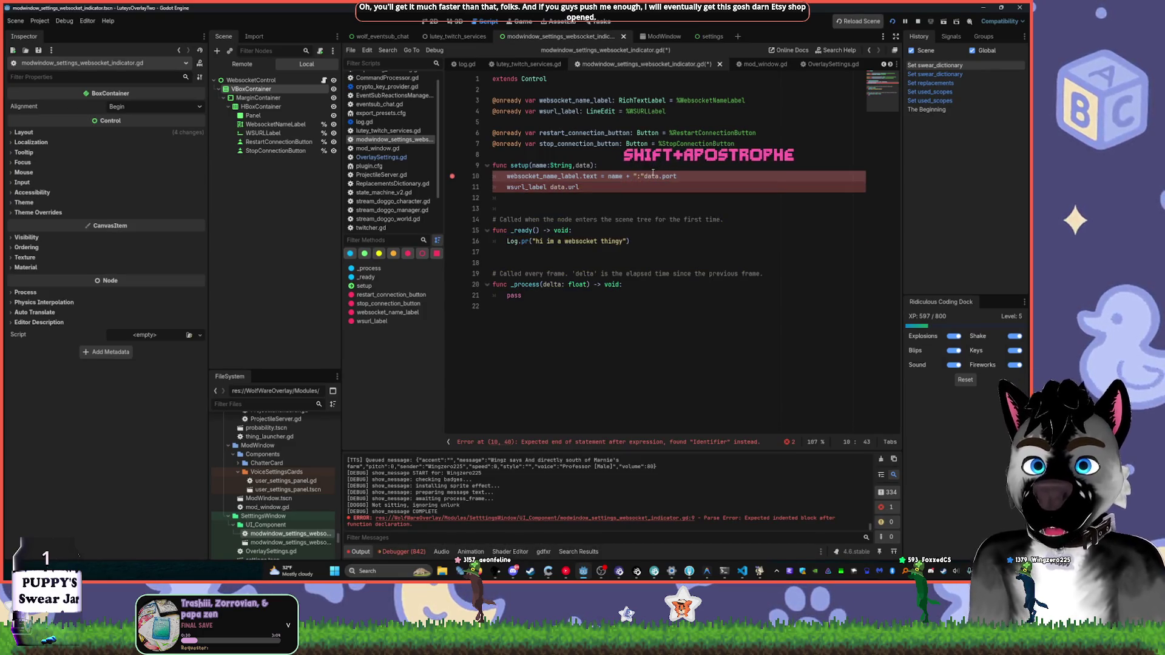
{"action": "type", "text": " +"}
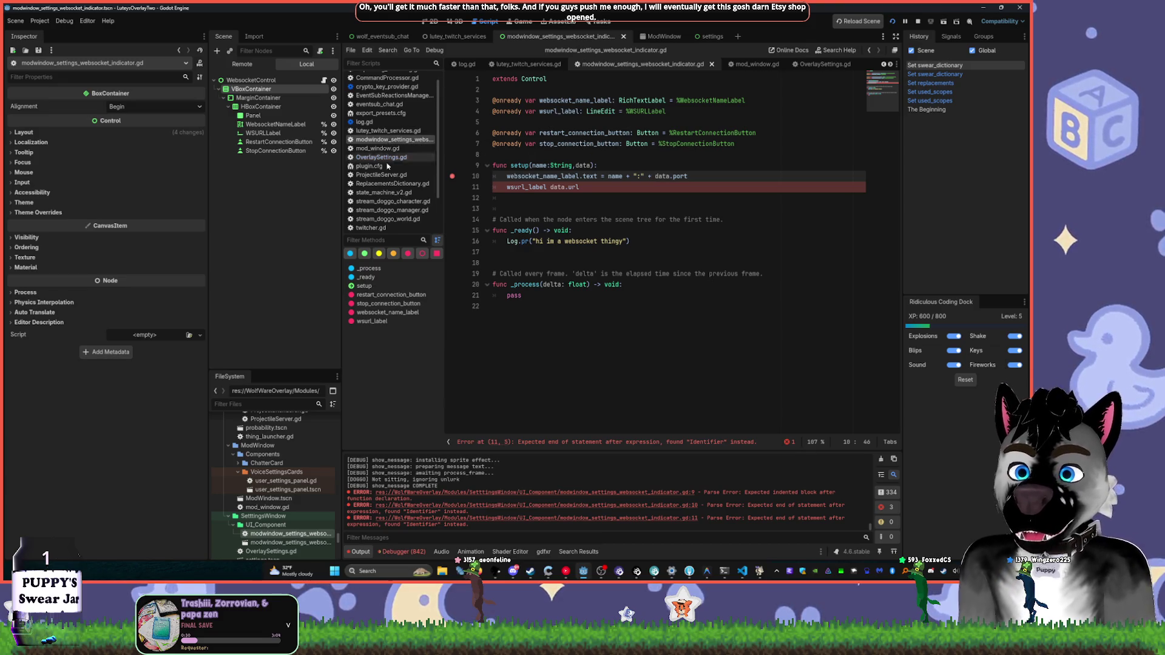
{"action": "type", "text": "websocket"}
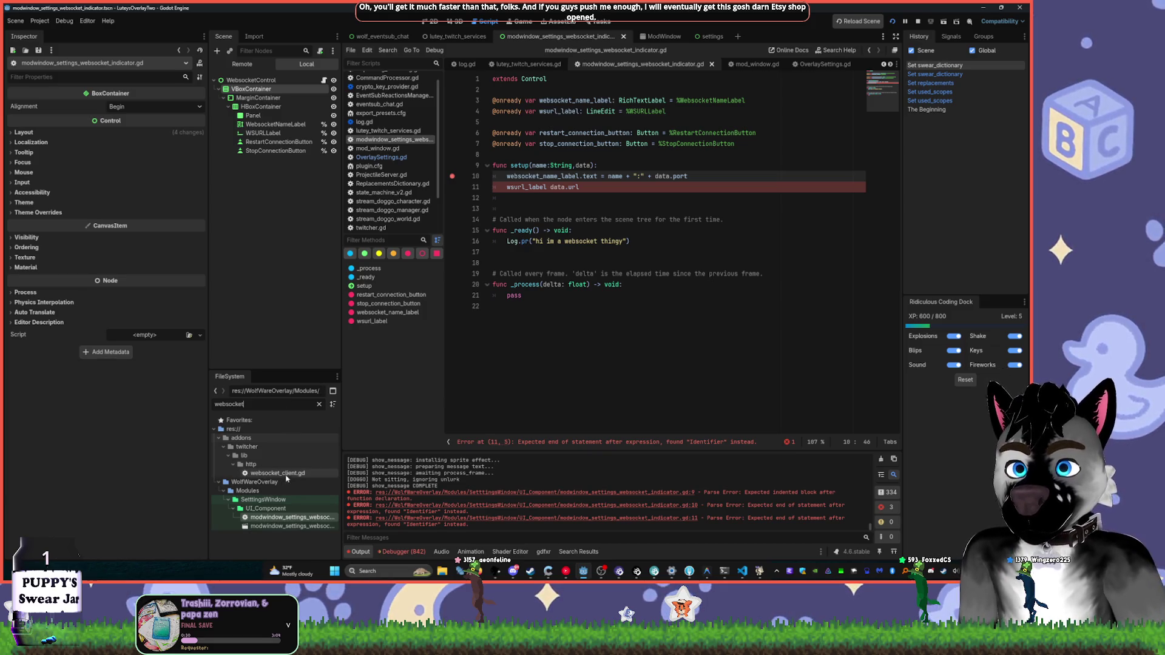
- Filter the FileSystem for 'settin' and open WOLFWARE_APP_SETTINGS.tres in the Inspector
{"action": "key", "text": "ctrl+a"}
{"action": "type", "text": "settin"}
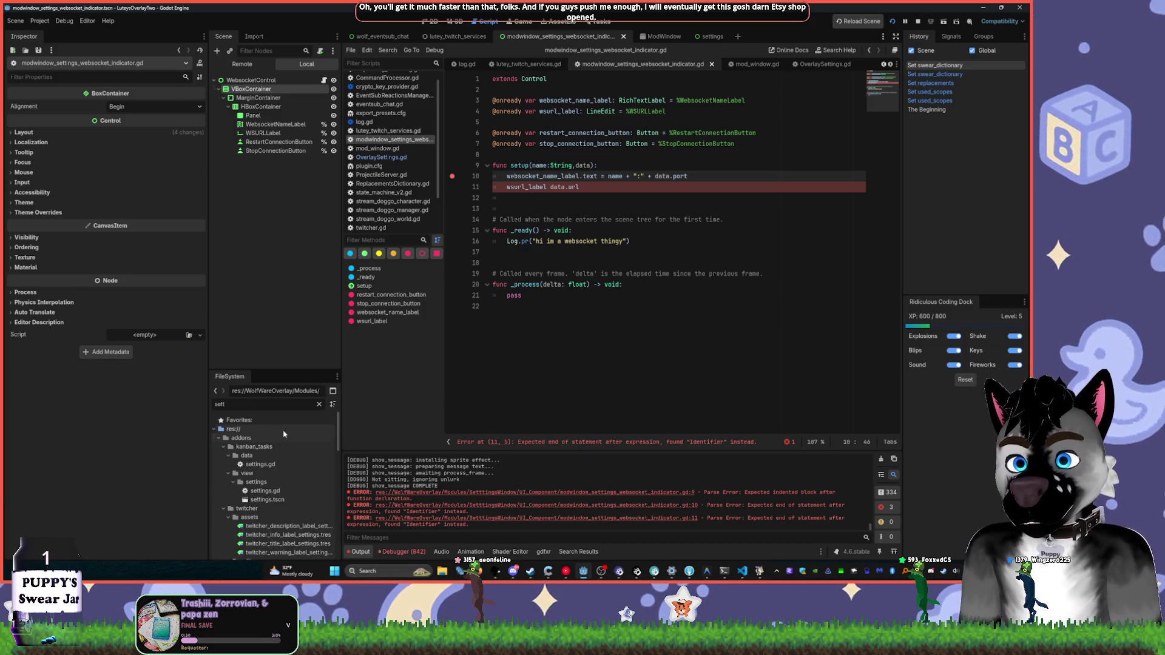
{"action": "scroll", "coordinate": [285, 473], "scroll_direction": "down", "scroll_amount": 10}
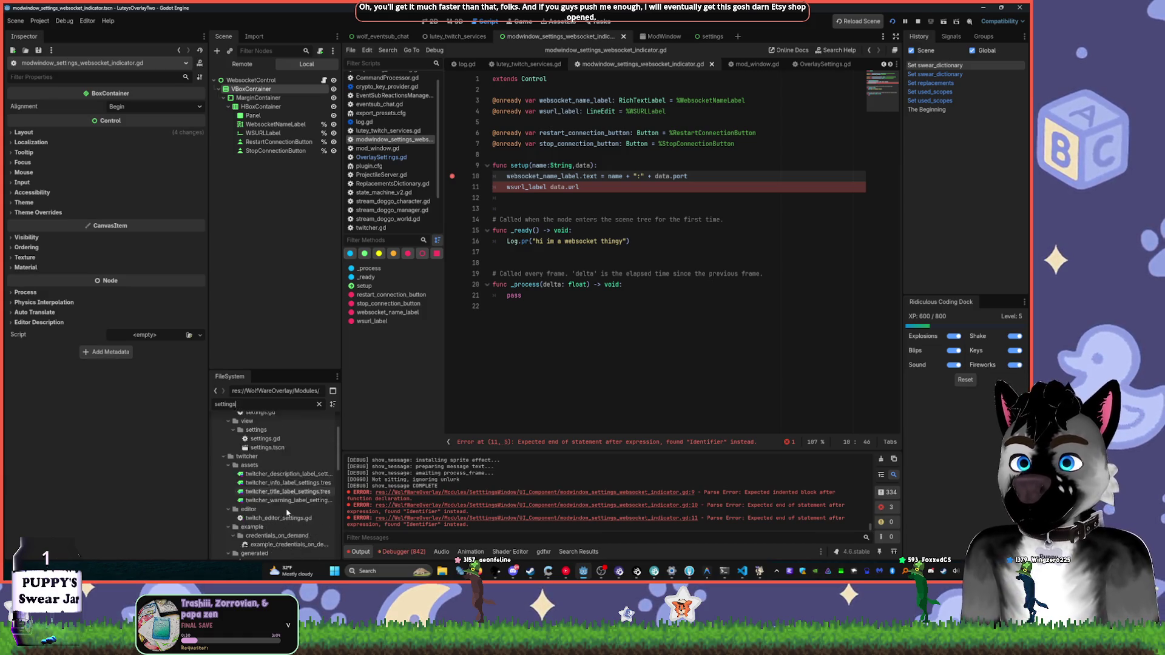
{"action": "left_click", "coordinate": [285, 501]}
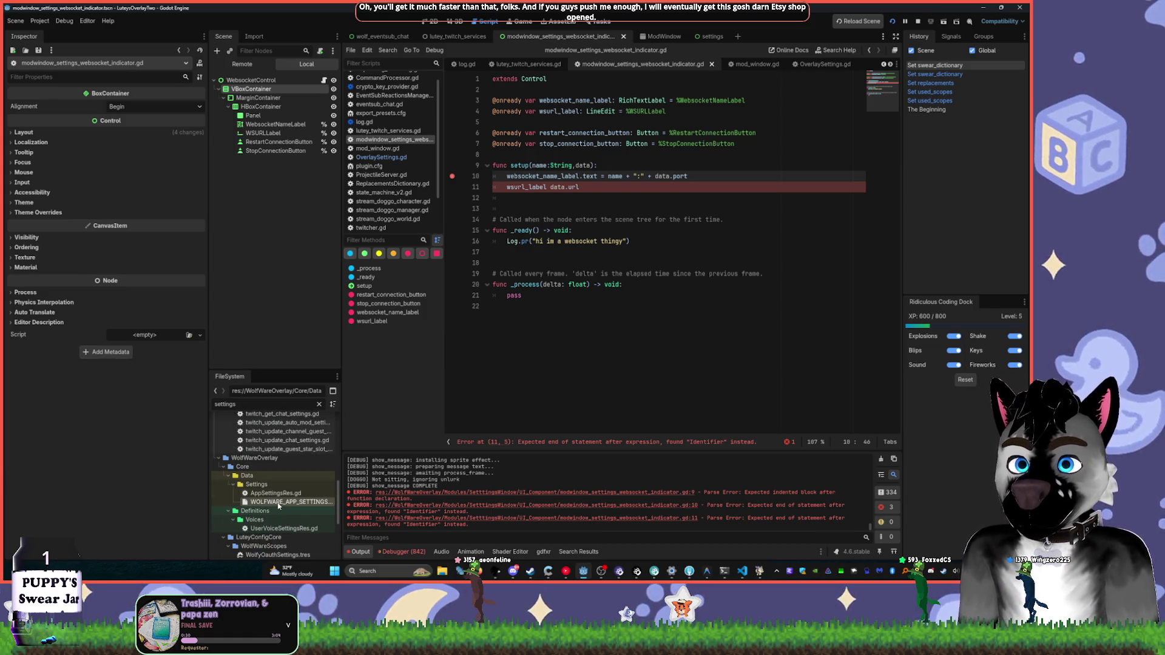
{"action": "left_click", "coordinate": [131, 134]}
{"action": "left_click", "coordinate": [131, 133]}
{"action": "left_click", "coordinate": [131, 134]}
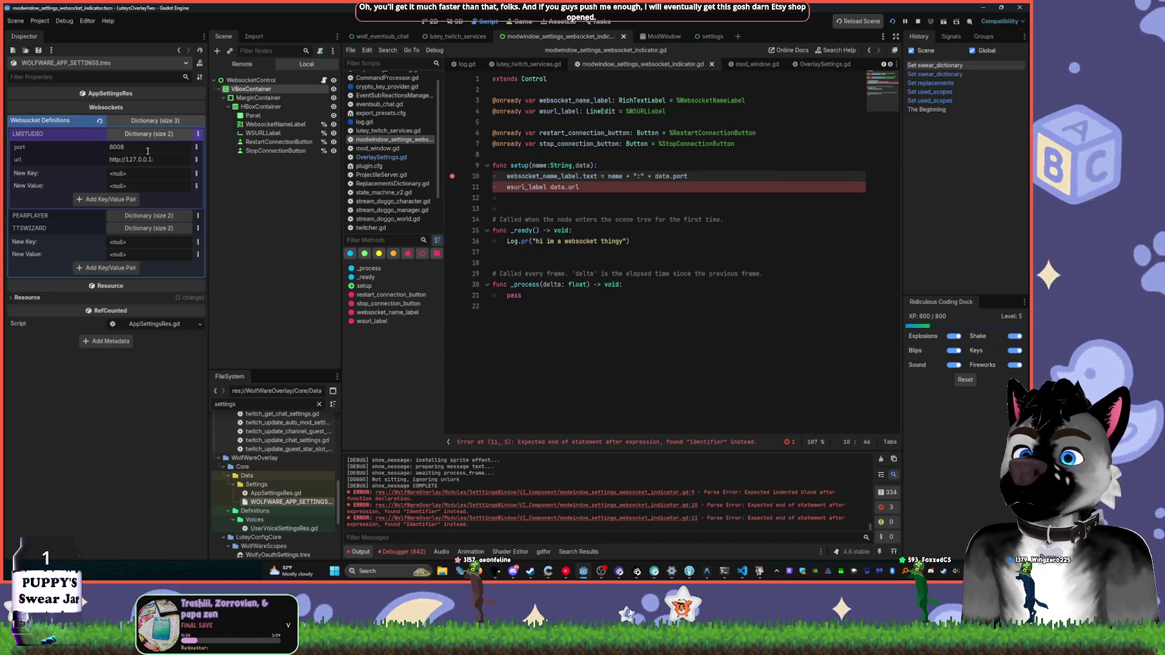
{"action": "key", "text": "Return"}
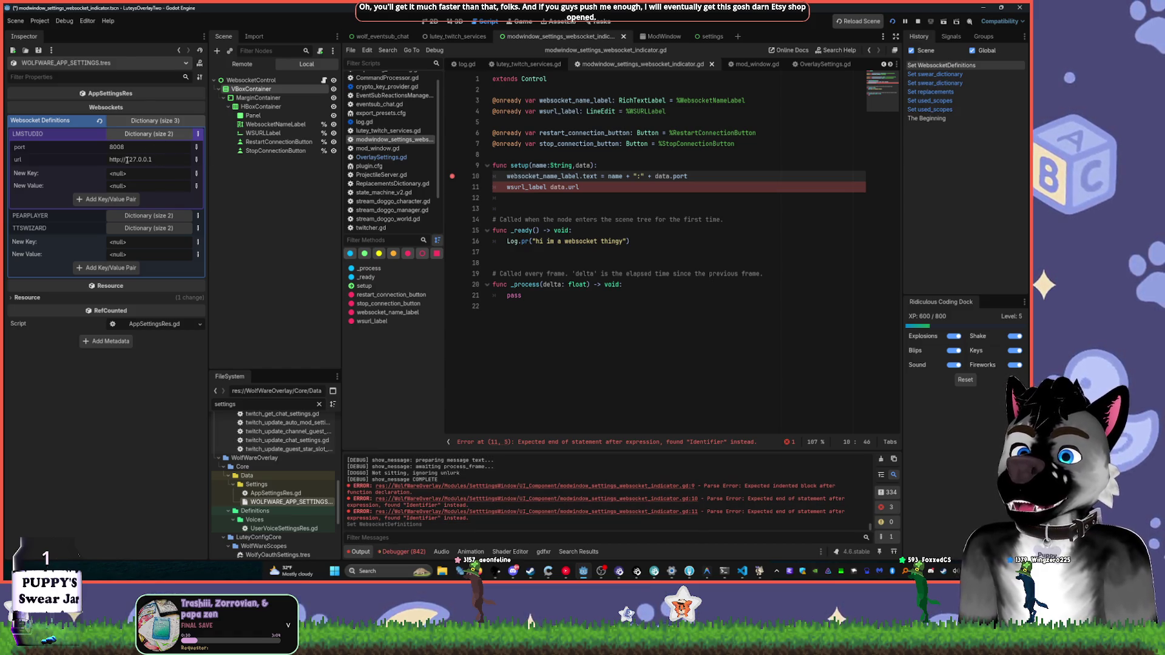
{"action": "left_click_drag", "start_coordinate": [152, 159], "coordinate": [105, 162]}
{"action": "key", "text": "ctrl+c"}
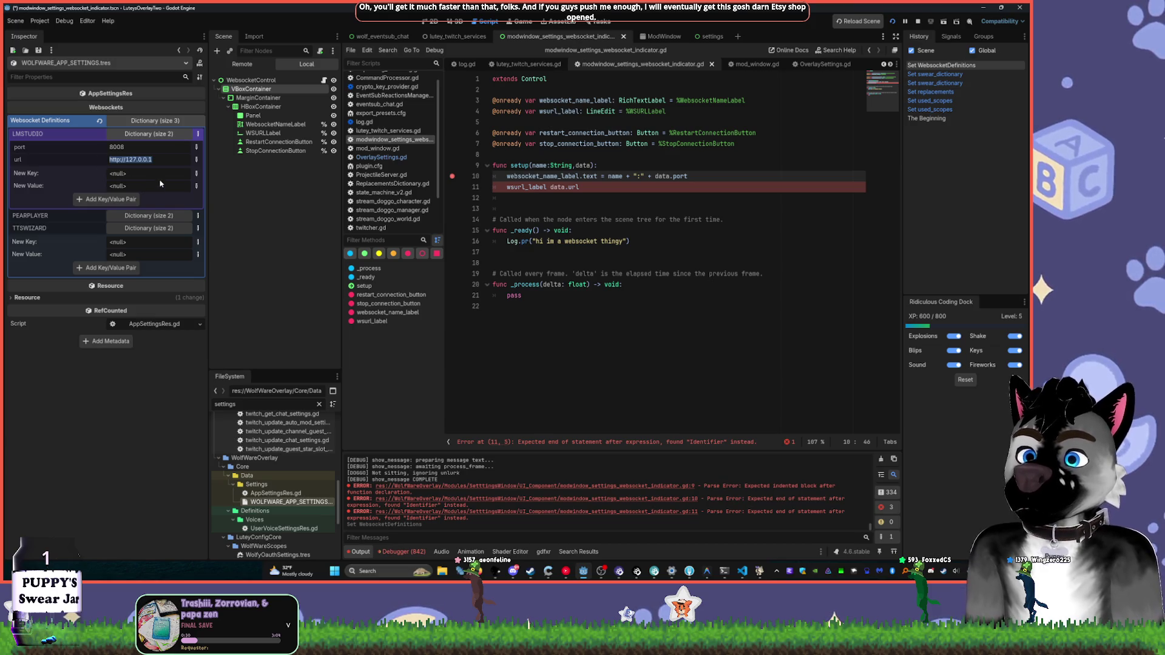
{"action": "left_click", "coordinate": [134, 218]}
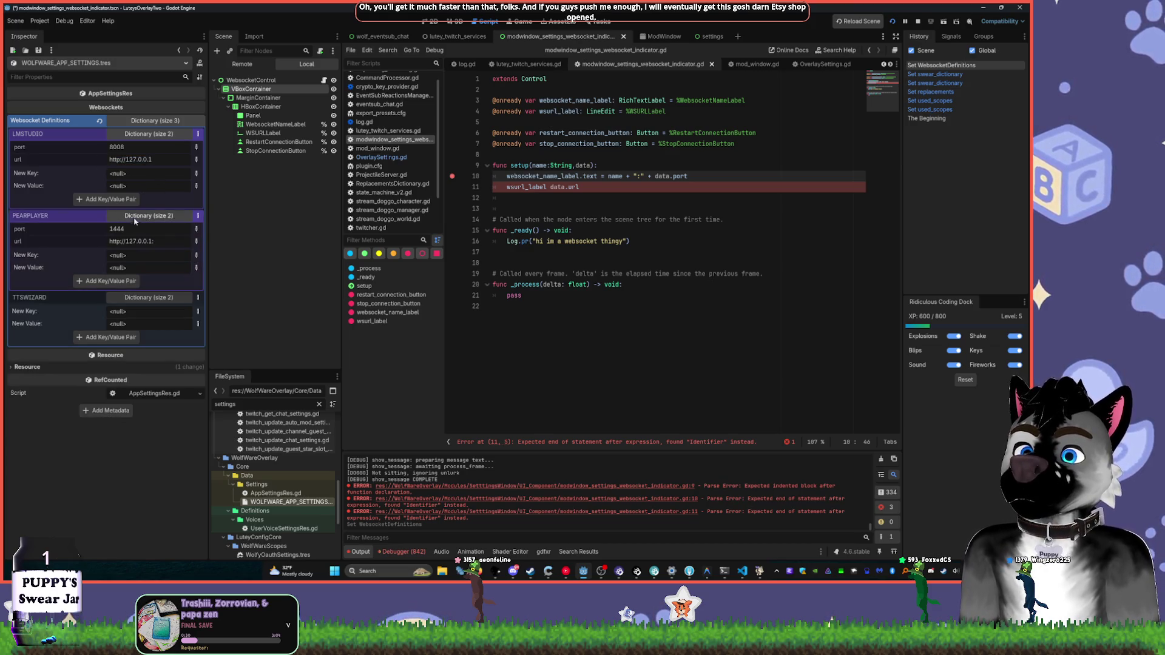
{"action": "key", "text": "Return"}
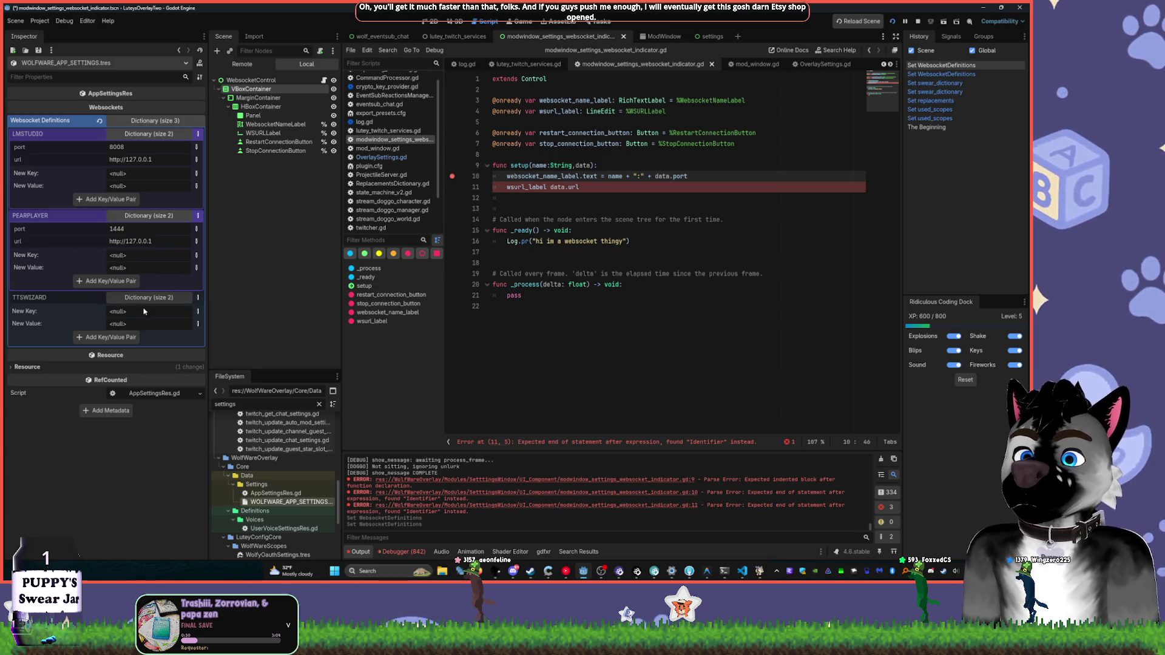
{"action": "left_click", "coordinate": [149, 297]}
{"action": "left_click_drag", "start_coordinate": [164, 323], "coordinate": [65, 318]}
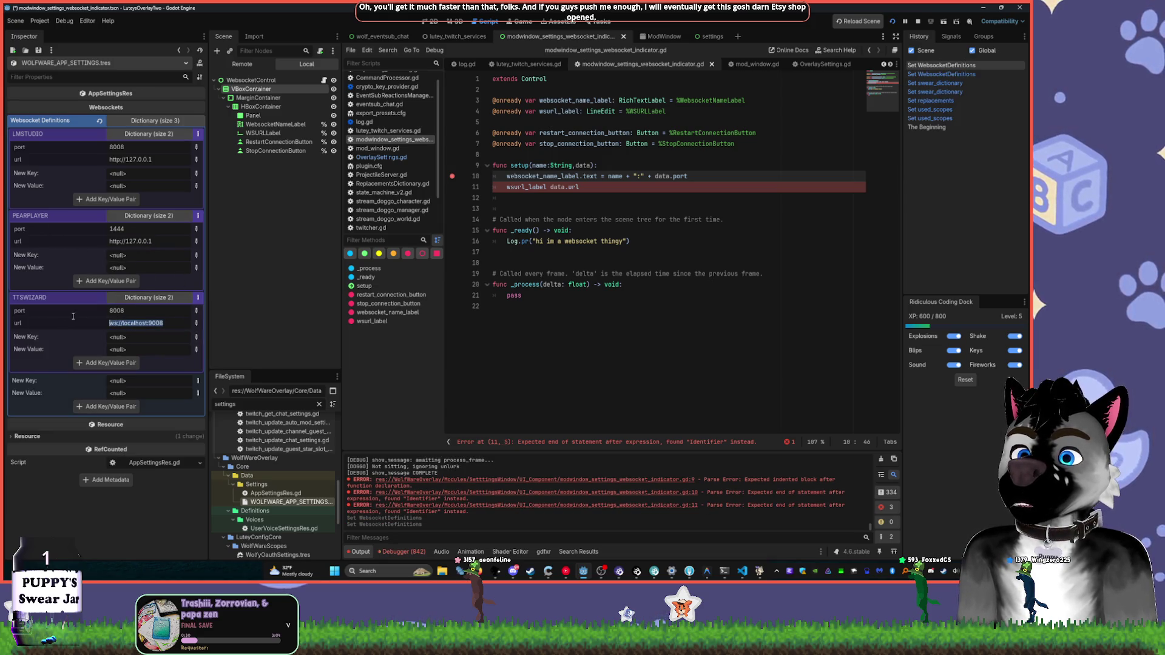
{"action": "key", "text": "ctrl+v"}
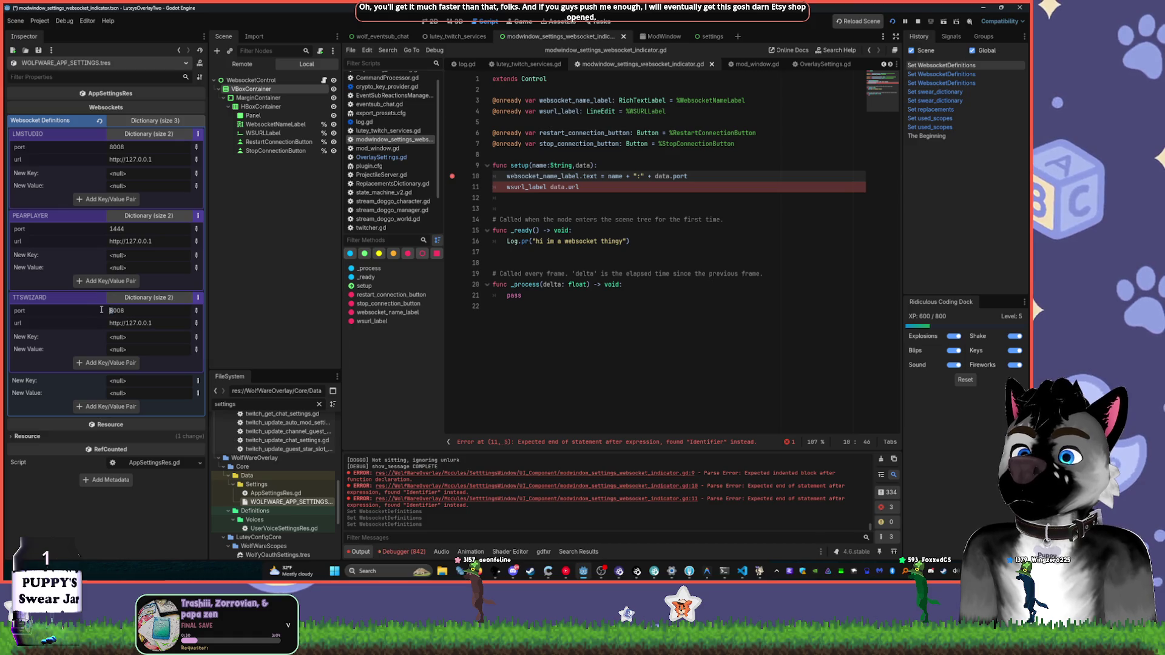
{"action": "key", "text": "Return"}
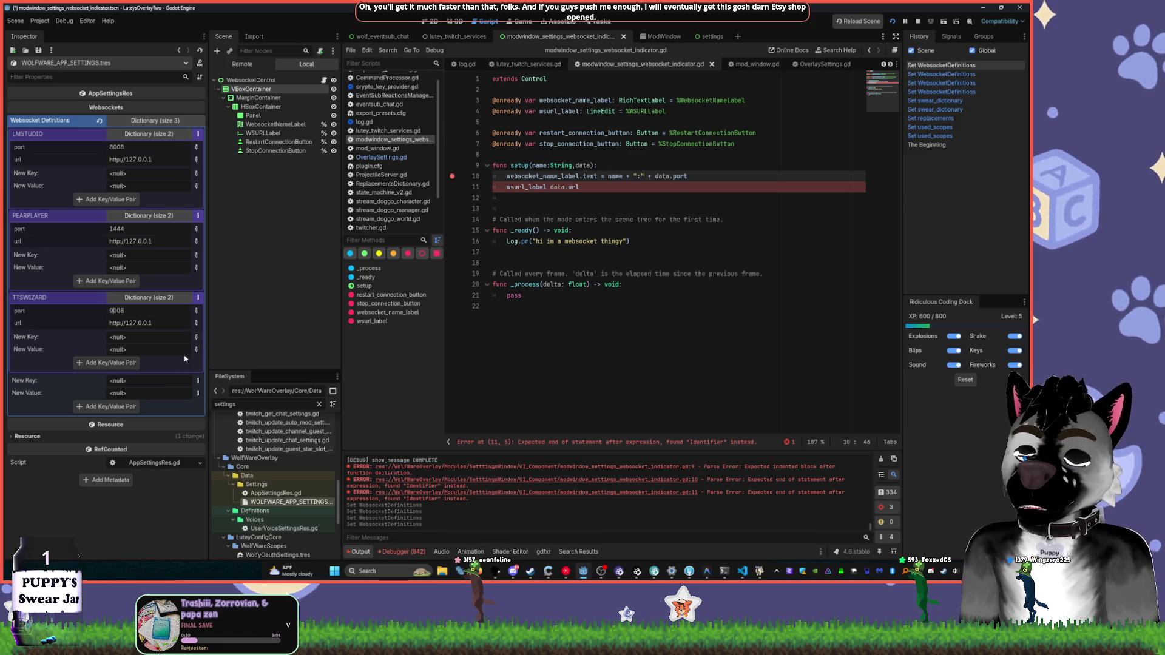
{"action": "left_click", "coordinate": [179, 121]}
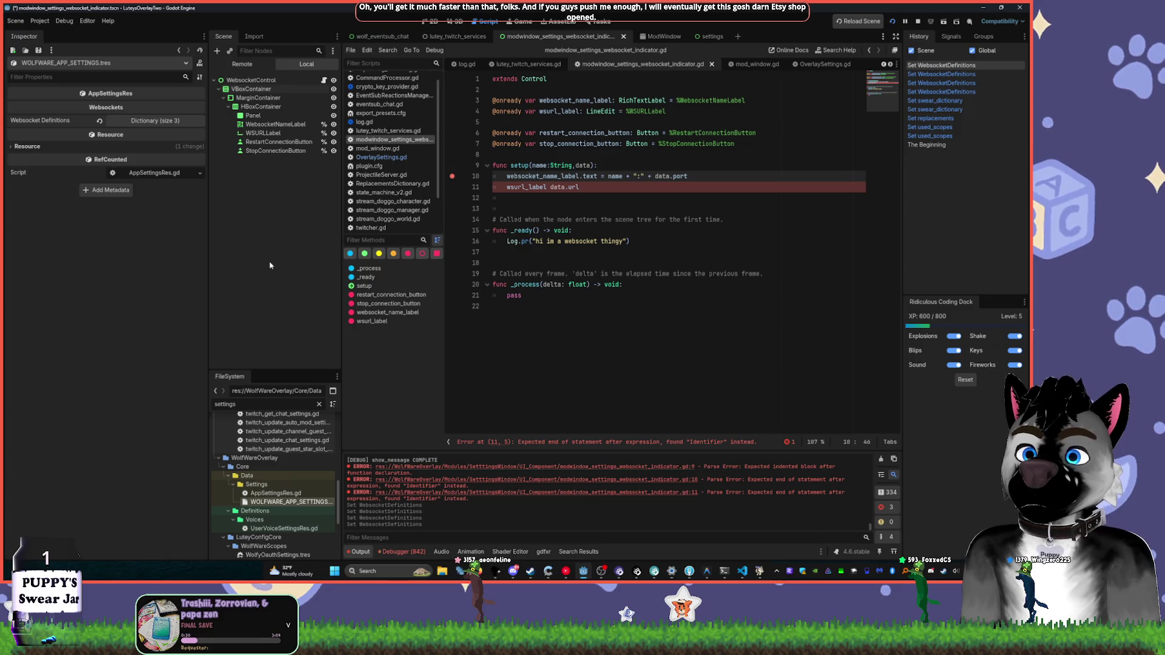
- Stop the game and rewrite line 11 as 'wsurl_label.text = data.url'
{"action": "key", "text": "F8"}
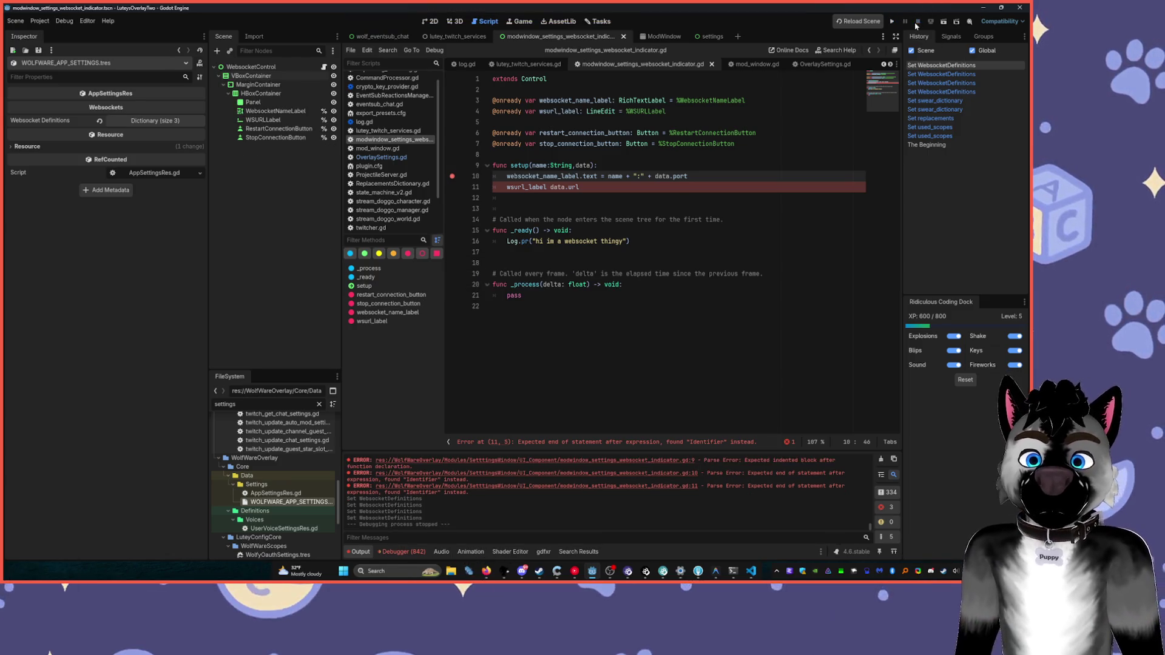
{"action": "left_click", "coordinate": [582, 188]}
{"action": "left_click", "coordinate": [551, 188]}
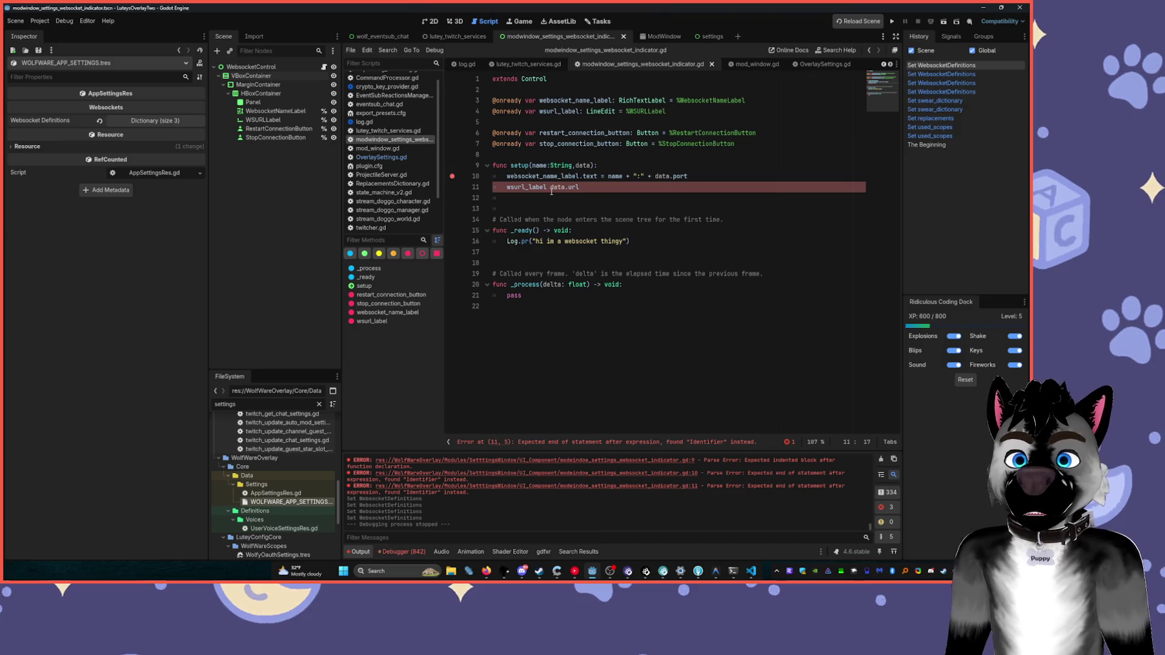
{"action": "key", "text": "shift+End"}
{"action": "key", "text": "BackSpace"}
{"action": "key", "text": "shift+Home"}
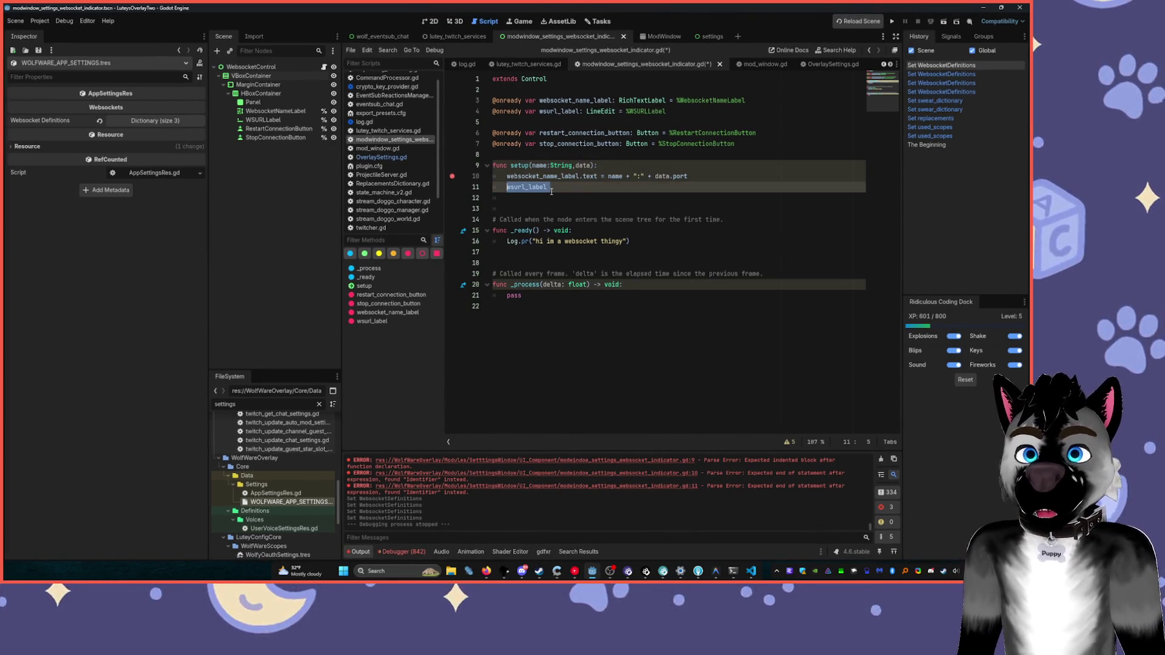
{"action": "key", "text": "End"}
{"action": "key", "text": "BackSpace"}
{"action": "type", "text": ".text = data.url"}
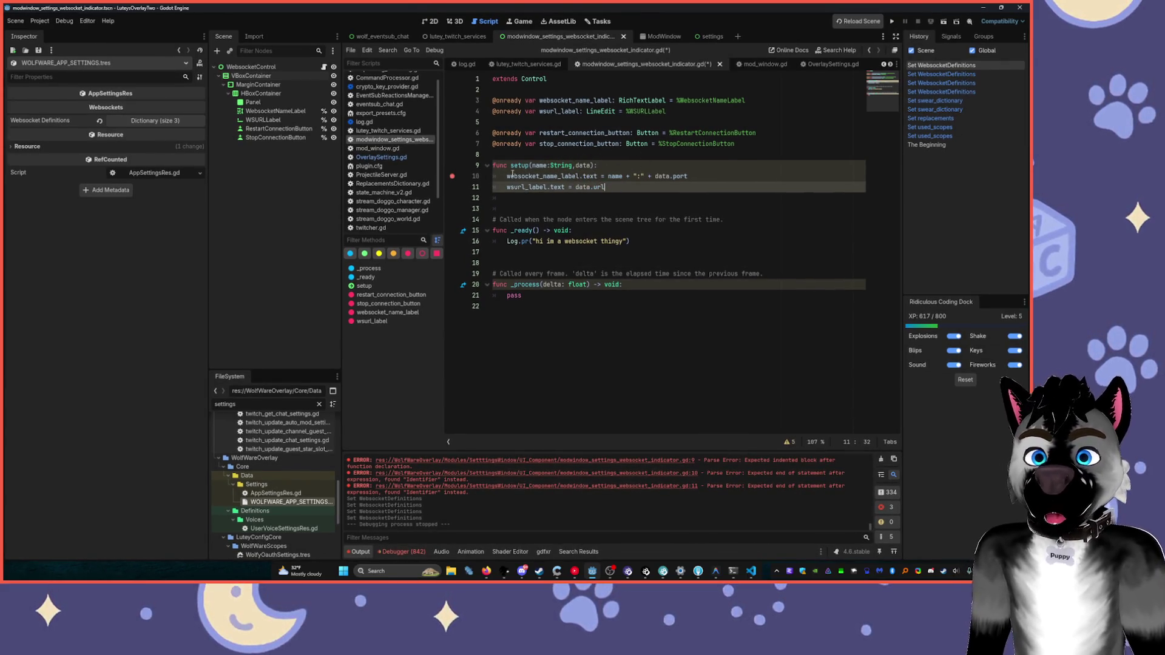
- Save the script and relaunch the overlay project
{"action": "left_click", "coordinate": [601, 231]}
{"action": "key", "text": "ctrl+s"}
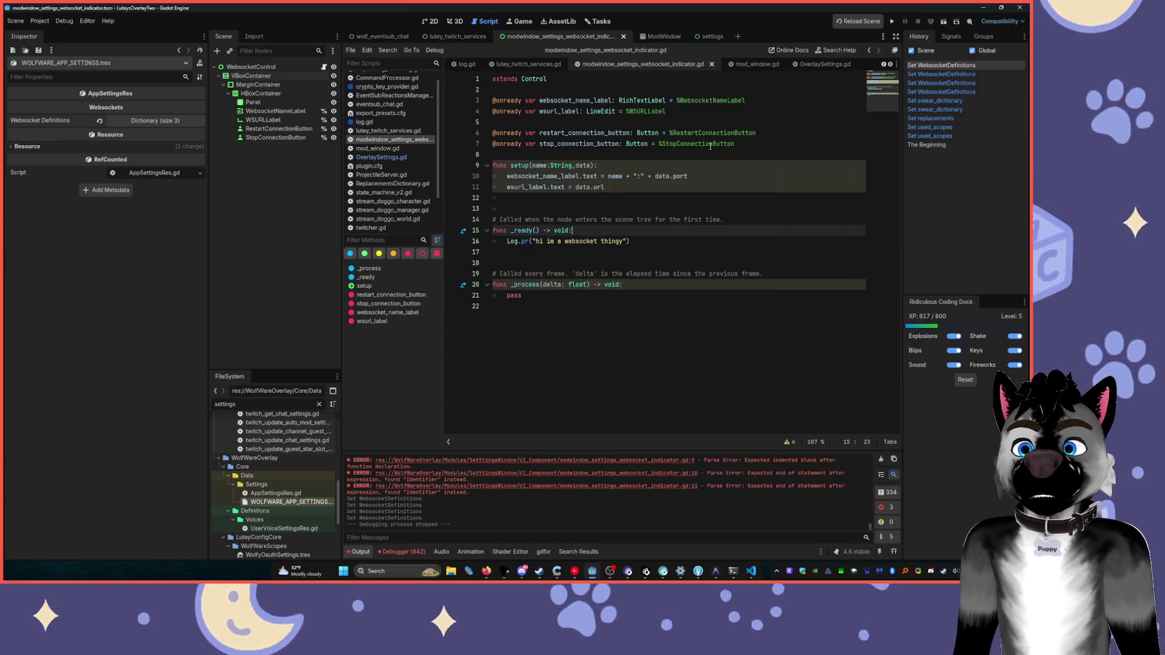
{"action": "left_click", "coordinate": [139, 121]}
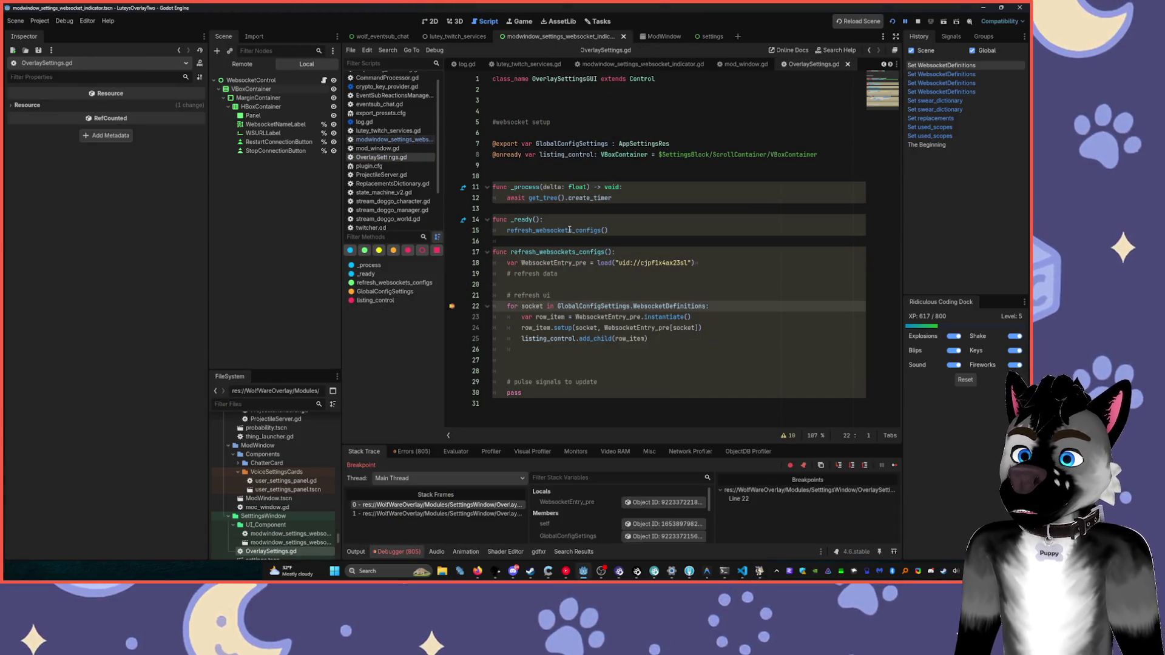
- Remove the line 22 breakpoint and resume execution
{"action": "left_click", "coordinate": [452, 306]}
{"action": "key", "text": "F12"}
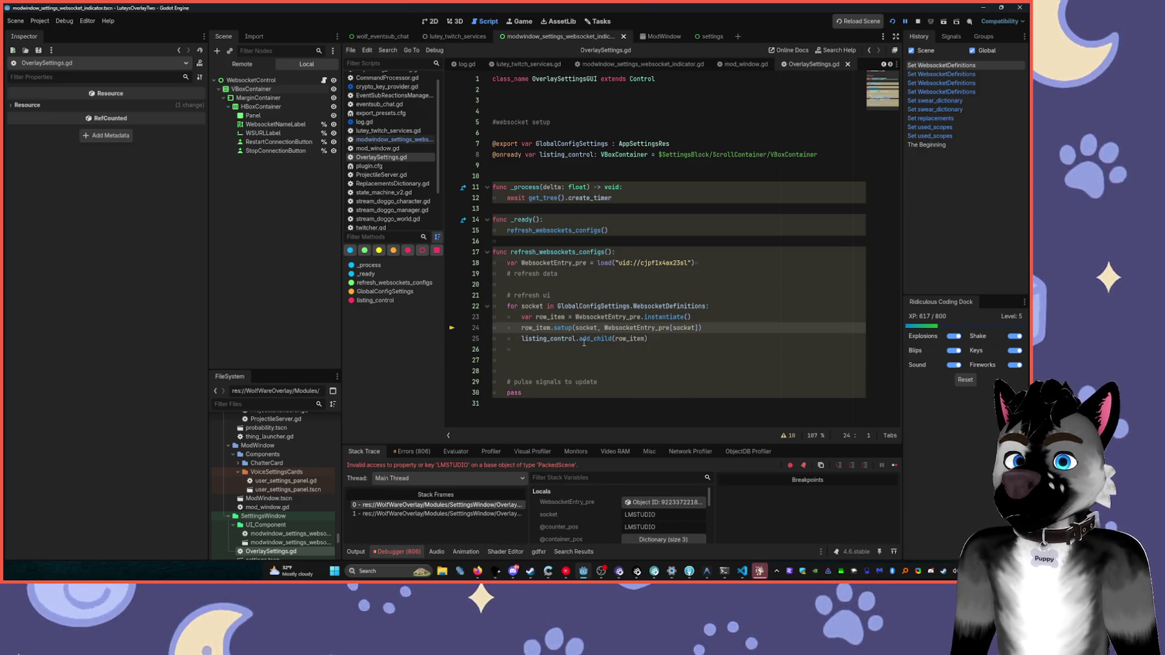
{"action": "mouse_move", "coordinate": [584, 343]}
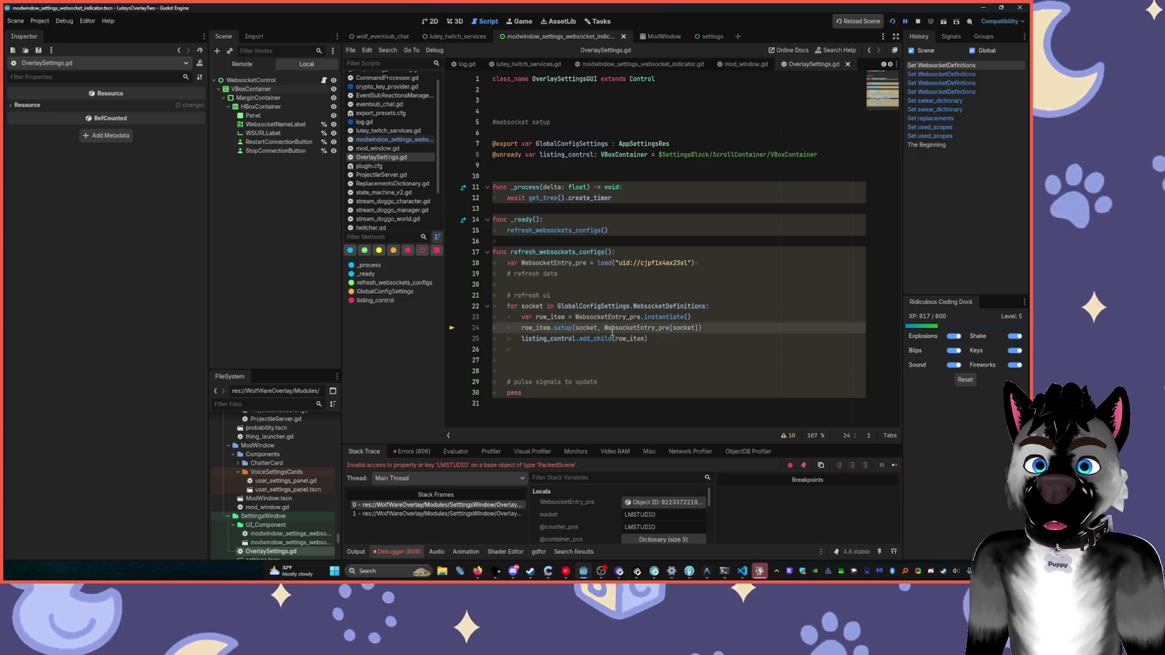
- Replace WebsocketEntry_pre on line 24 with GlobalConfigSettings.WebsocketDefinitions, save, and rerun
{"action": "left_click_drag", "start_coordinate": [558, 306], "coordinate": [706, 309]}
{"action": "double_click", "coordinate": [606, 327]}
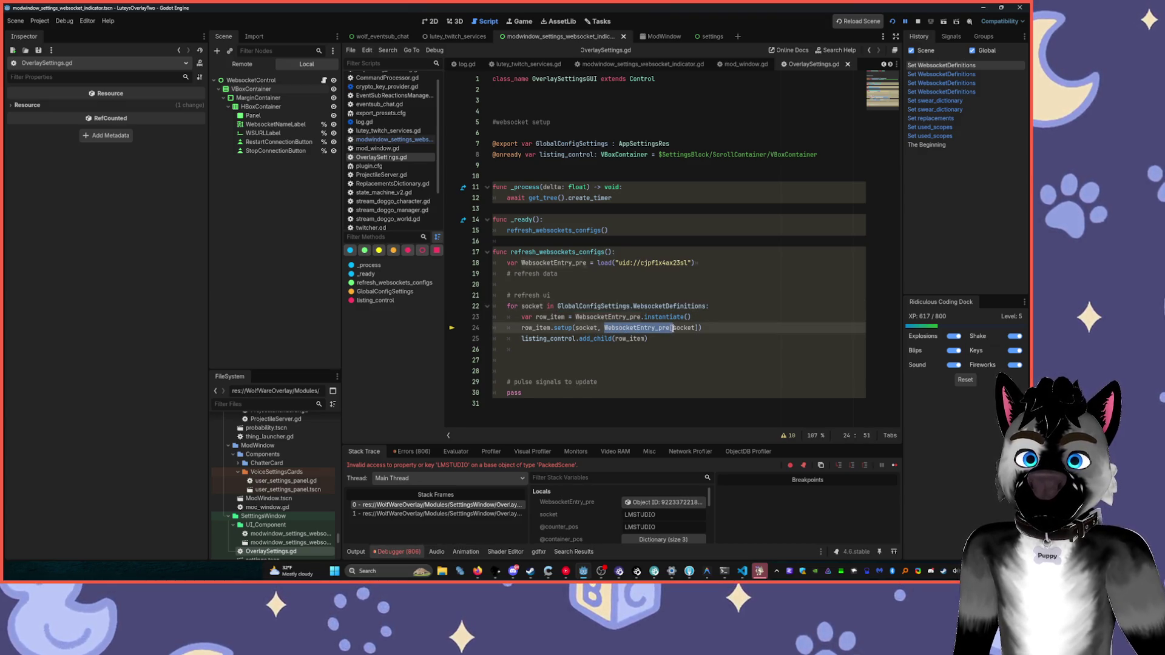
{"action": "key", "text": "ctrl+v"}
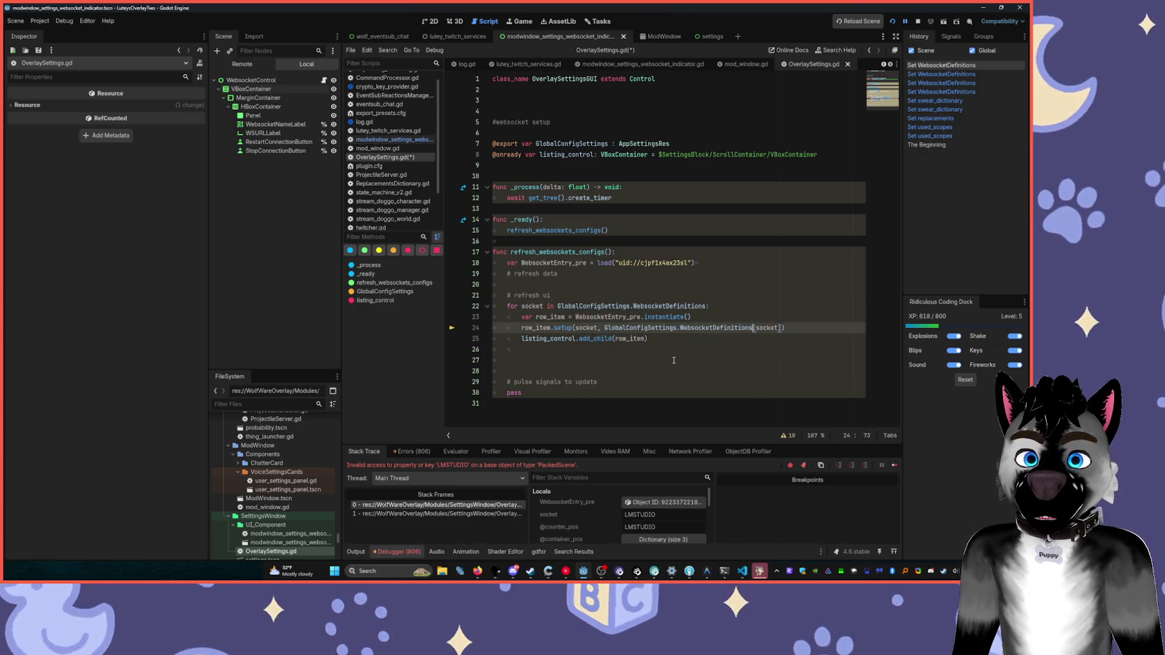
{"action": "key", "text": "ctrl+s"}
{"action": "left_click", "coordinate": [918, 22]}
{"action": "left_click", "coordinate": [890, 21]}
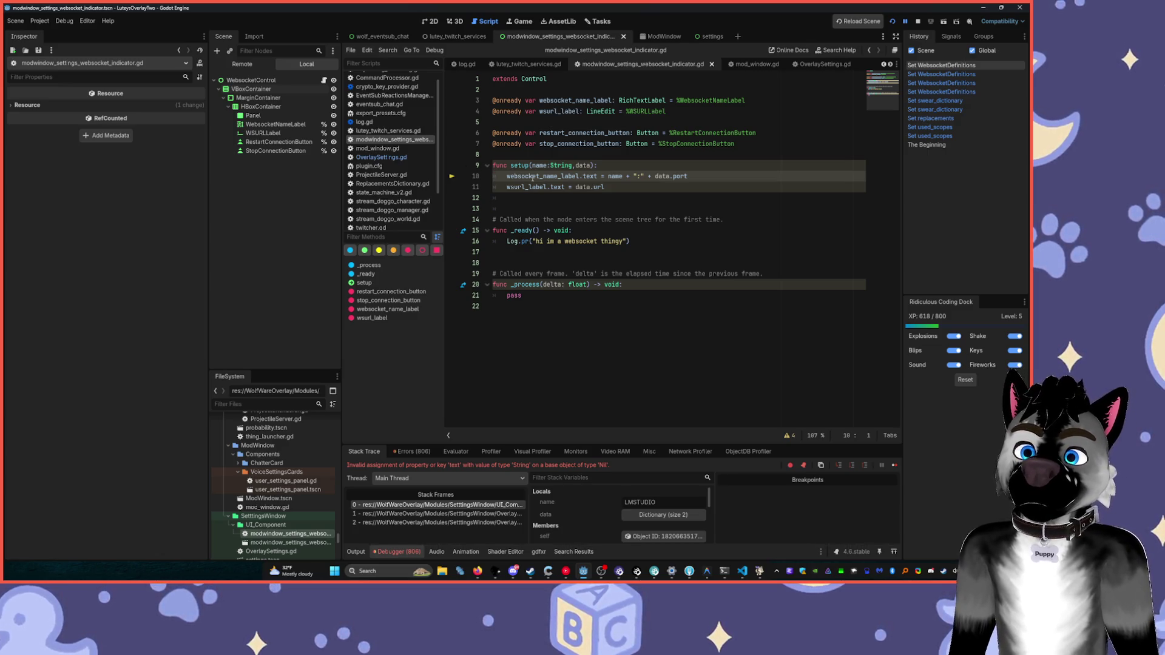
- Insert blank lines at line 8 above the indicator's setup function
{"action": "mouse_move", "coordinate": [553, 176]}
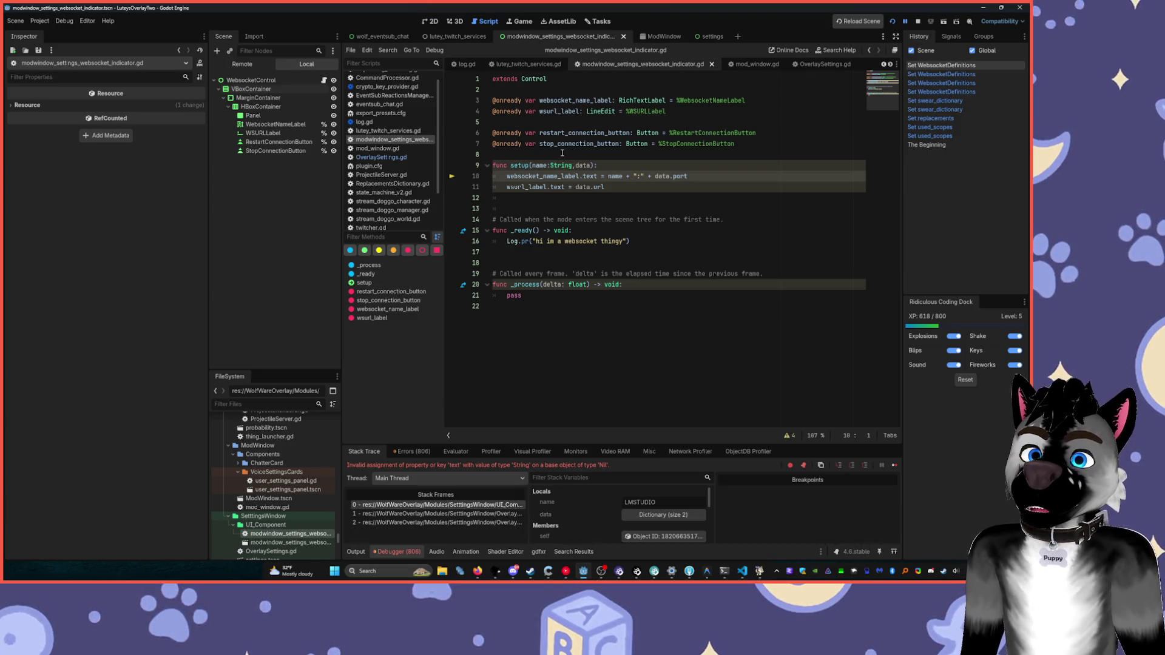
{"action": "left_click", "coordinate": [563, 153]}
{"action": "key", "text": "Return"}
{"action": "key", "text": "Return"}
{"action": "key", "text": "Return"}
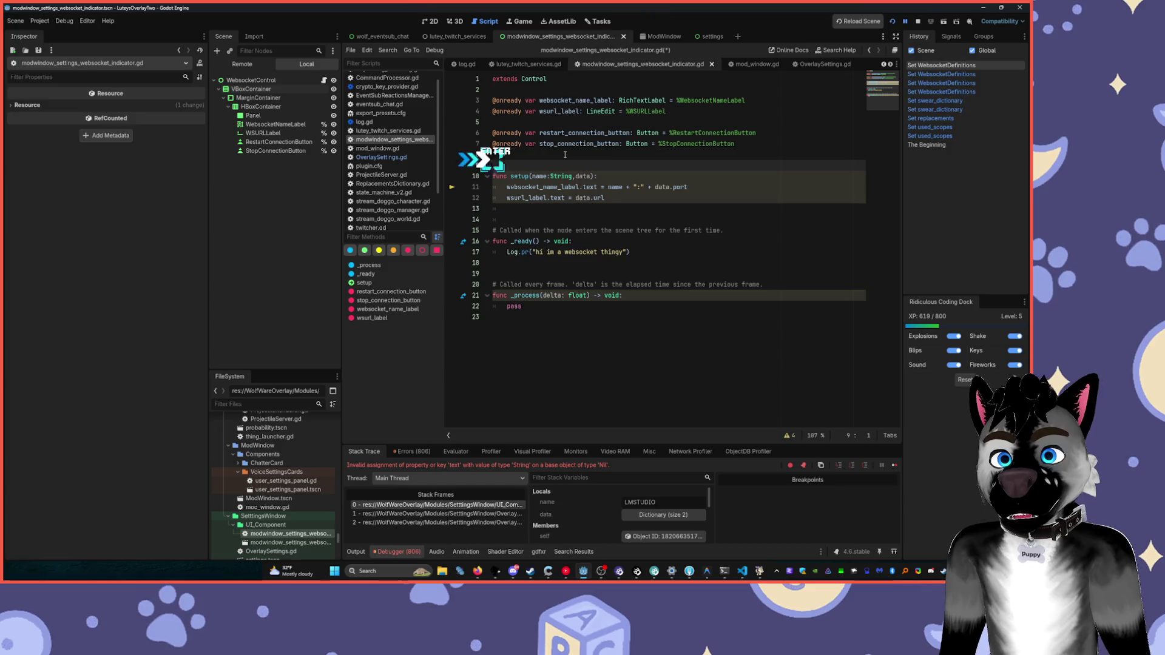
{"action": "key", "text": "Up"}
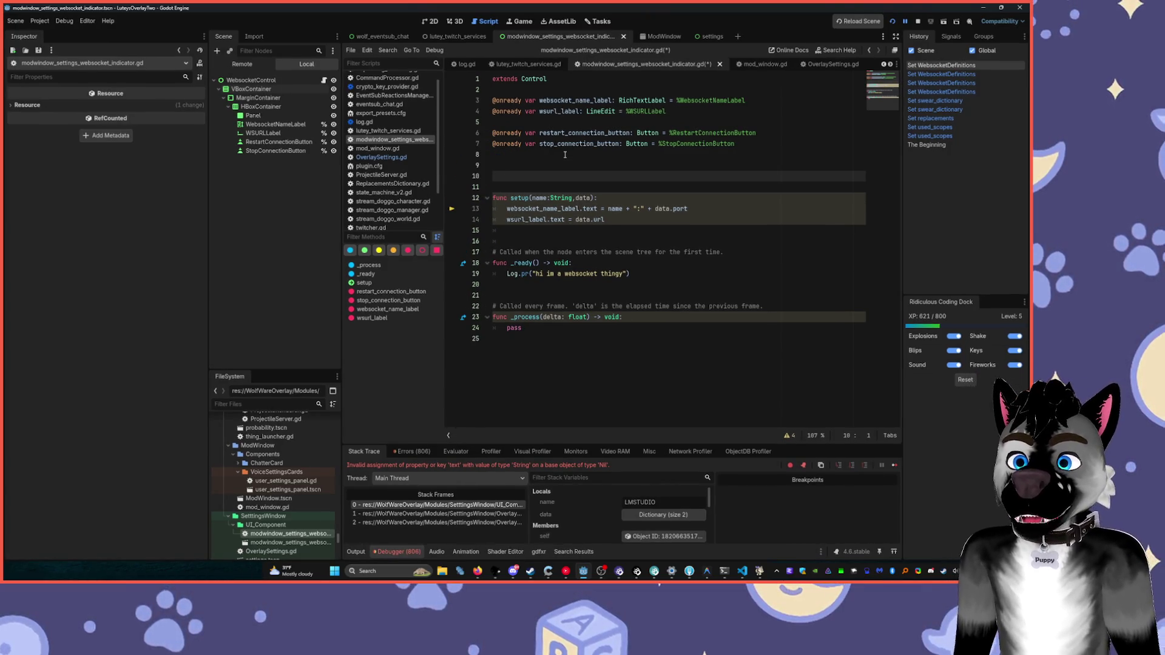
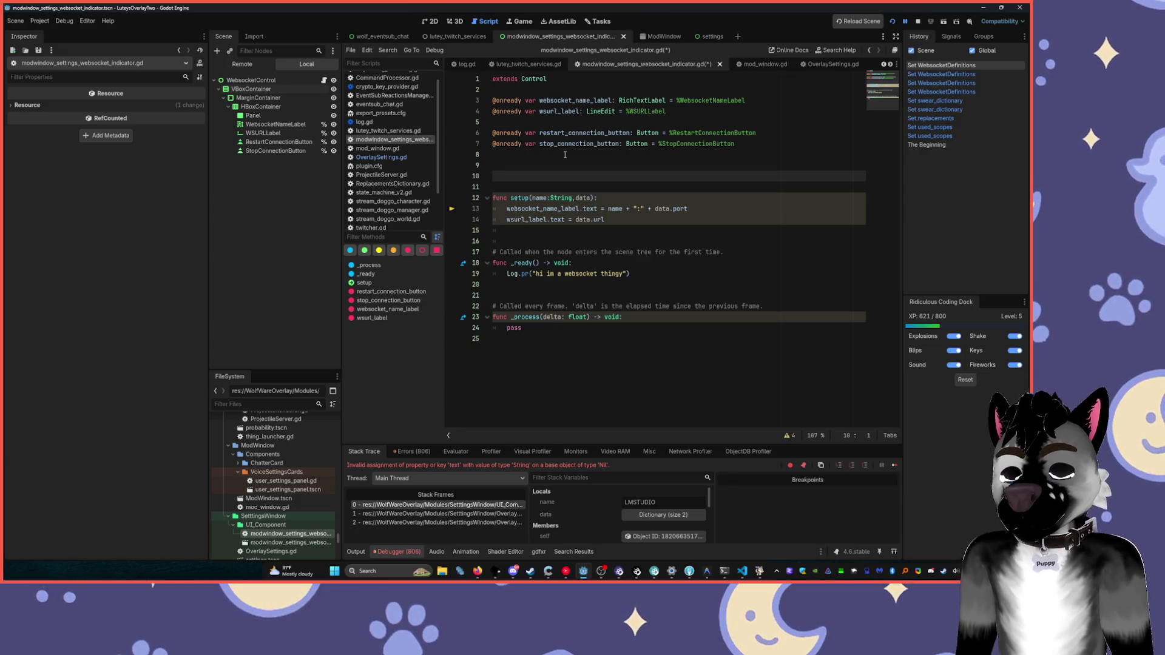
- Declare var data: Dictionary and add a data = data assignment inside setup()
{"action": "type", "text": "data: Dict"}
{"action": "key", "text": "Tab"}
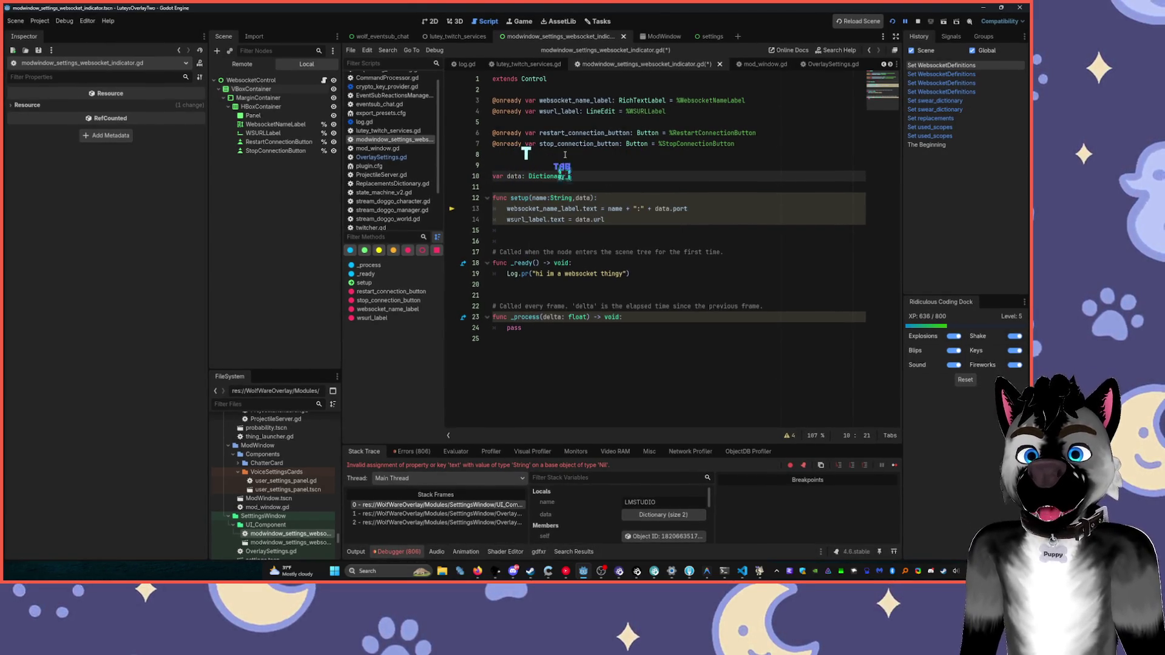
{"action": "key", "text": "Down"}
{"action": "key", "text": "Down"}
{"action": "key", "text": "Down"}
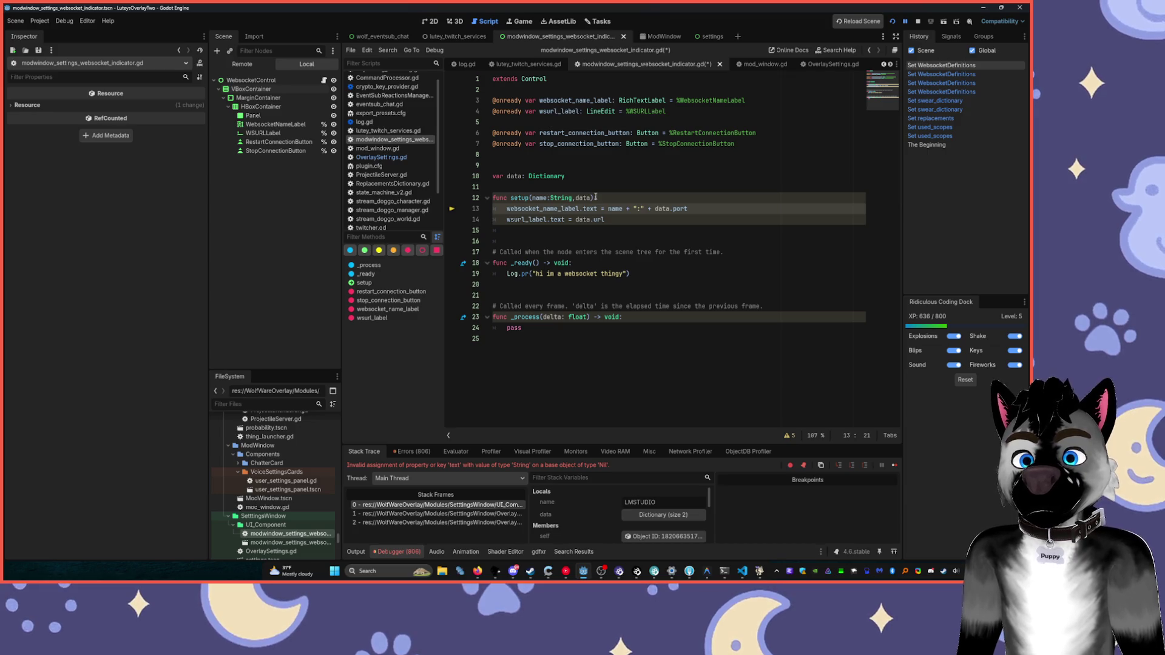
{"action": "left_click", "coordinate": [596, 198]}
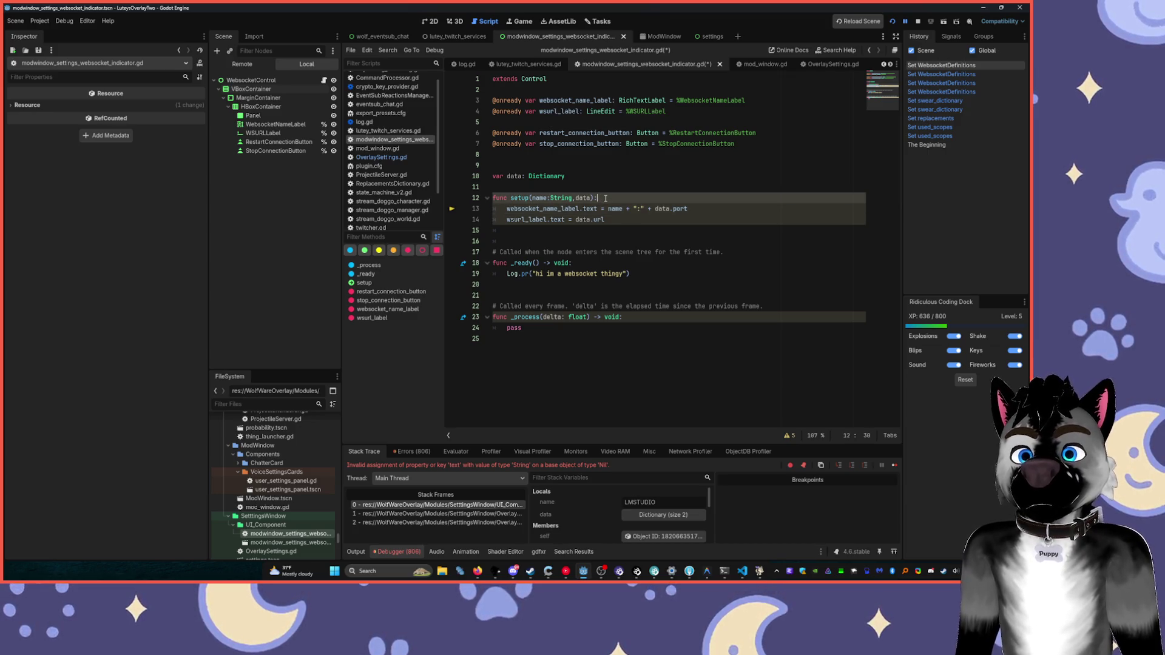
{"action": "key", "text": "Return"}
{"action": "type", "text": "data = data"}
- Rename setup's parameter to _data so the assignment reads data = _data
{"action": "left_click", "coordinate": [509, 182]}
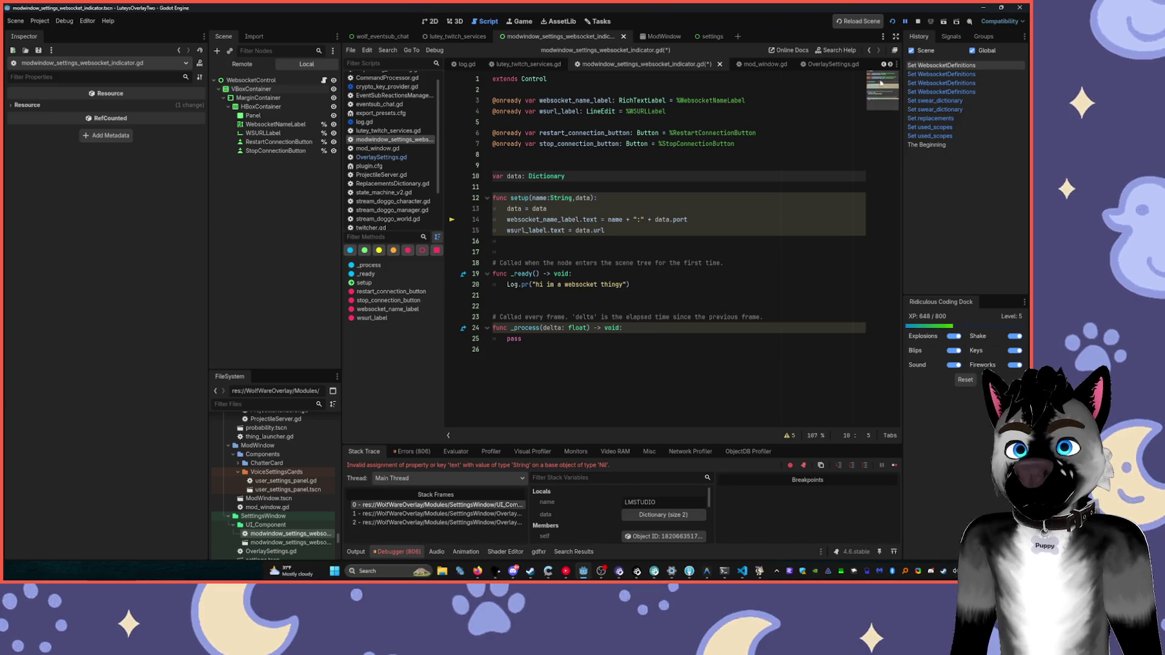
{"action": "left_click", "coordinate": [576, 197]}
{"action": "type", "text": "_"}
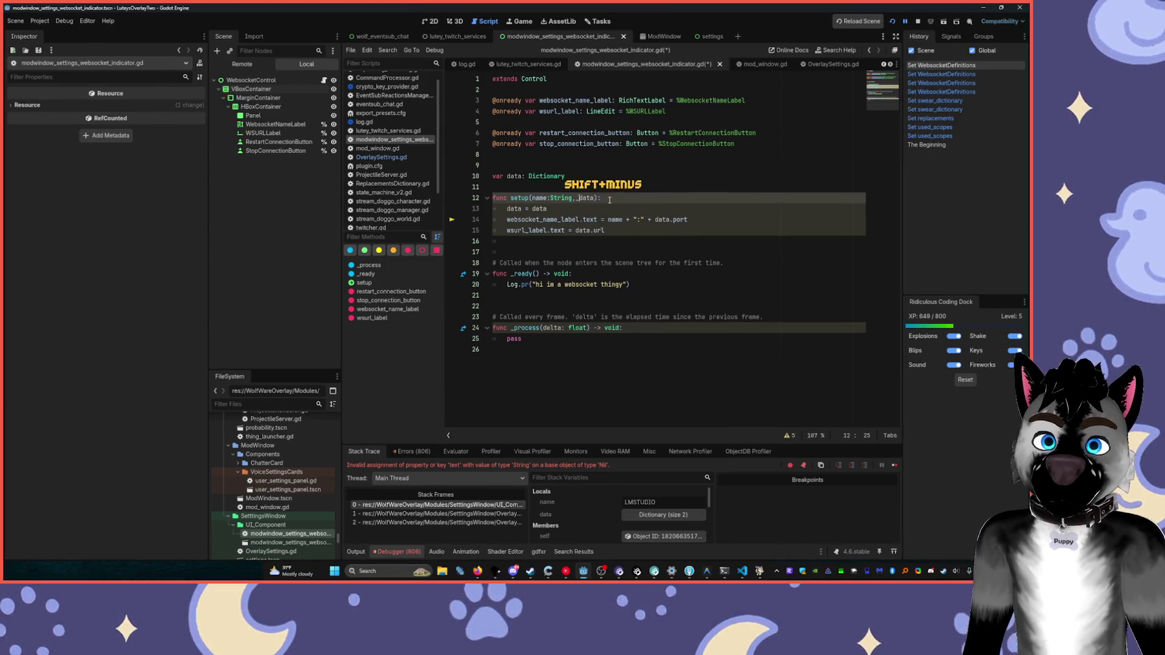
{"action": "left_click", "coordinate": [533, 209]}
{"action": "type", "text": "_"}
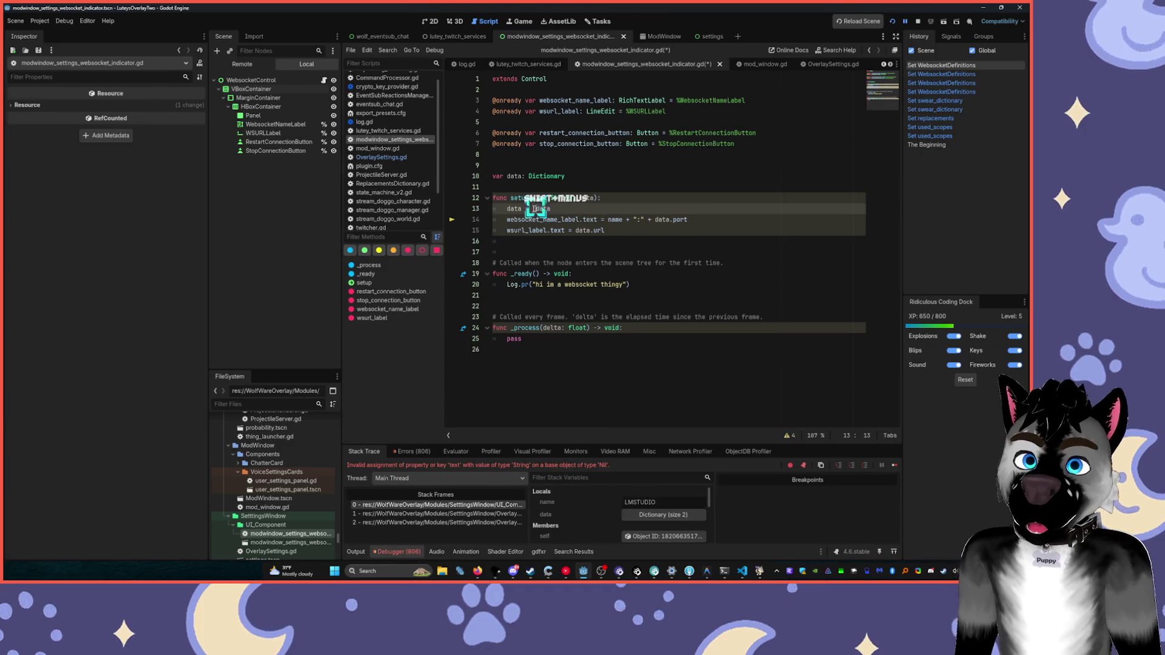
{"action": "left_click", "coordinate": [660, 192]}
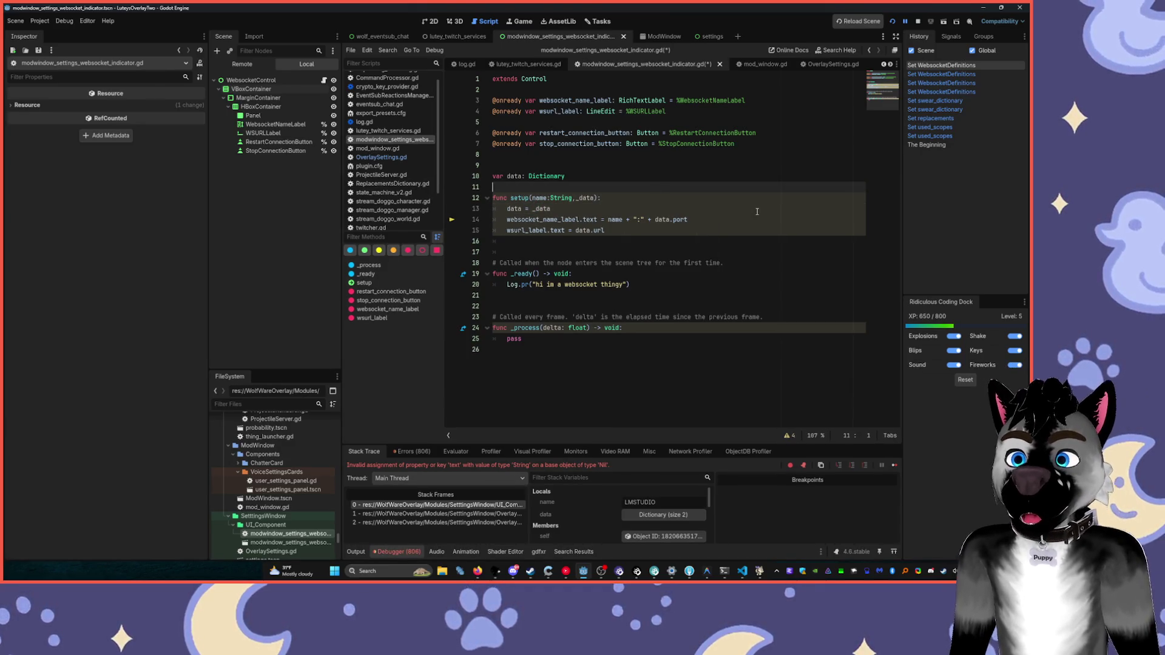
- Insert a blank line above the name and url label assignments
{"action": "left_click", "coordinate": [575, 232]}
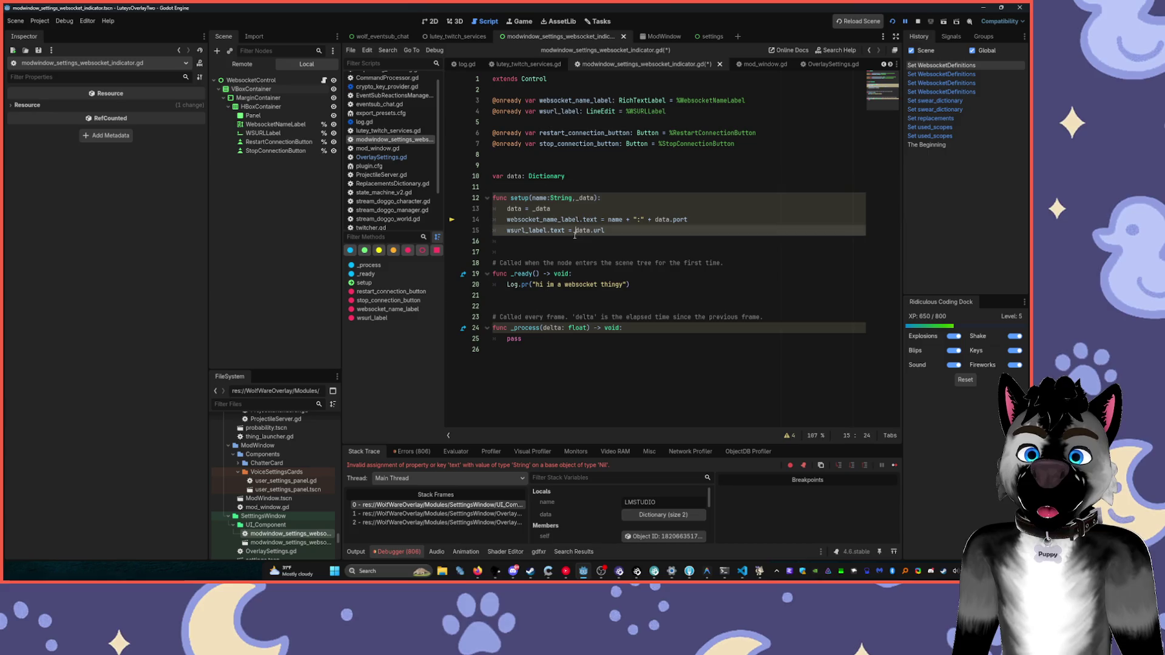
{"action": "key", "text": "Up"}
{"action": "key", "text": "Up"}
{"action": "key", "text": "Down"}
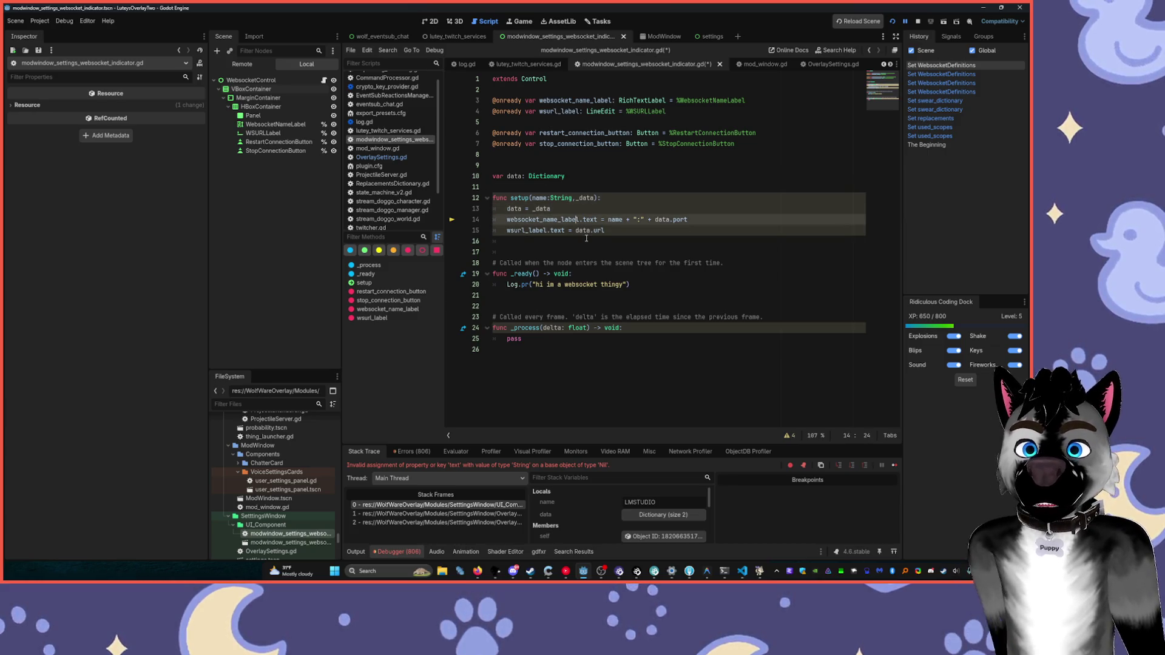
{"action": "key", "text": "Return"}
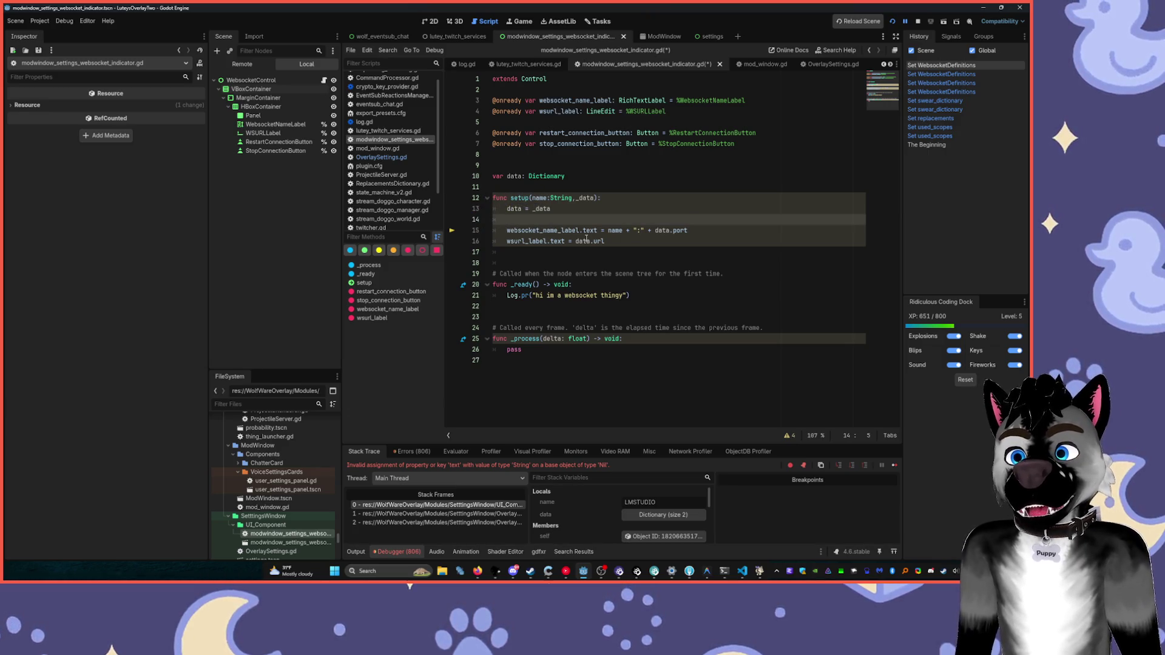
- Replace a started await statement with an if is_node_ready(): condition before the label assignments
{"action": "type", "text": "awa"}
{"action": "key", "text": "Tab"}
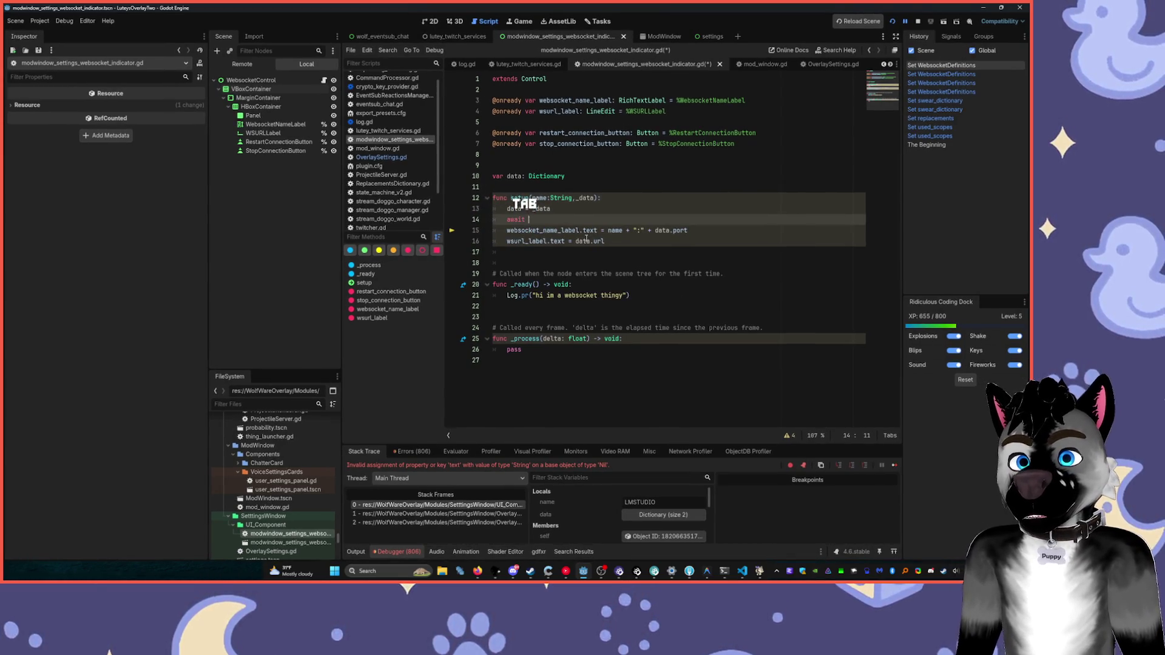
{"action": "type", "text": "re"}
{"action": "key", "text": "BackSpace"}
{"action": "key", "text": "BackSpace"}
{"action": "type", "text": "is"}
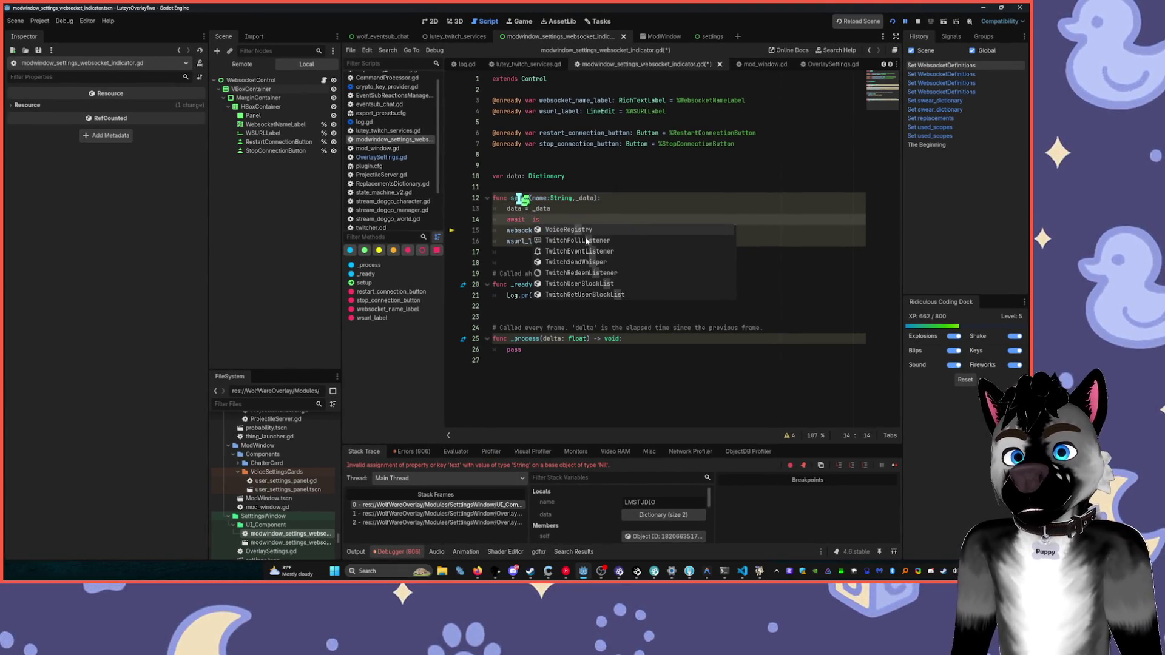
{"action": "key", "text": "ctrl+BackSpace"}
{"action": "key", "text": "ctrl+BackSpace"}
{"action": "type", "text": "if ready"}
{"action": "key", "text": "Down"}
{"action": "key", "text": "Down"}
{"action": "key", "text": "Tab"}
{"action": "type", "text": ":"}
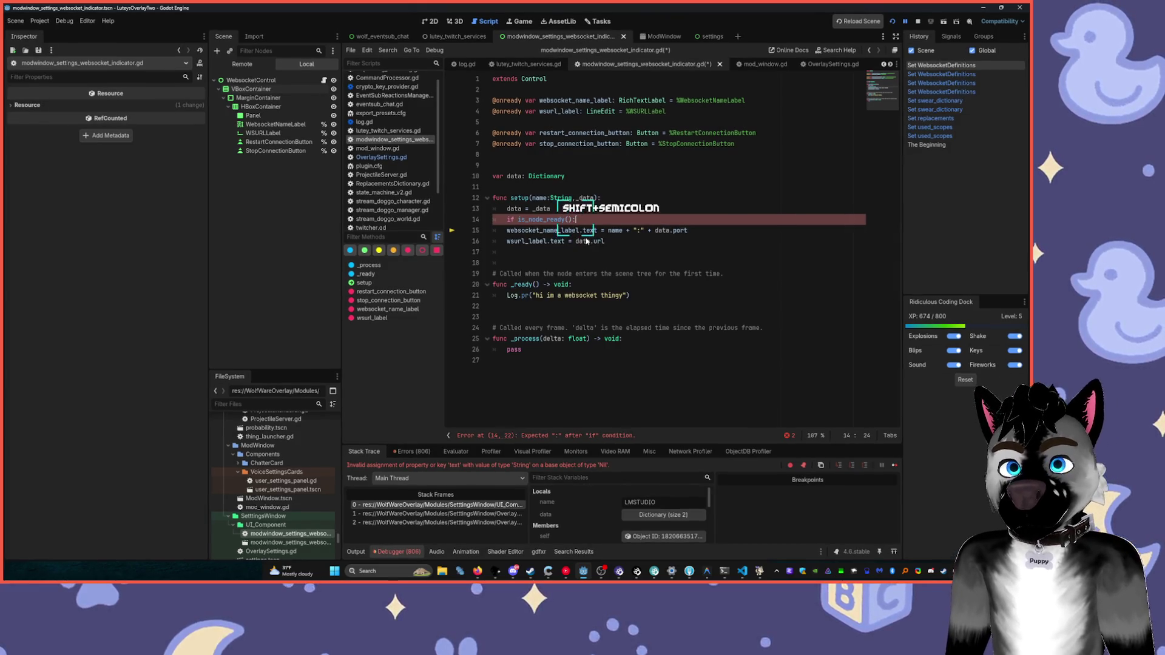
- Indent the name and url label assignments under the is_node_ready() check and save
{"action": "key", "text": "Down"}
{"action": "key", "text": "Home"}
{"action": "key", "text": "Tab"}
{"action": "key", "text": "Down"}
{"action": "key", "text": "Tab"}
{"action": "key", "text": "Up"}
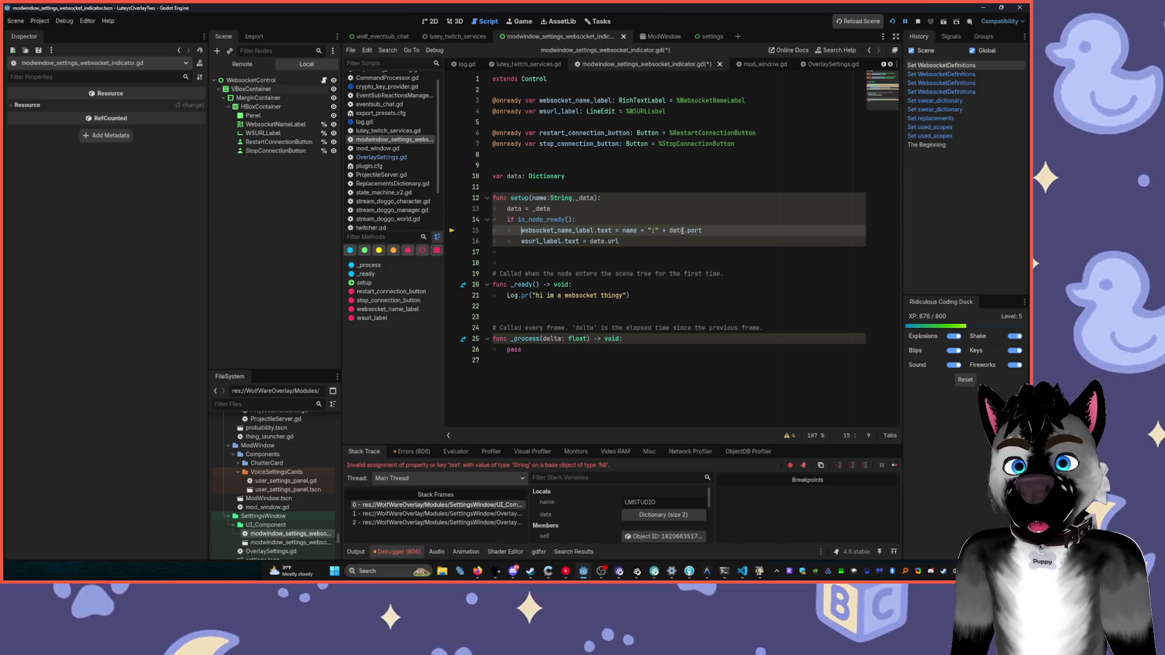
{"action": "left_click", "coordinate": [617, 259]}
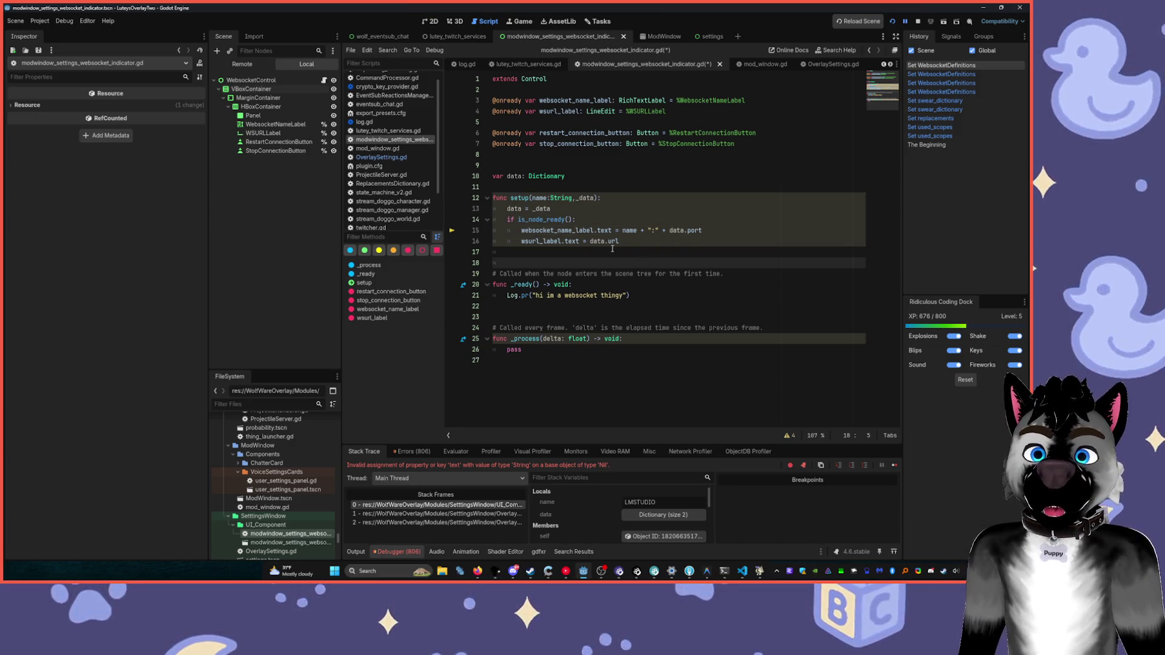
{"action": "key", "text": "ctrl+s"}
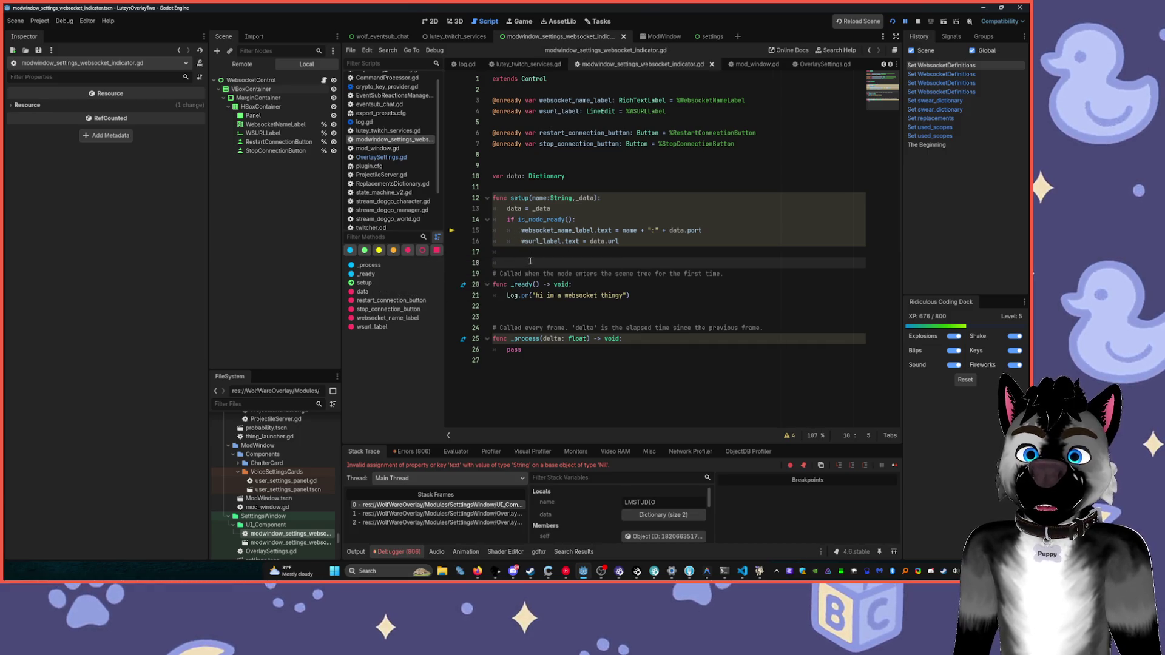
- Add a setup() call in _ready after the log line
{"action": "left_click", "coordinate": [658, 300]}
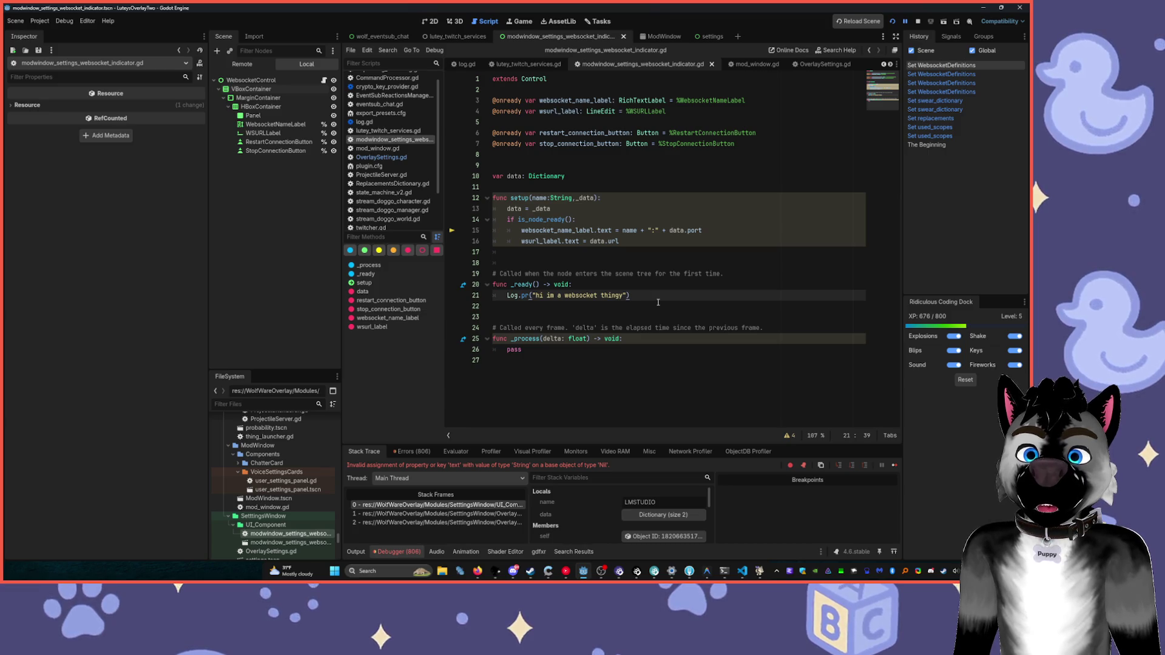
{"action": "key", "text": "Return"}
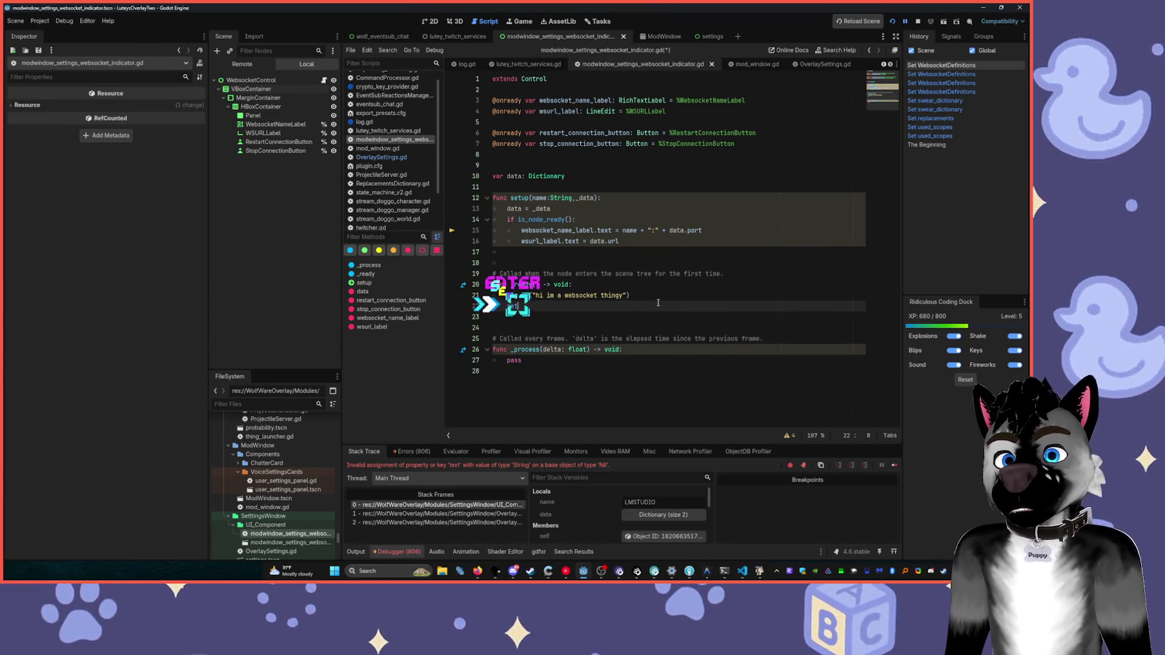
{"action": "type", "text": "setup"}
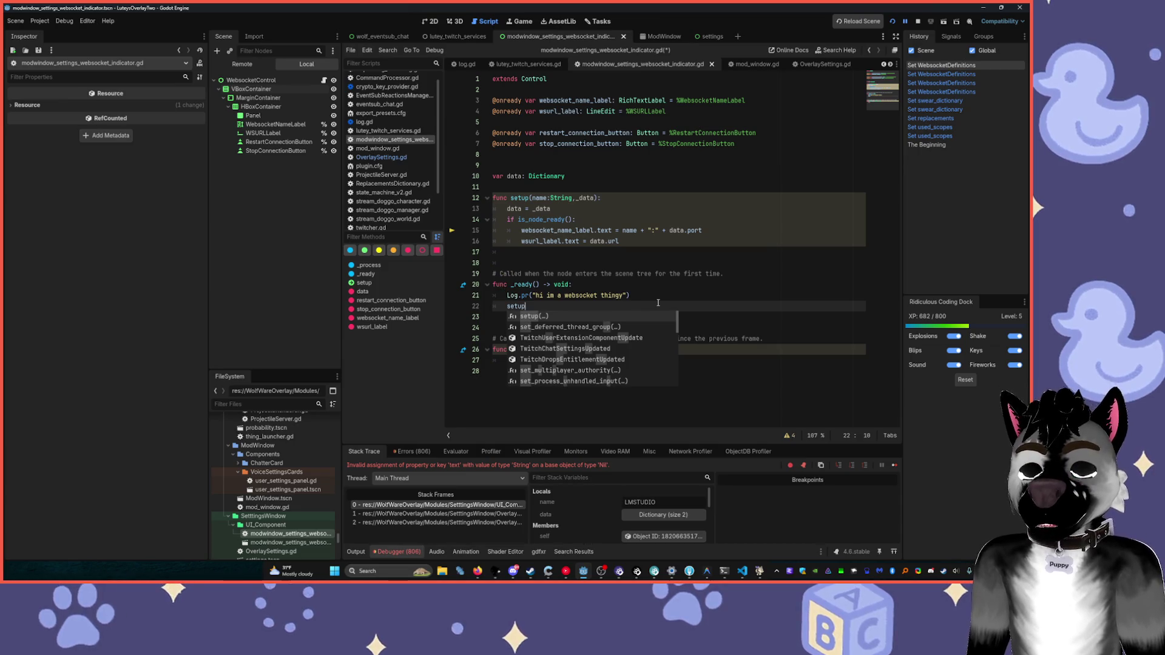
{"action": "key", "text": "Return"}
{"action": "type", "text": ")"}
- Remove the setup() call from line 22 in _ready and save the script
{"action": "left_click", "coordinate": [606, 214]}
{"action": "left_click", "coordinate": [530, 306]}
{"action": "key", "text": "shift+Home"}
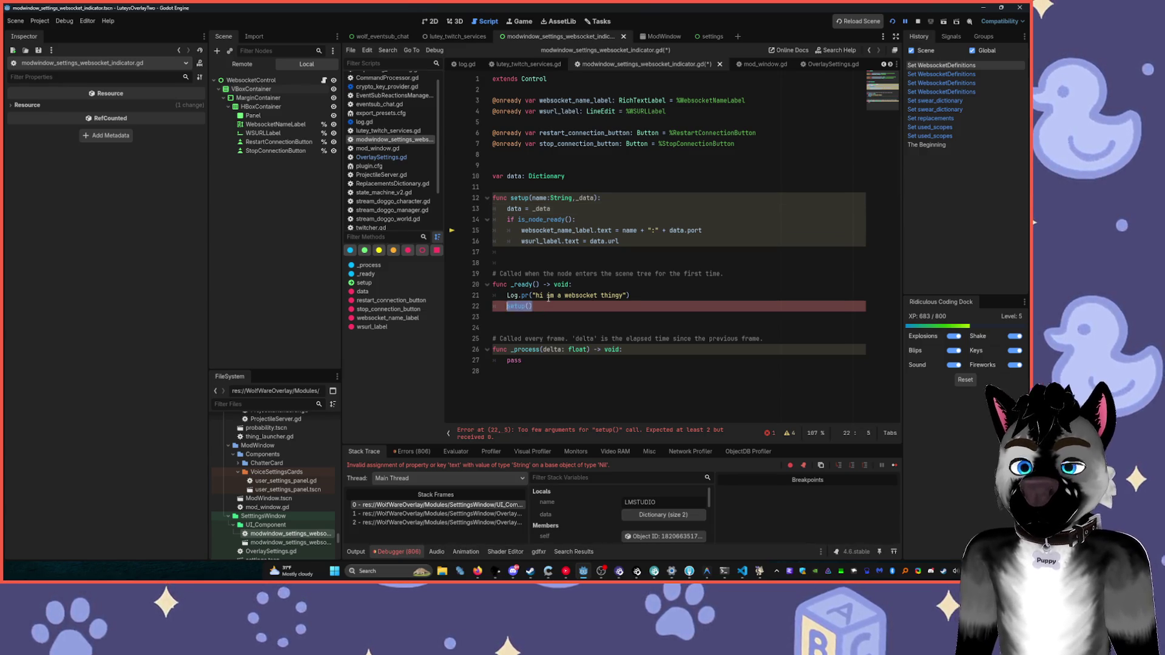
{"action": "key", "text": "BackSpace"}
{"action": "type", "text": "s"}
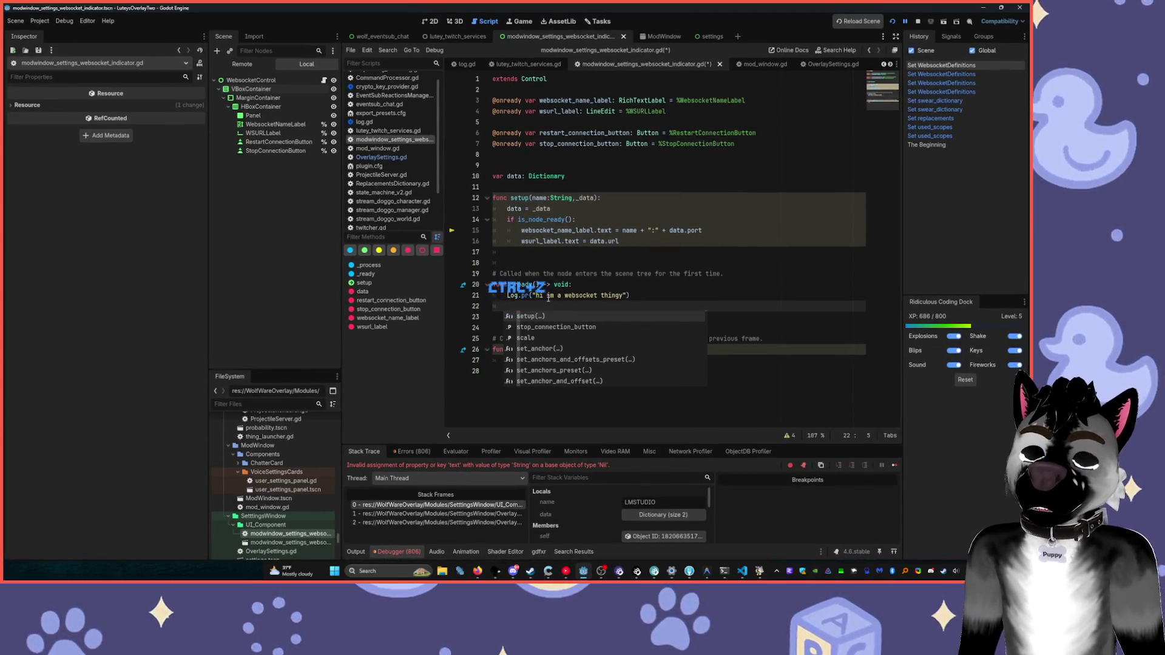
{"action": "key", "text": "Tab"}
{"action": "key", "text": "Home"}
{"action": "key", "text": "Tab"}
{"action": "key", "text": "Delete"}
{"action": "key", "text": "Delete"}
{"action": "key", "text": "Delete"}
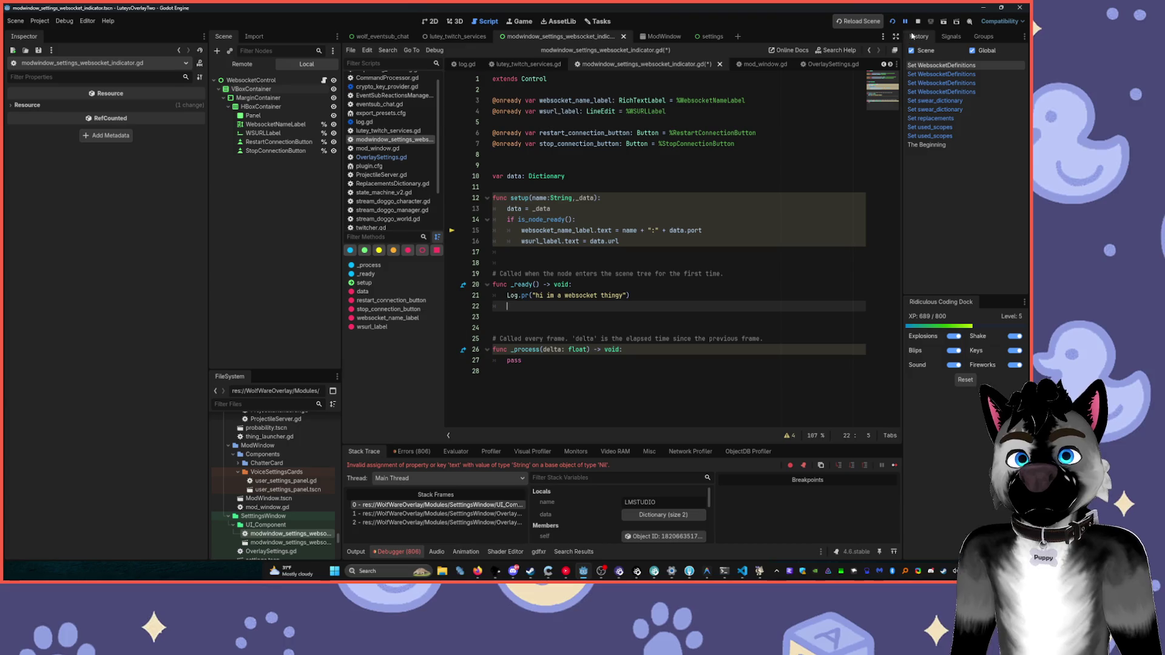
{"action": "key", "text": "ctrl+s"}
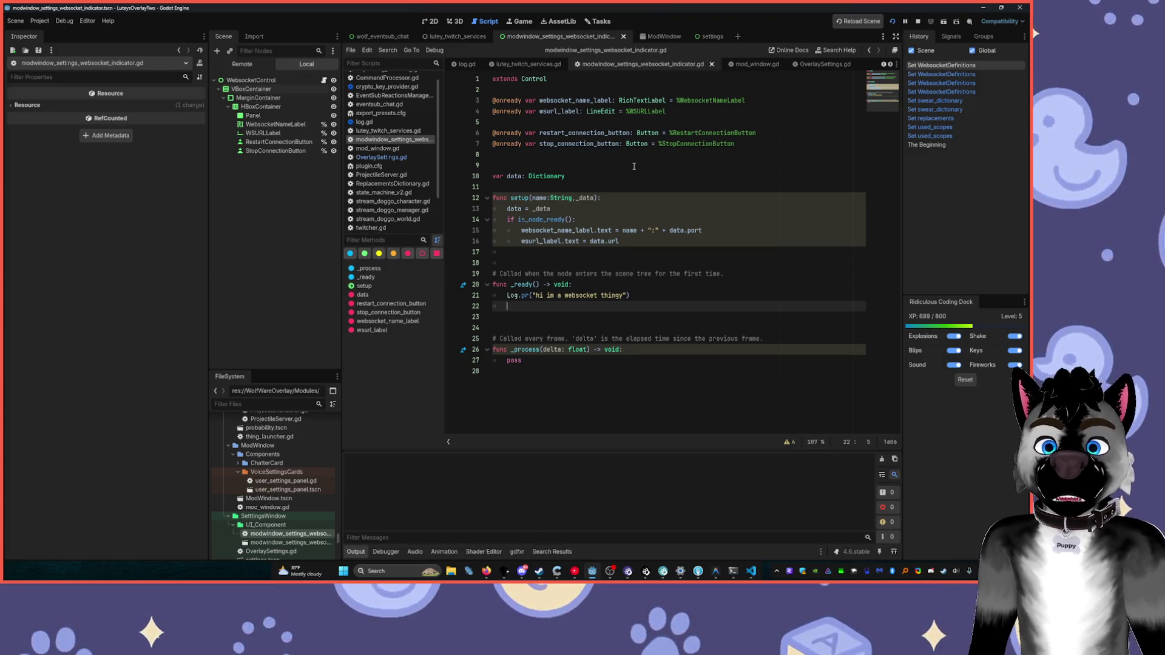
- Run the project with F5, check the ModView window, stop with F8, and switch to the browser
{"action": "key", "text": "F5"}
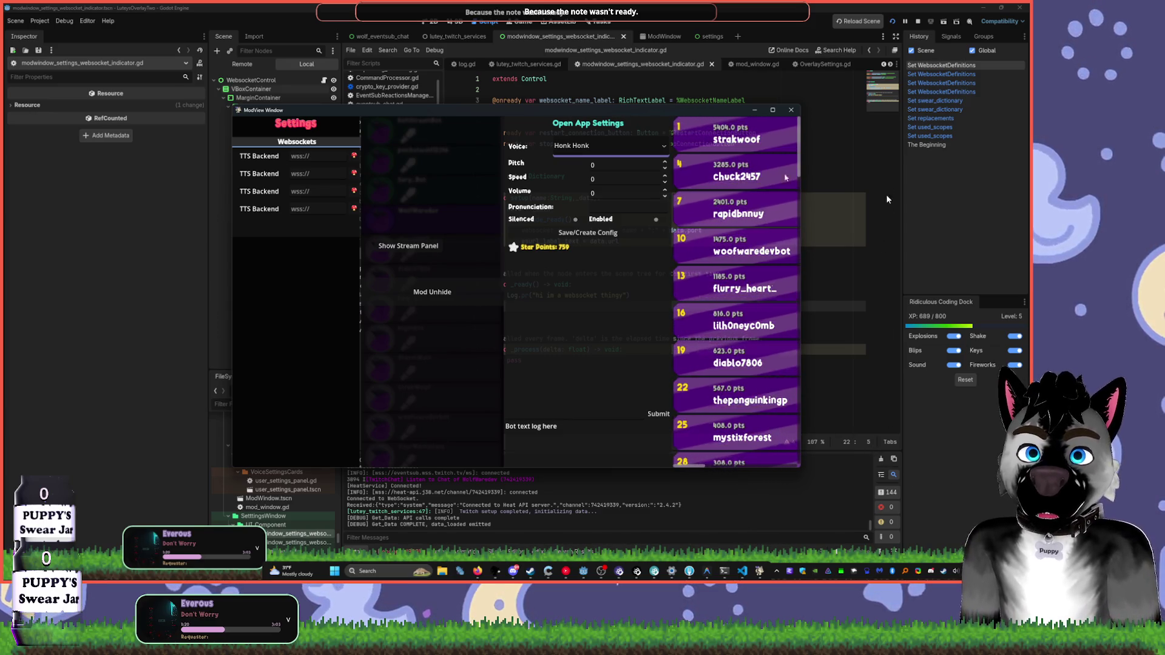
{"action": "left_click", "coordinate": [815, 148]}
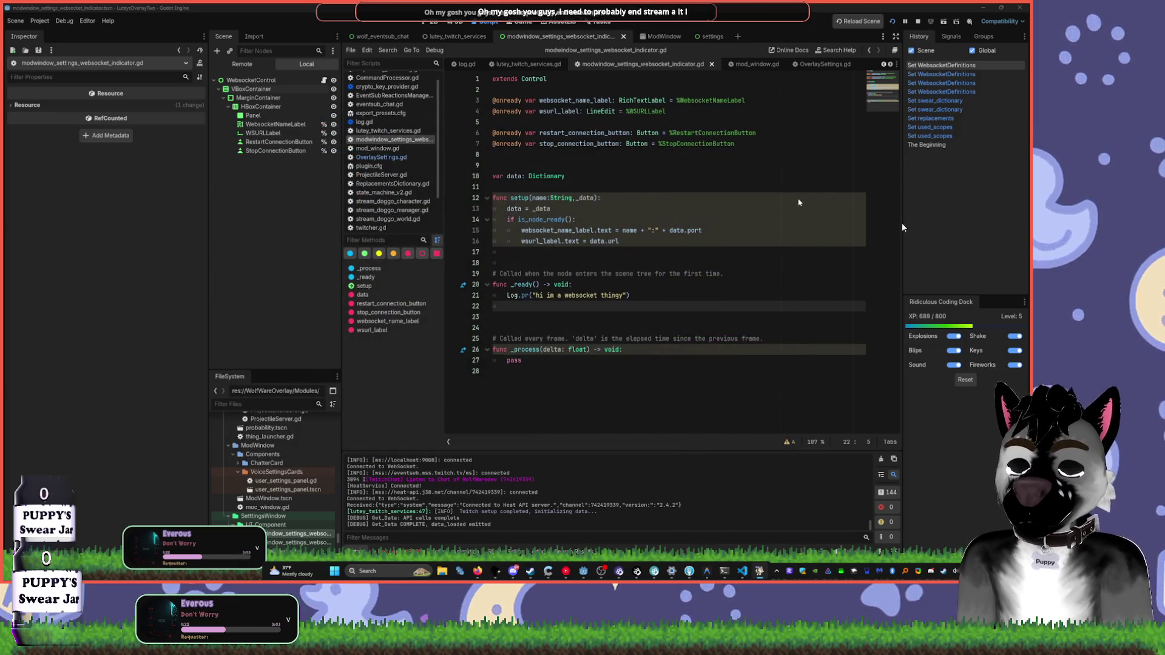
{"action": "key", "text": "F8"}
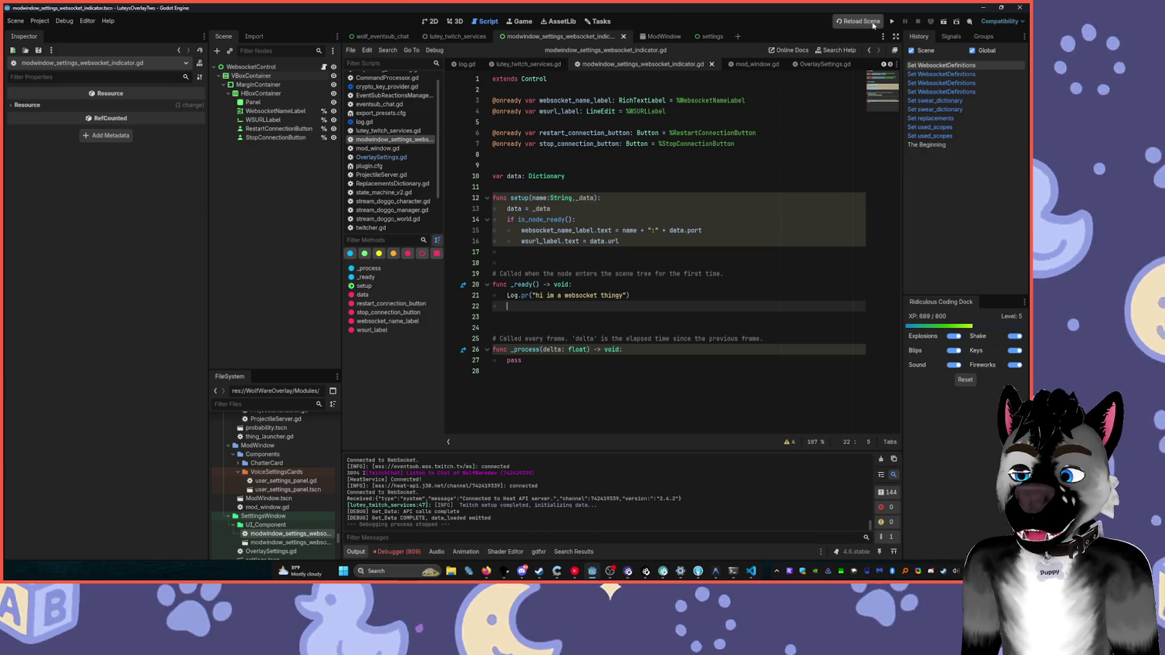
{"action": "key", "text": "alt+Tab"}
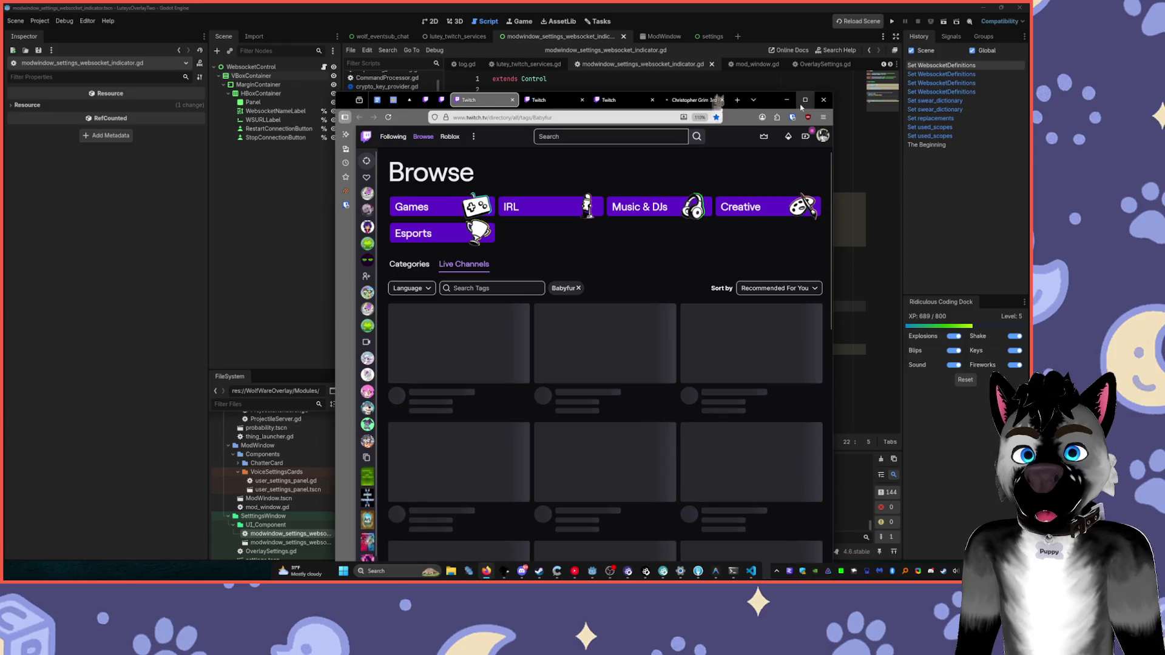
- Maximize the browser, view the ABDL and littlespace tag pages, open the Overwatch stream in the background, then return to Babyfur
{"action": "left_click", "coordinate": [805, 100]}
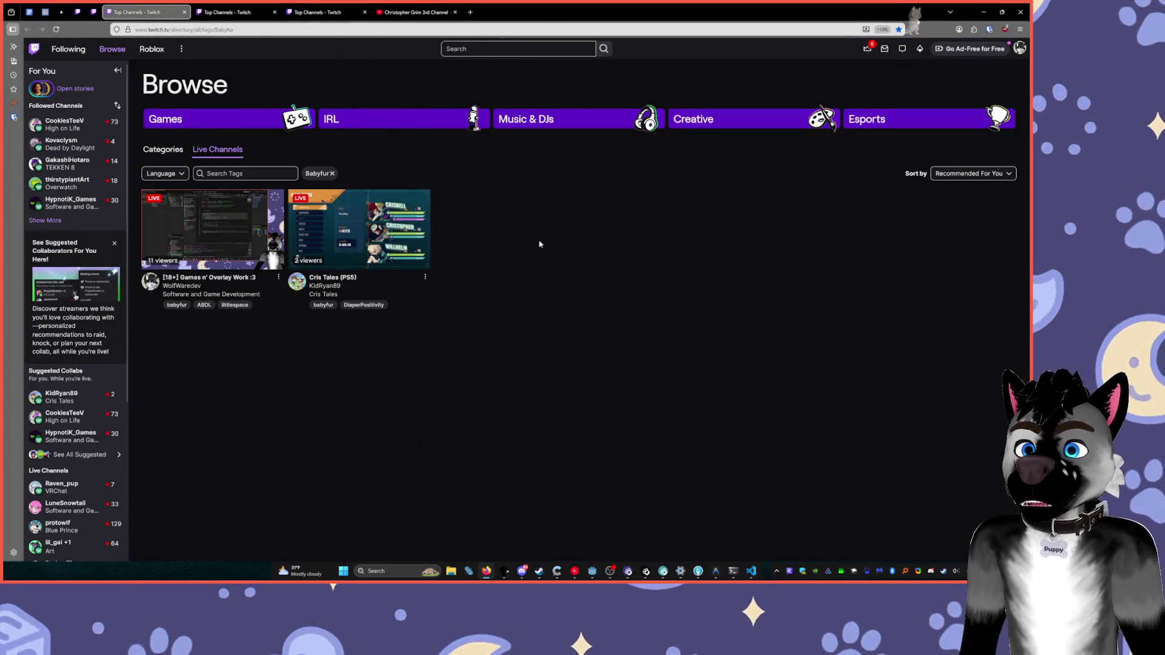
{"action": "key", "text": "ctrl+Tab"}
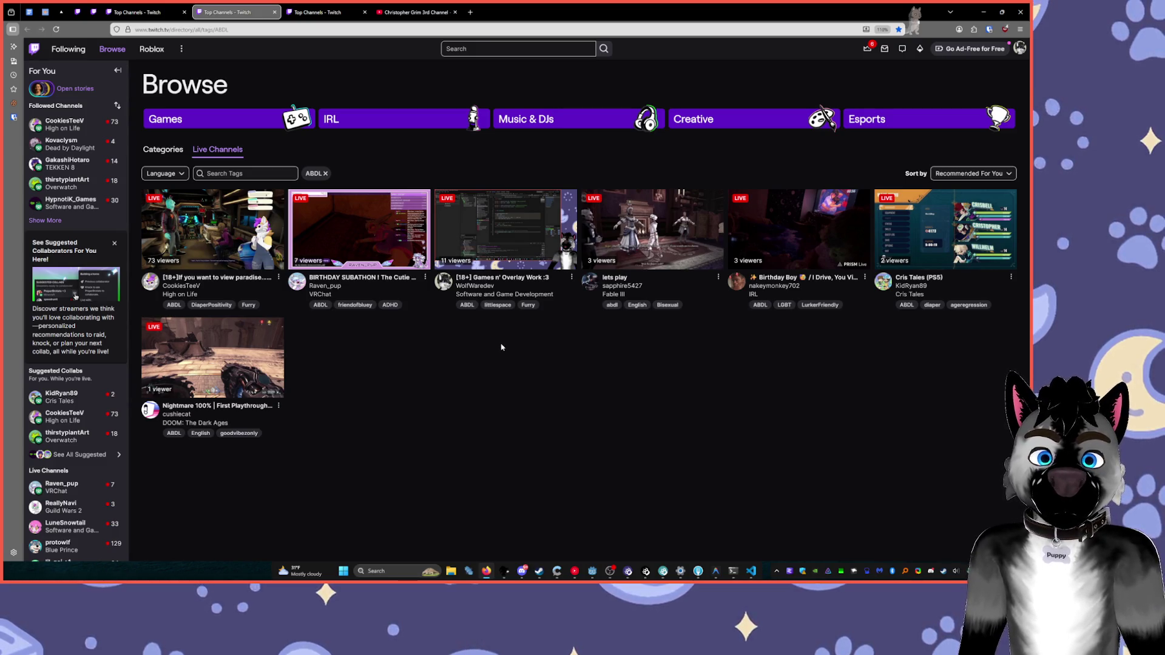
{"action": "key", "text": "ctrl+Tab"}
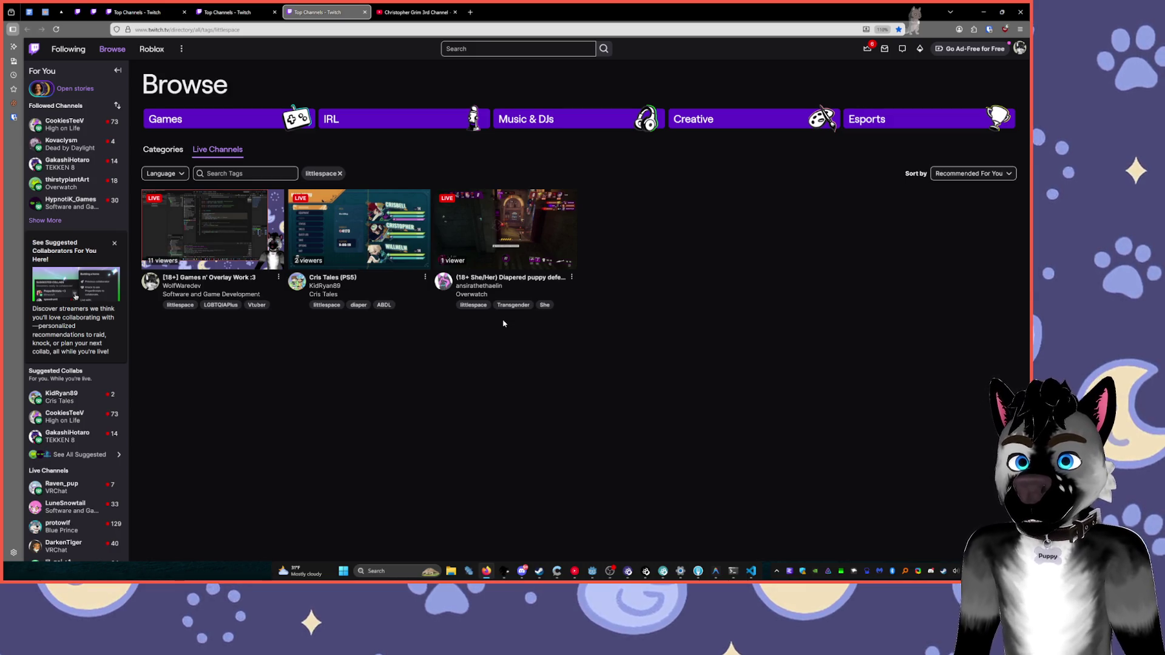
{"action": "middle_click", "coordinate": [507, 242]}
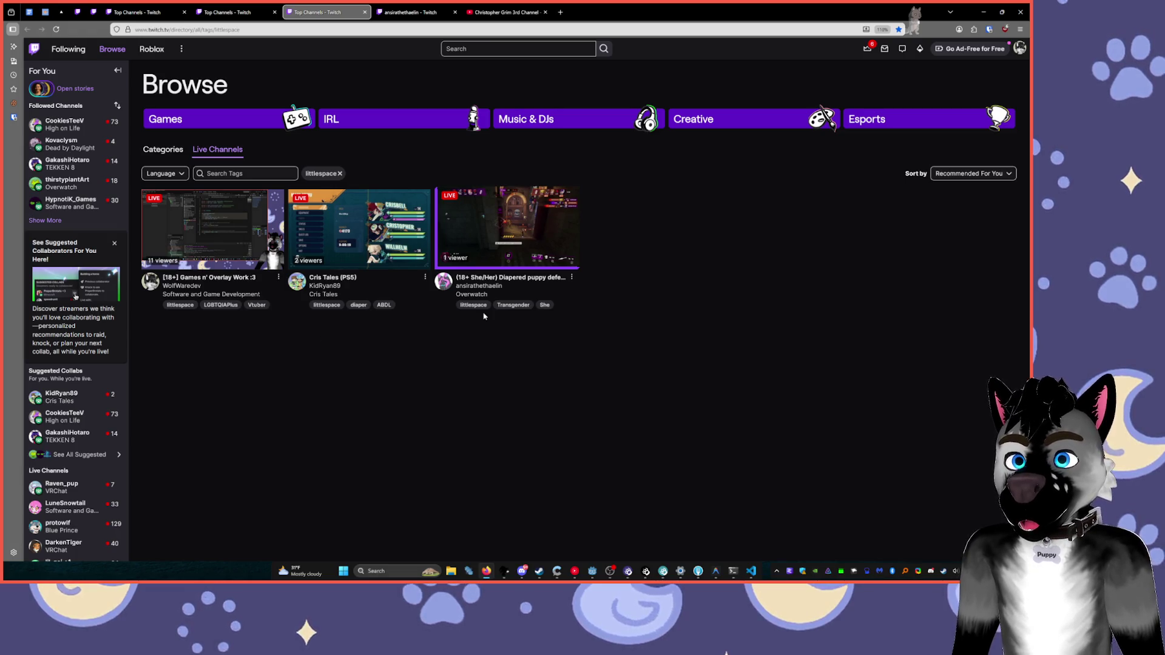
{"action": "key", "text": "ctrl+shift+Tab"}
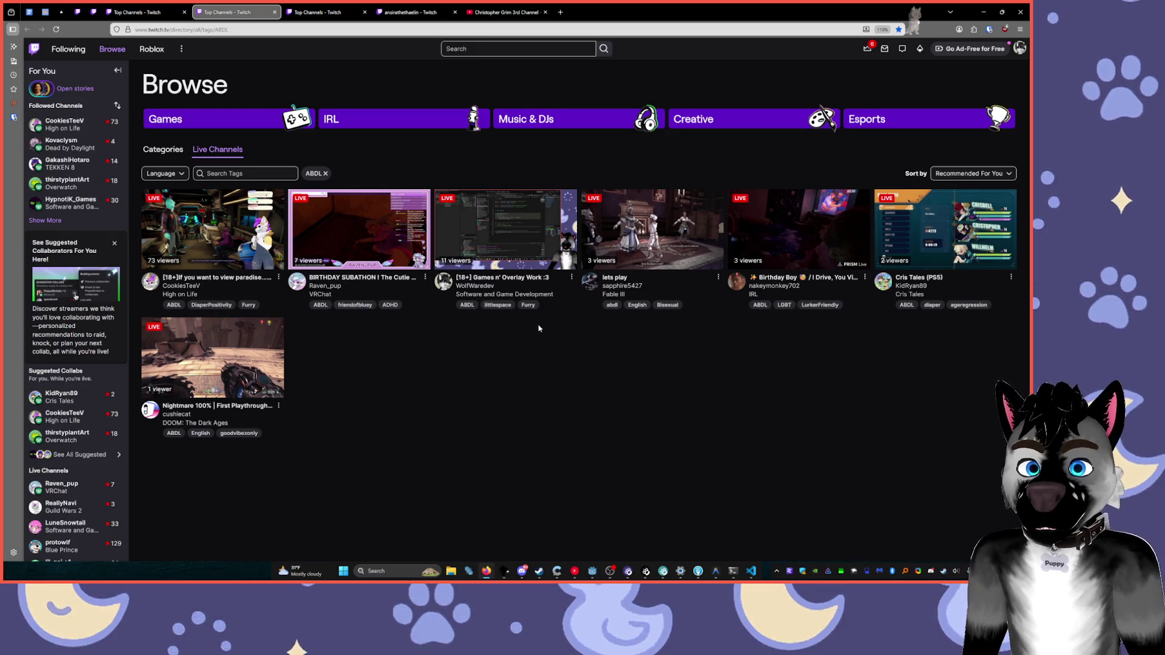
{"action": "left_click", "coordinate": [188, 10]}
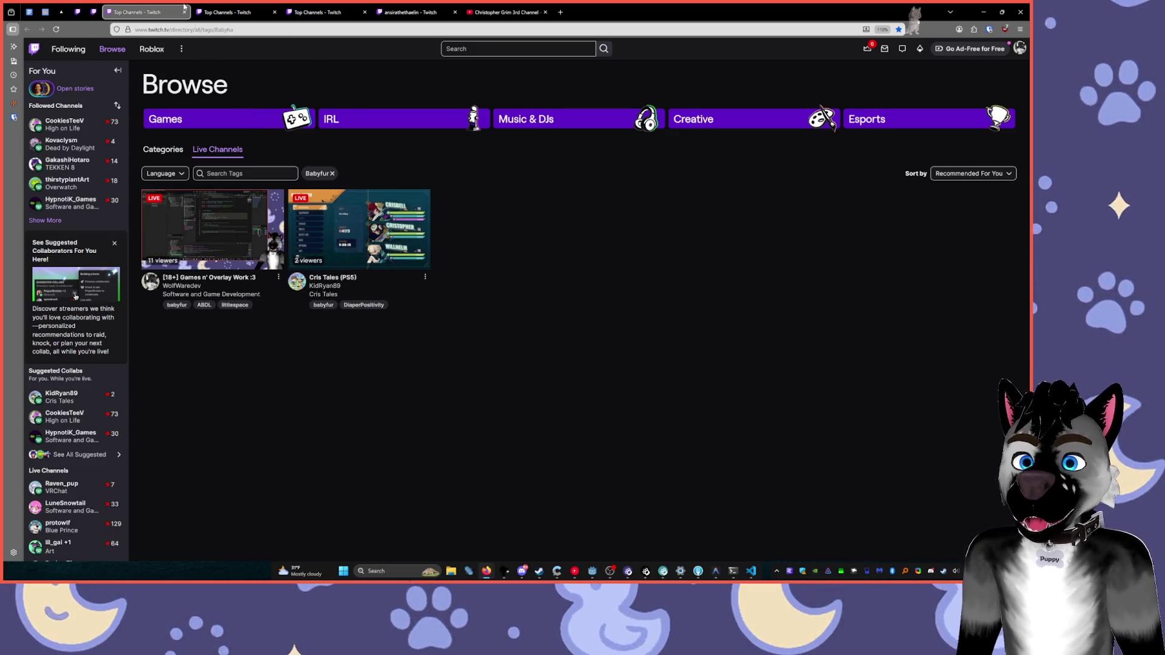
- Close the Babyfur tab, reload the ABDL list, skim the Overwatch stream's About section, then return to ABDL
{"action": "left_click", "coordinate": [184, 11]}
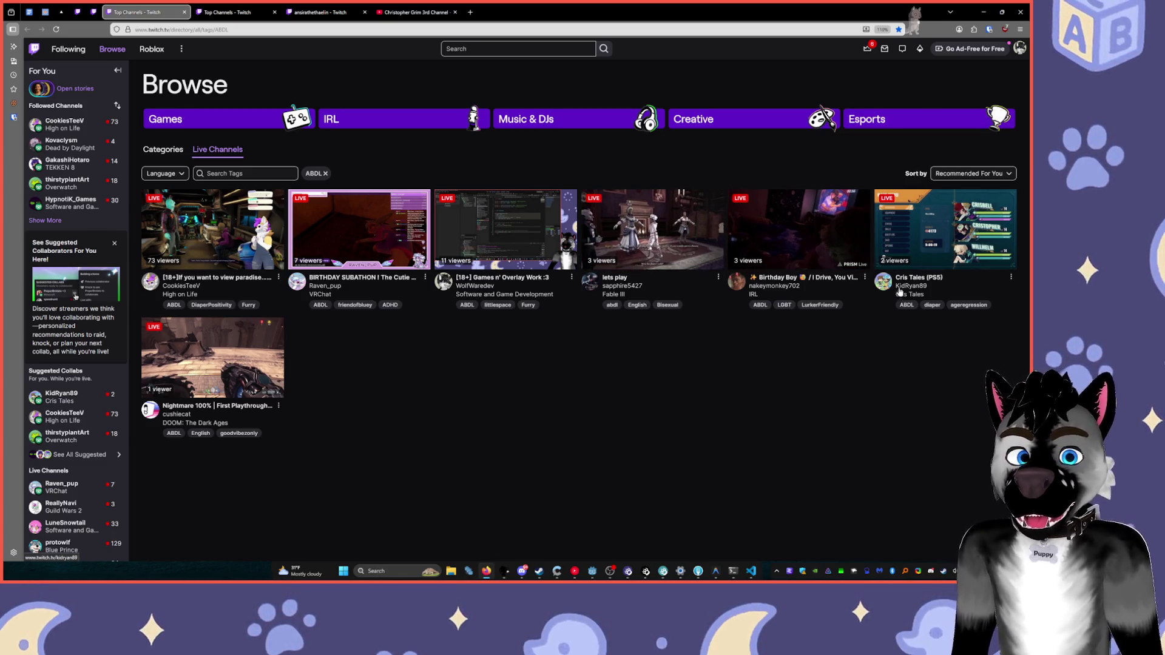
{"action": "left_click", "coordinate": [56, 29]}
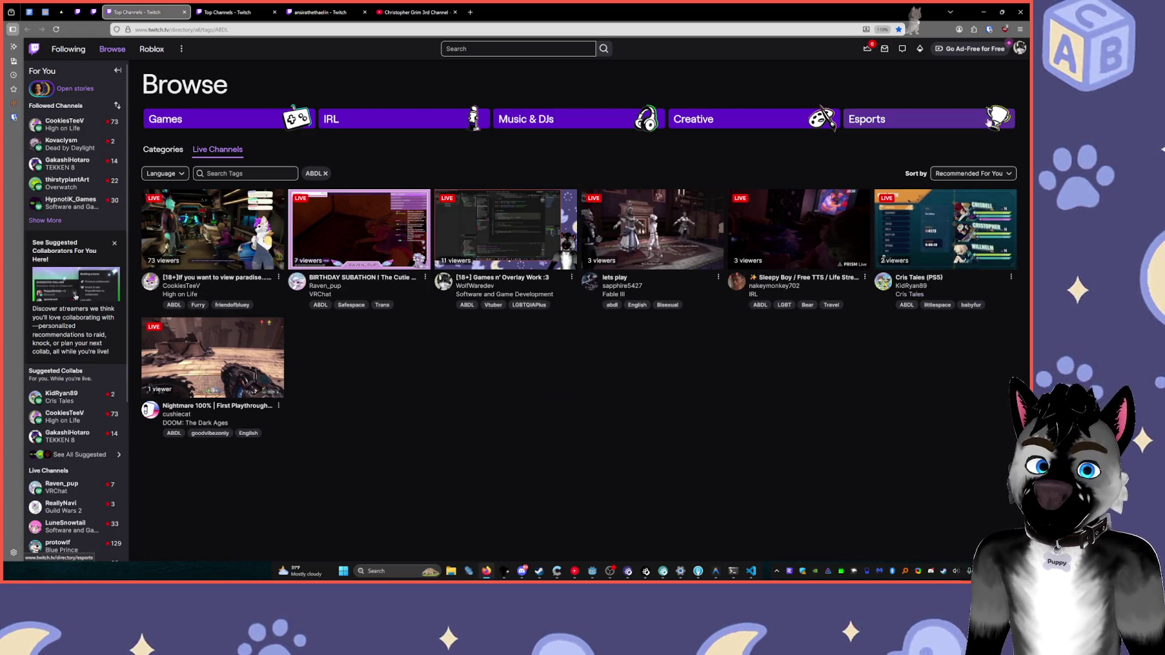
{"action": "left_click", "coordinate": [307, 7]}
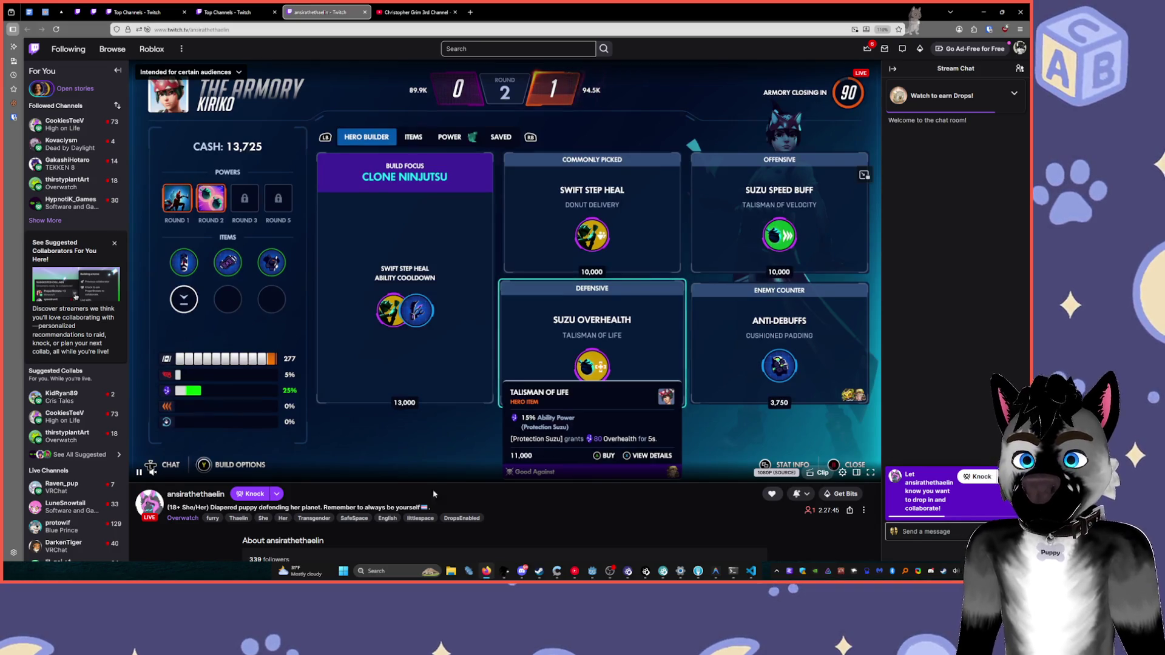
{"action": "scroll", "coordinate": [432, 489], "scroll_direction": "down", "scroll_amount": 2}
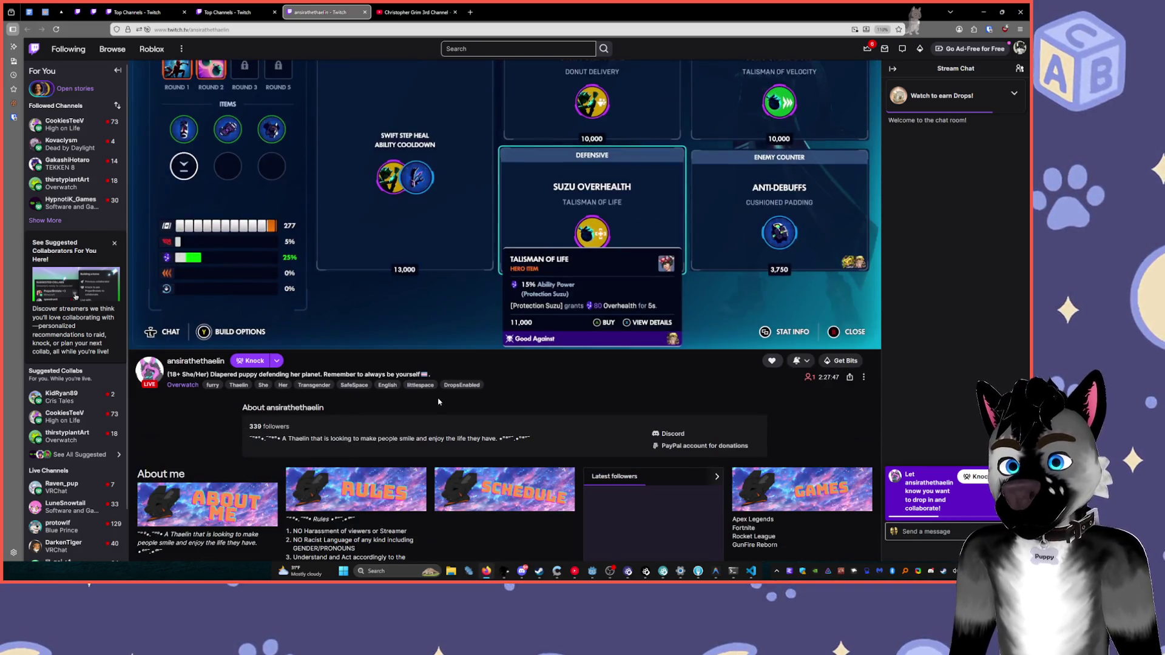
{"action": "scroll", "coordinate": [430, 364], "scroll_direction": "up", "scroll_amount": 3}
{"action": "key", "text": "ctrl+Page_Up"}
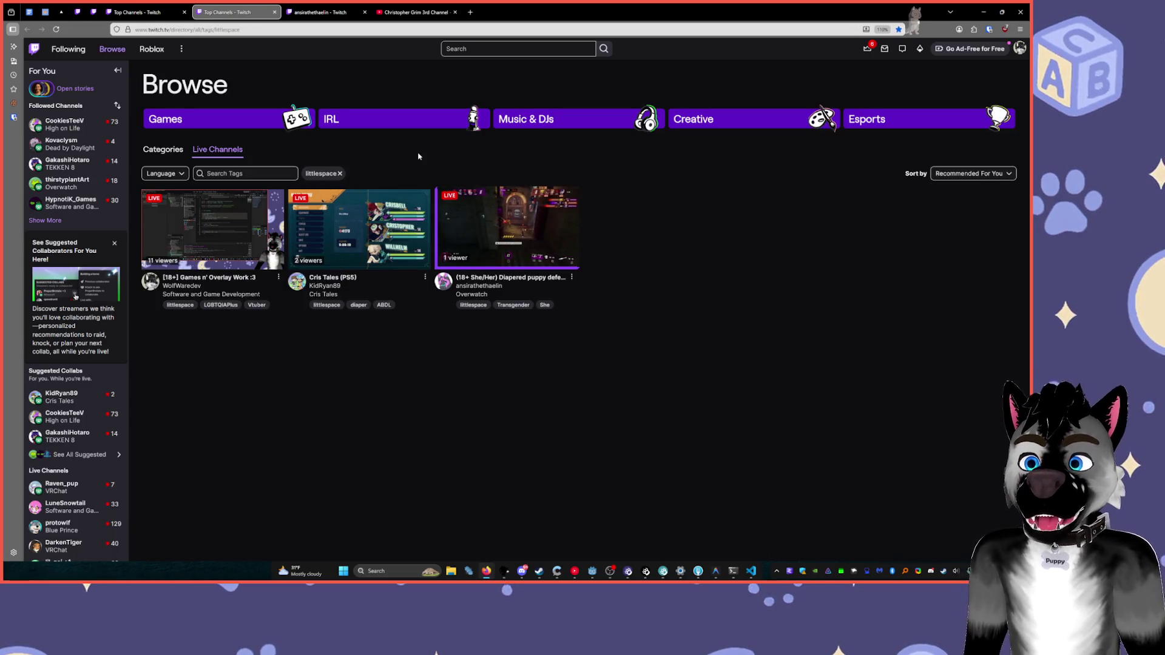
{"action": "left_click", "coordinate": [154, 10]}
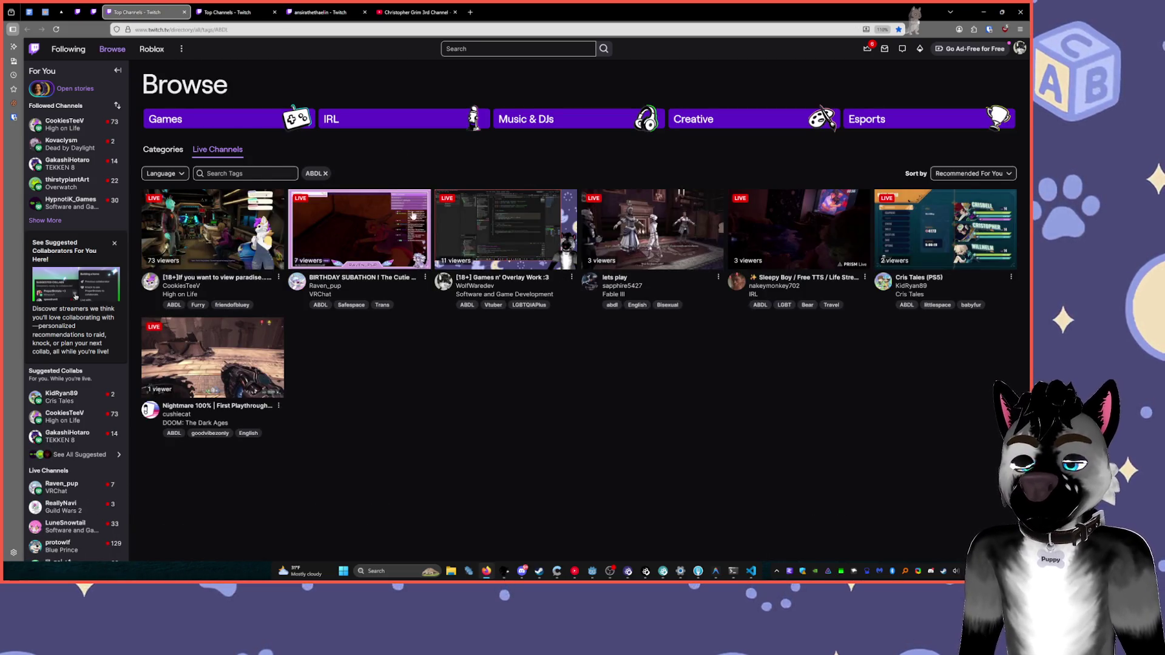